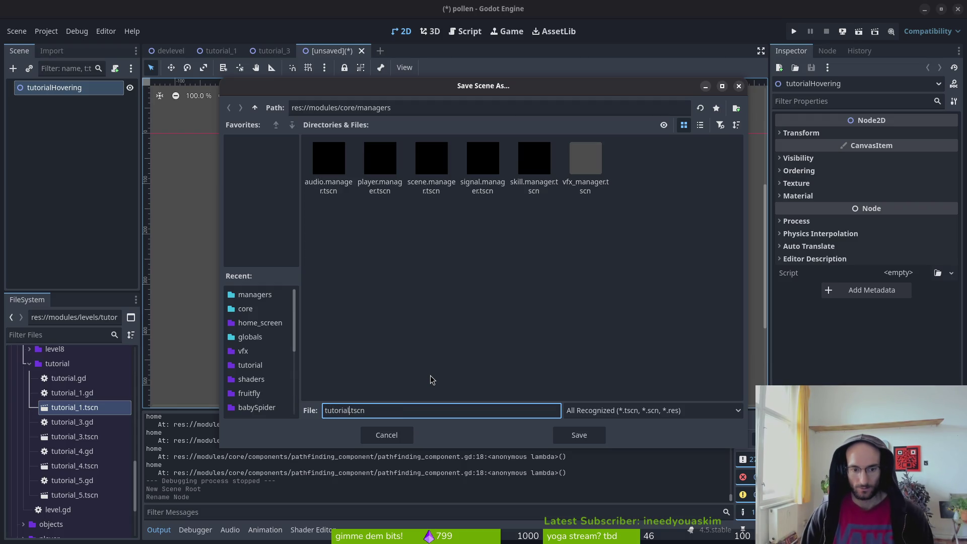
Save the new scene as tutorial_2.tscn
{"action": "type", "text": "_"}
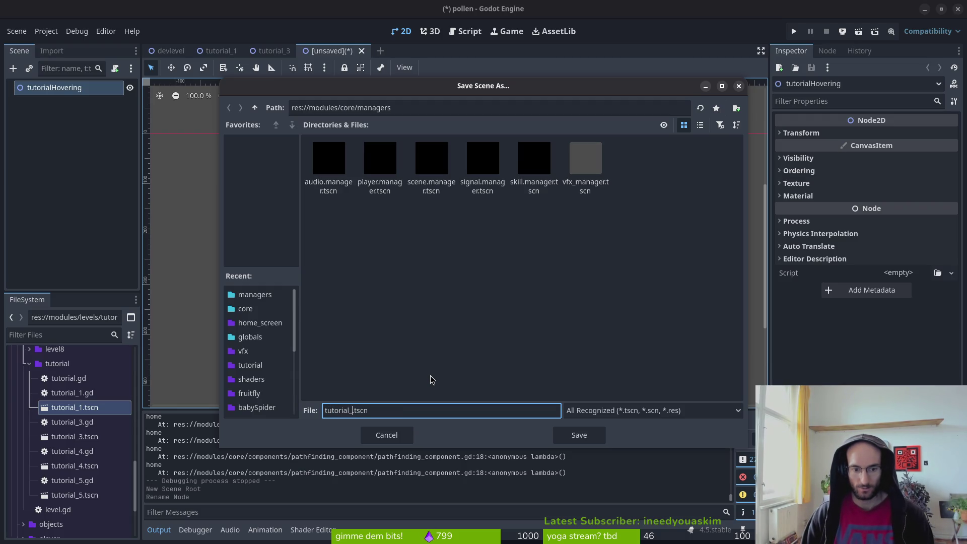
{"action": "type", "text": "2"}
{"action": "key", "text": "Return"}
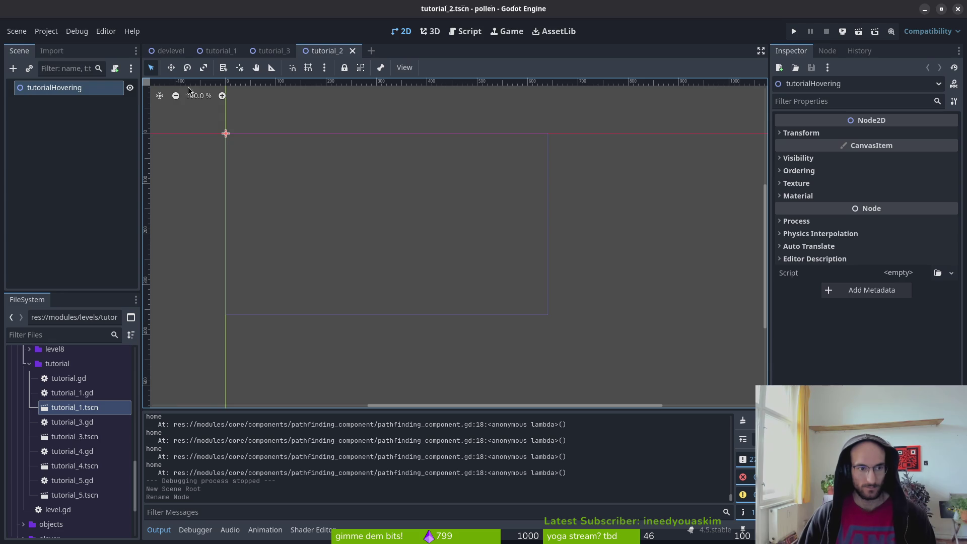
{"action": "left_click", "coordinate": [267, 50]}
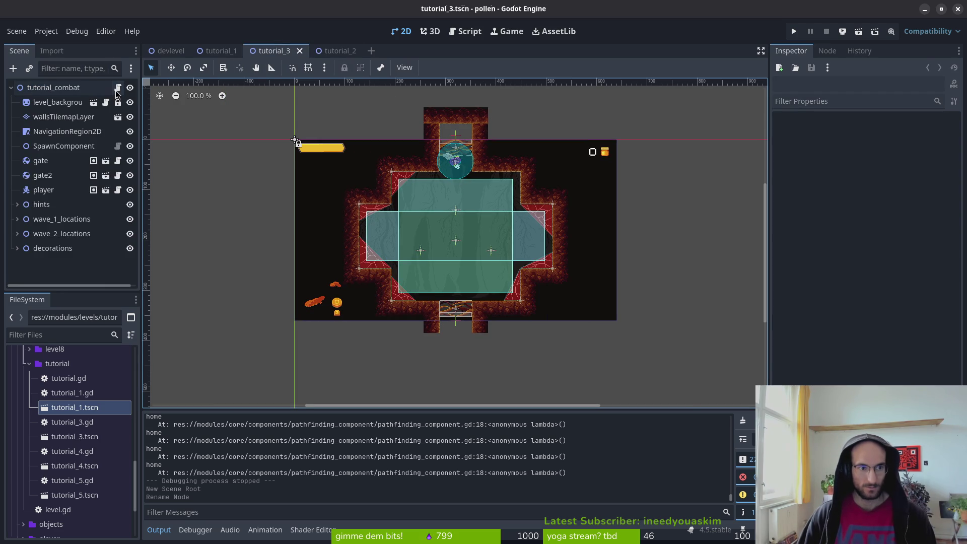
Open the pollen project folder in Neovim with 'vim .' in the terminal
{"action": "key", "text": "alt+Tab"}
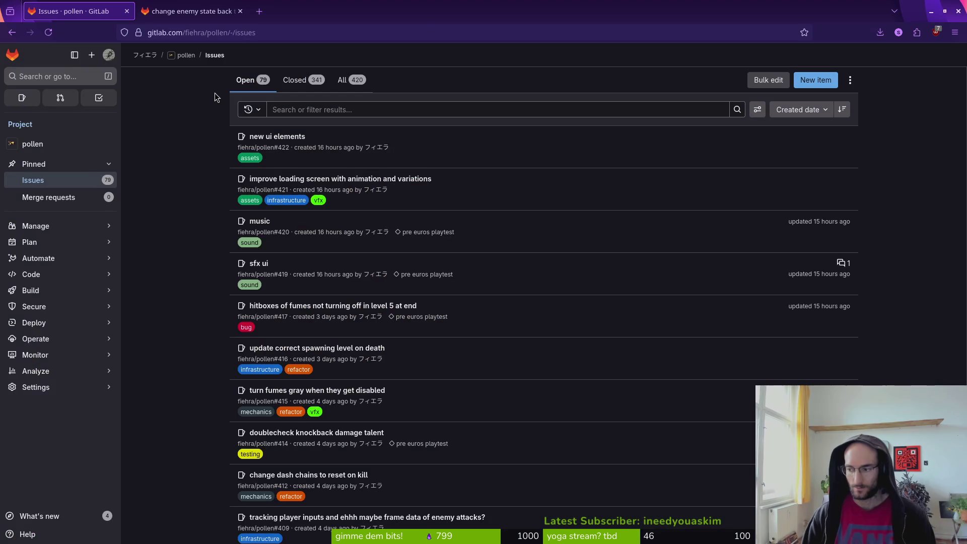
{"action": "key", "text": "alt+Tab"}
{"action": "key", "text": "alt+Tab"}
{"action": "type", "text": "vim ."}
{"action": "key", "text": "Return"}
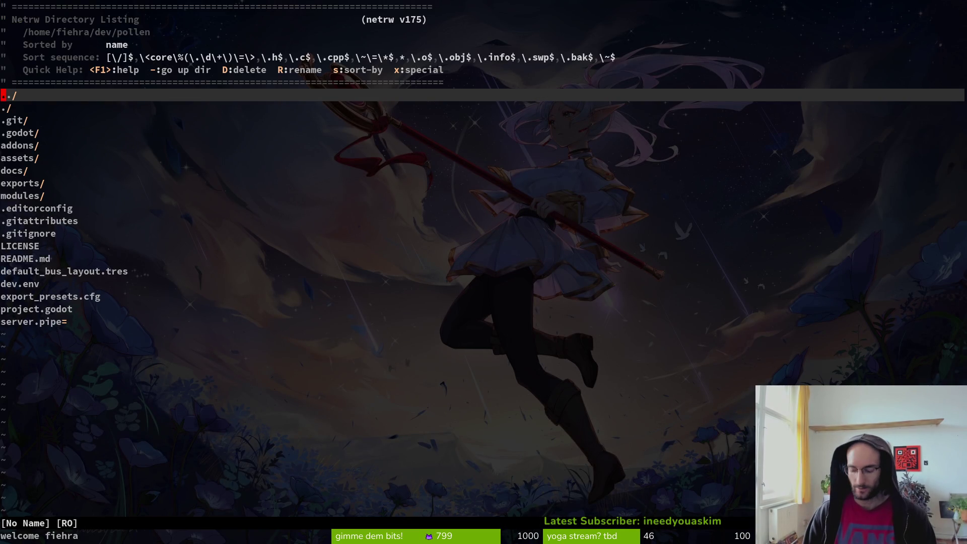
Search git files for 'tutor', preview tutorial_1.gd and tutorial.gd, then return to Godot
{"action": "key", "text": "ctrl+p"}
{"action": "type", "text": "tyt"}
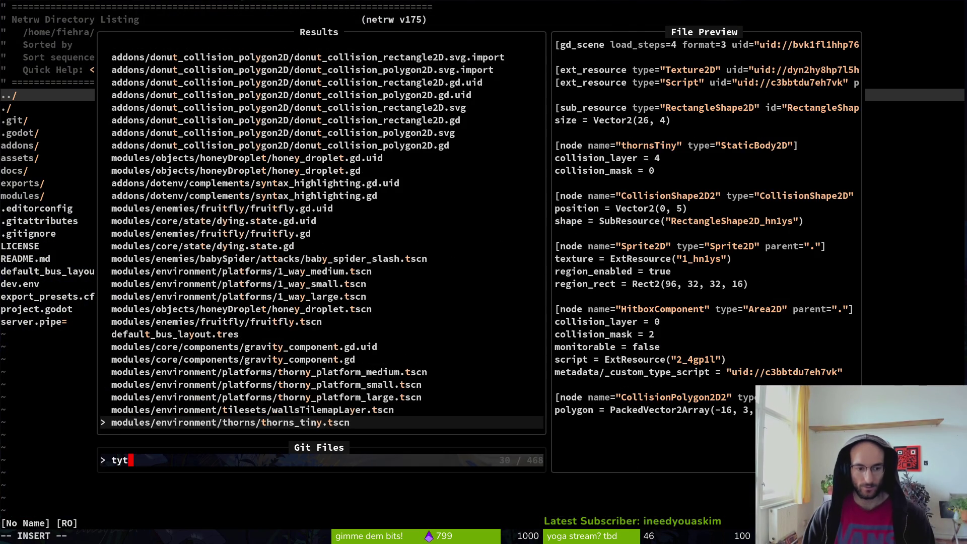
{"action": "key", "text": "BackSpace"}
{"action": "key", "text": "BackSpace"}
{"action": "type", "text": "utor"}
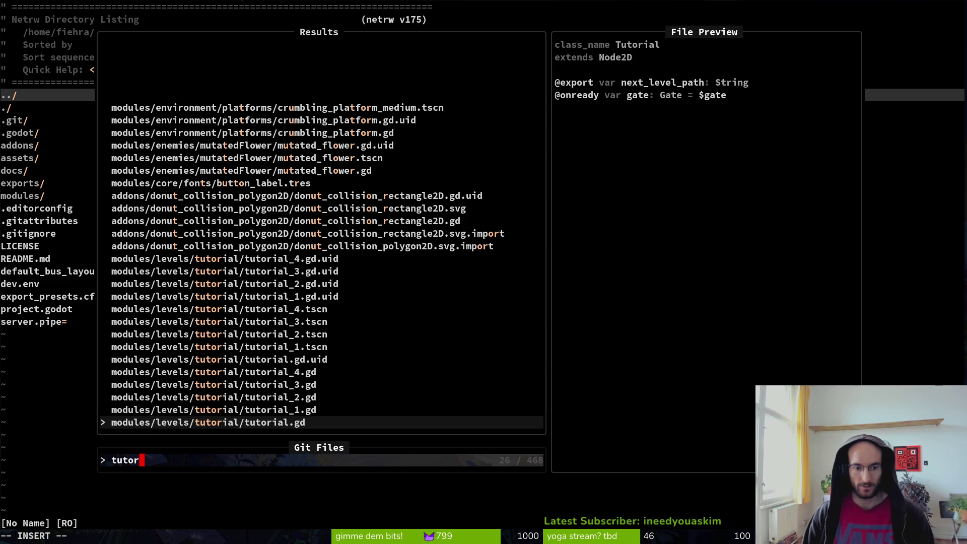
{"action": "key", "text": "Up"}
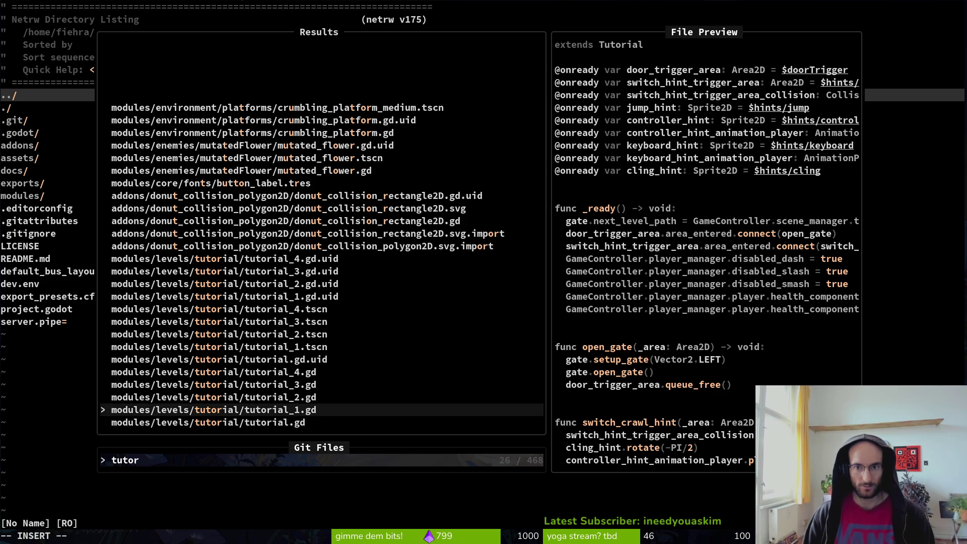
{"action": "key", "text": "Down"}
{"action": "key", "text": "Up"}
{"action": "key", "text": "Escape"}
{"action": "key", "text": "Escape"}
{"action": "key", "text": "alt+Tab"}
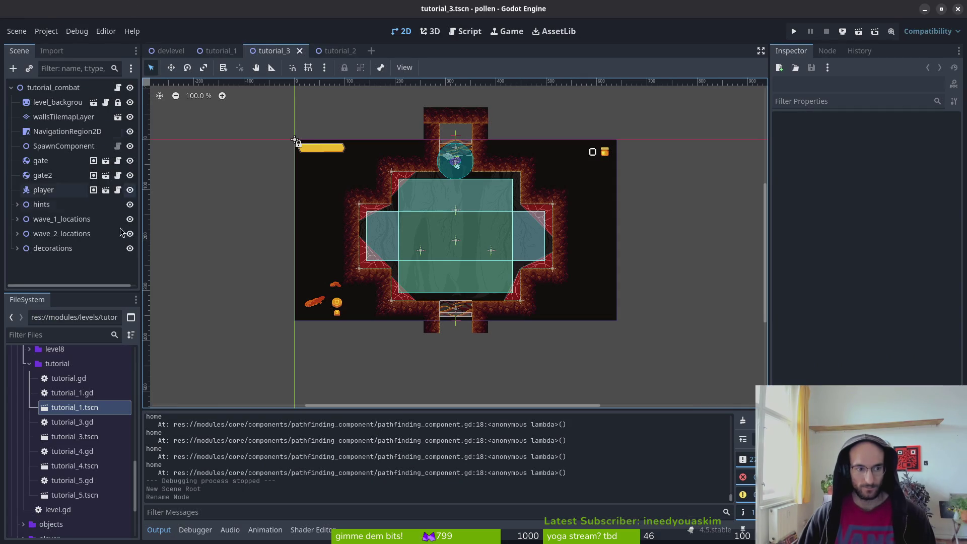
Attach the existing levels/tutorial/tutorial.gd script to the tutorialHovering root
{"action": "left_click", "coordinate": [52, 87]}
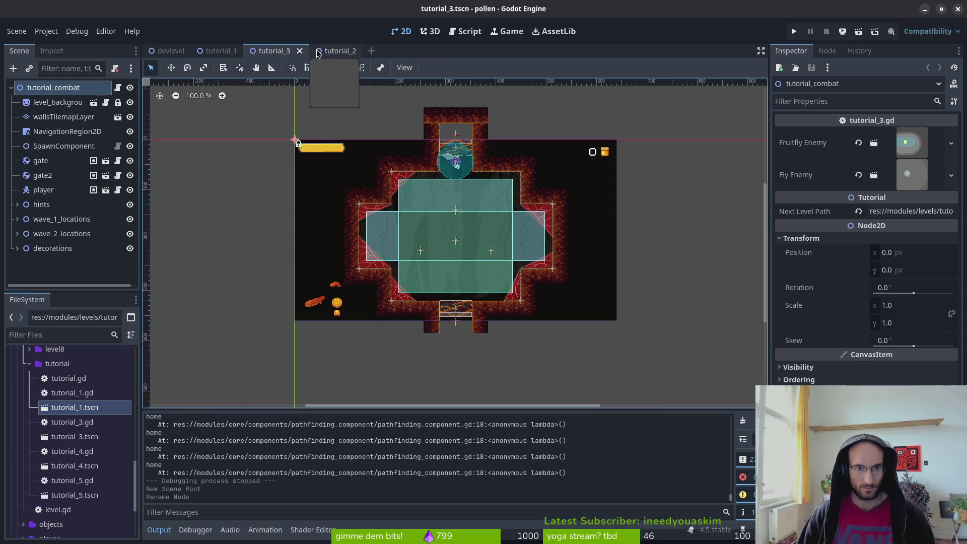
{"action": "left_click", "coordinate": [313, 53]}
{"action": "right_click", "coordinate": [77, 87]}
{"action": "left_click", "coordinate": [166, 194]}
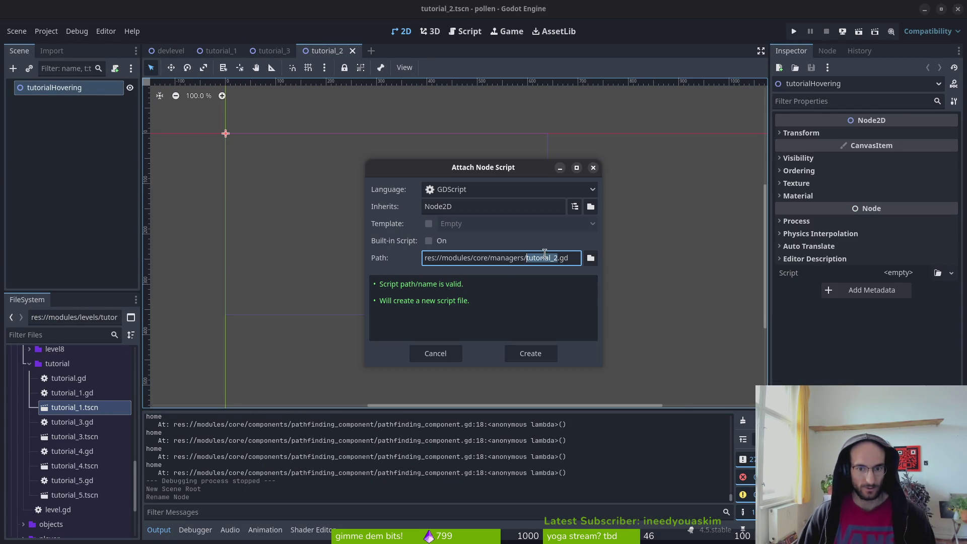
{"action": "left_click", "coordinate": [590, 257]}
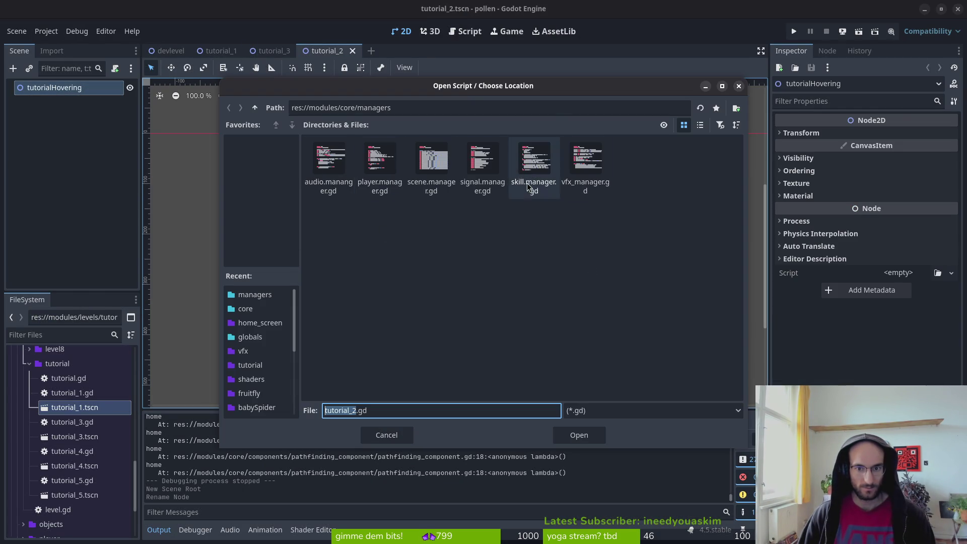
{"action": "left_click", "coordinate": [254, 108]}
{"action": "left_click", "coordinate": [255, 107]}
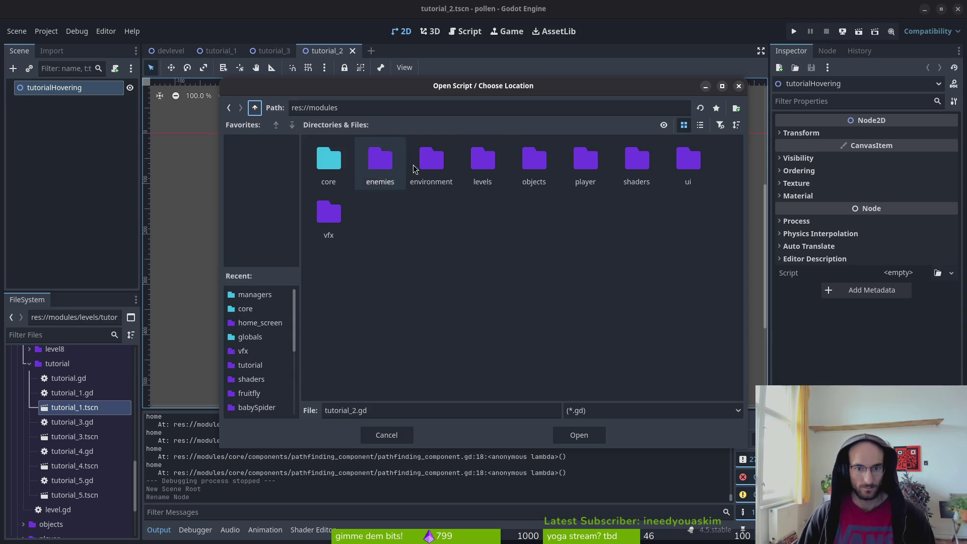
{"action": "double_click", "coordinate": [484, 160]}
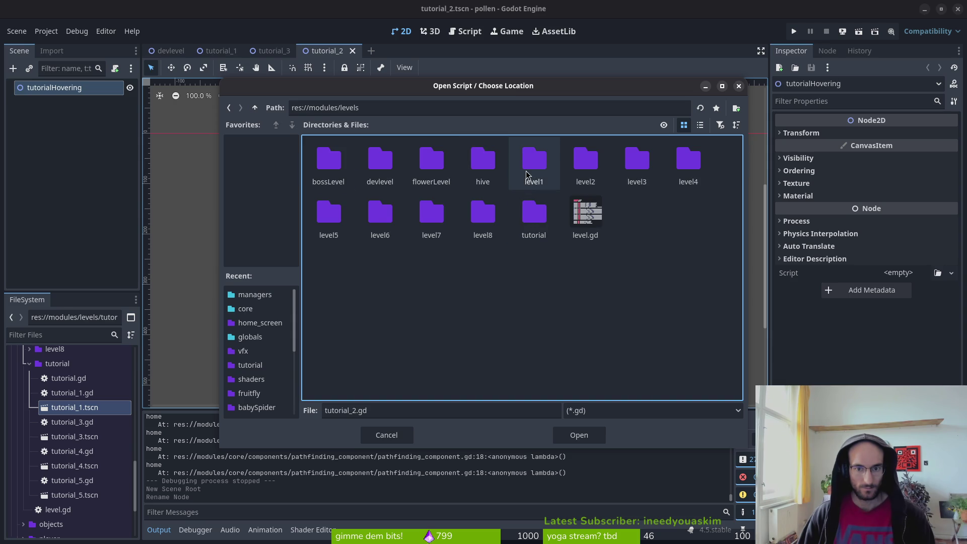
{"action": "double_click", "coordinate": [533, 214]}
{"action": "left_click", "coordinate": [328, 160]}
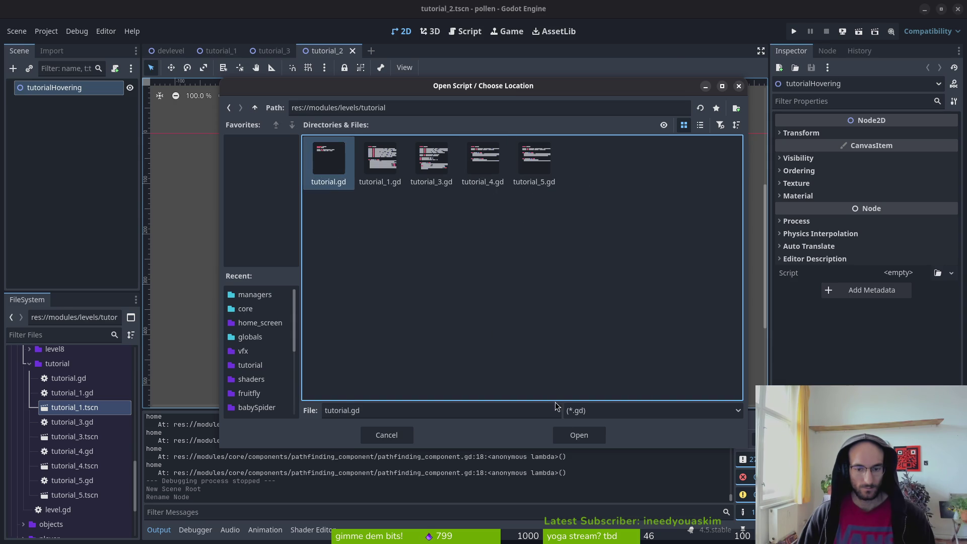
{"action": "left_click", "coordinate": [579, 434]}
{"action": "left_click", "coordinate": [531, 353]}
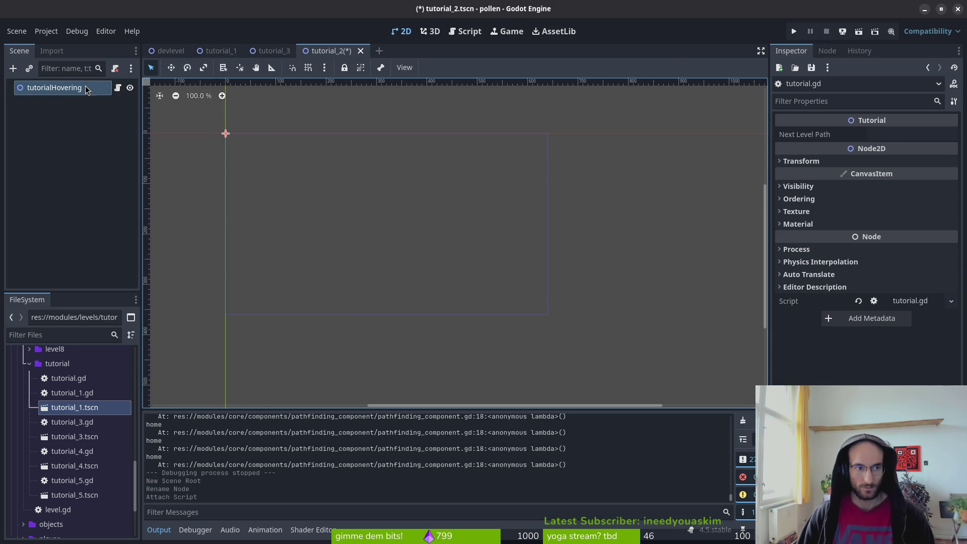
Extend it into a new tutorial_2.gd script and save the tutorial_2 scene
{"action": "right_click", "coordinate": [86, 89]}
{"action": "left_click", "coordinate": [146, 207]}
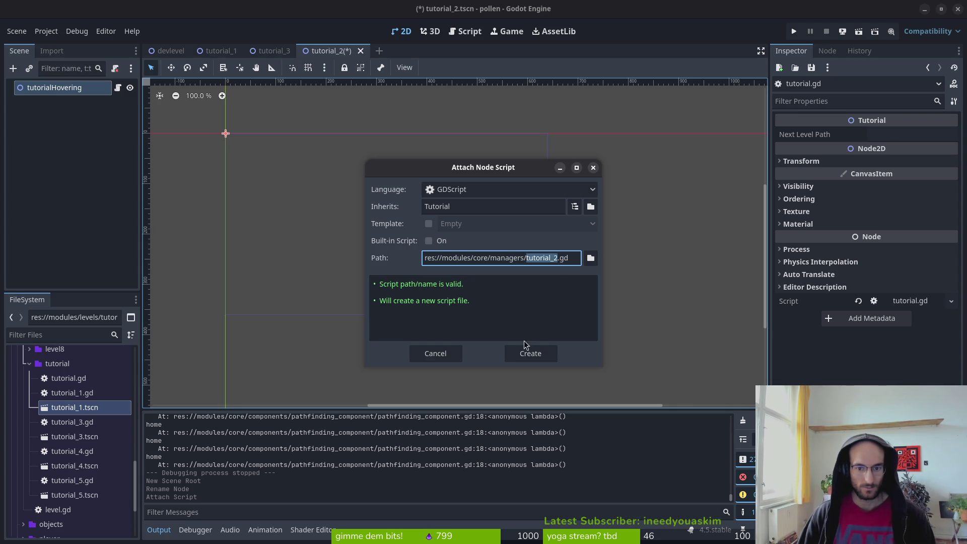
{"action": "left_click", "coordinate": [528, 357]}
{"action": "key", "text": "ctrl+s"}
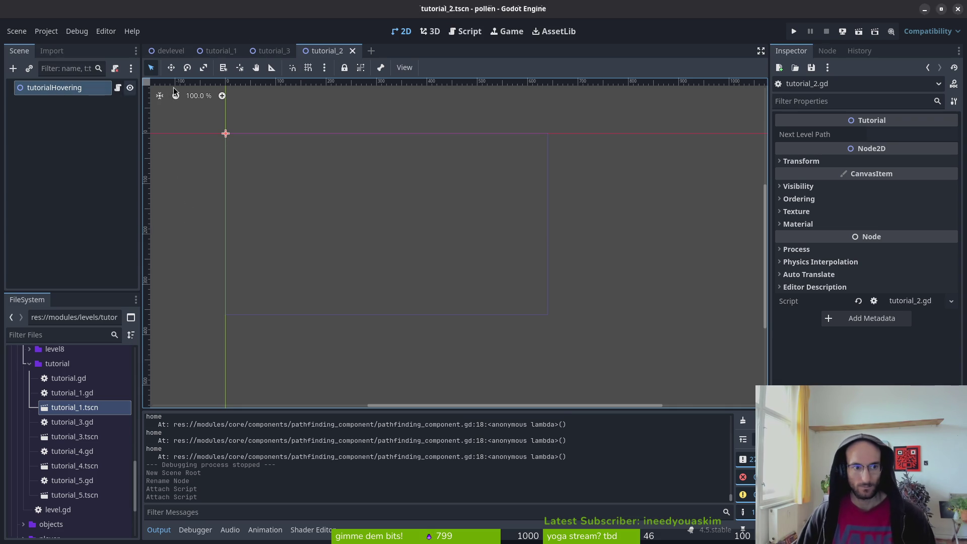
{"action": "left_click", "coordinate": [271, 51]}
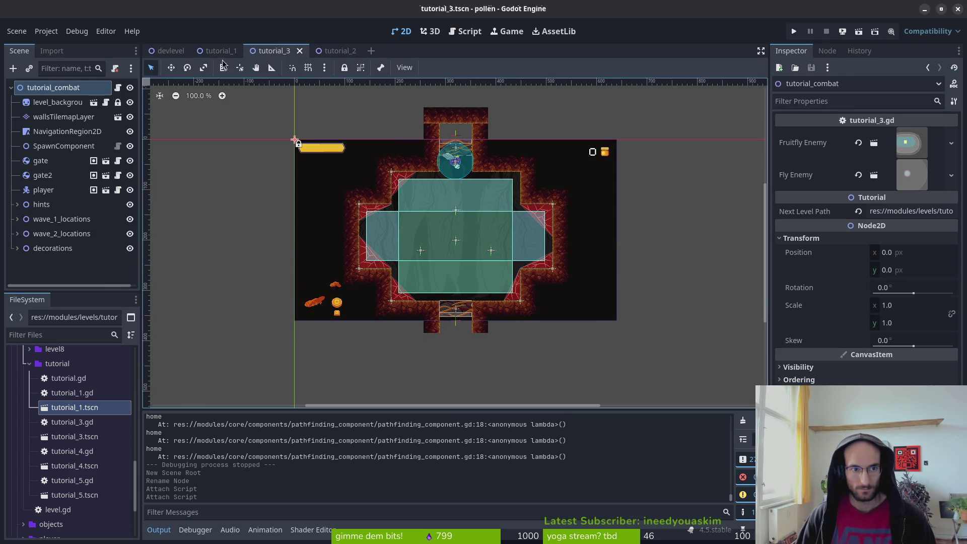
Change tutorial_3's Next Level Path from tutorial_3.tscn to tutorial_4.tscn and save
{"action": "left_click", "coordinate": [946, 212]}
{"action": "left_click_drag", "start_coordinate": [946, 212], "coordinate": [953, 212]}
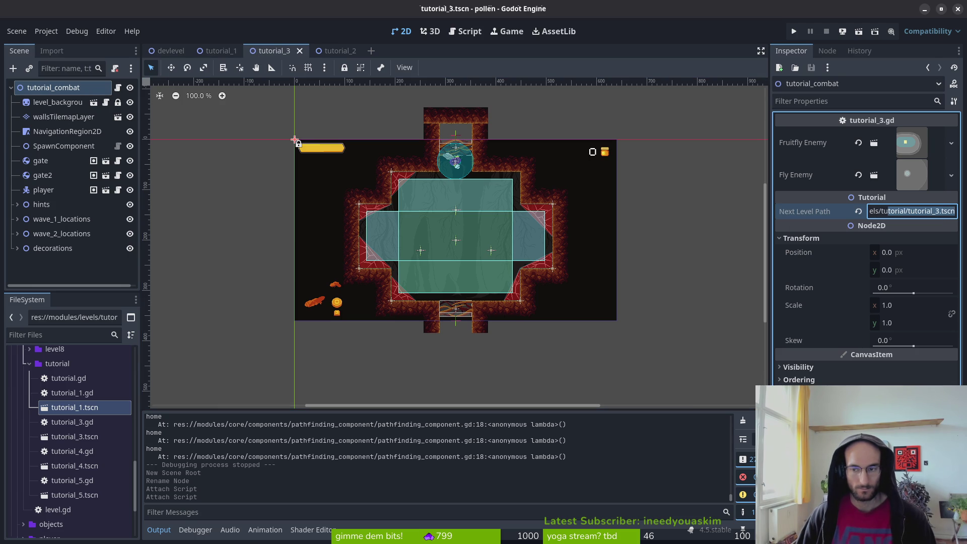
{"action": "left_click", "coordinate": [943, 212]}
{"action": "key", "text": "BackSpace"}
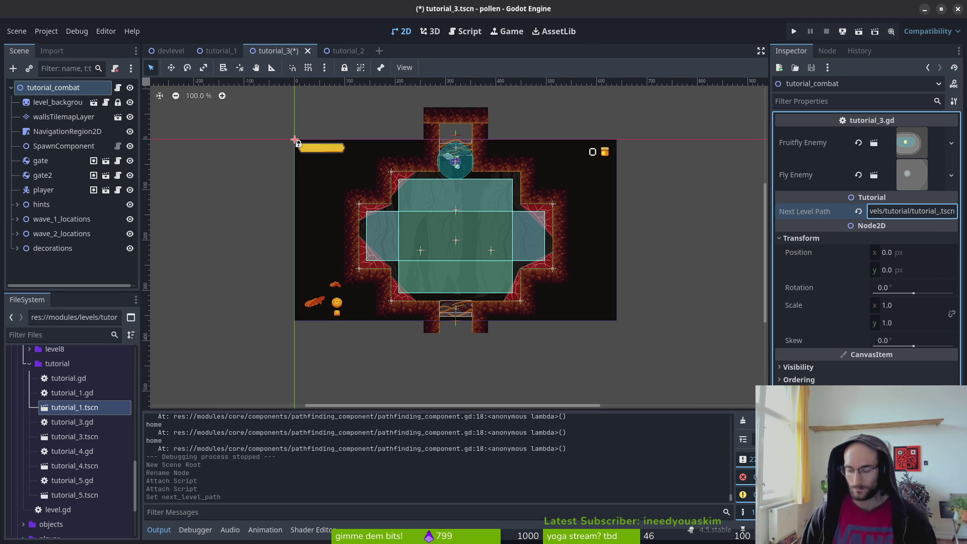
{"action": "type", "text": "4"}
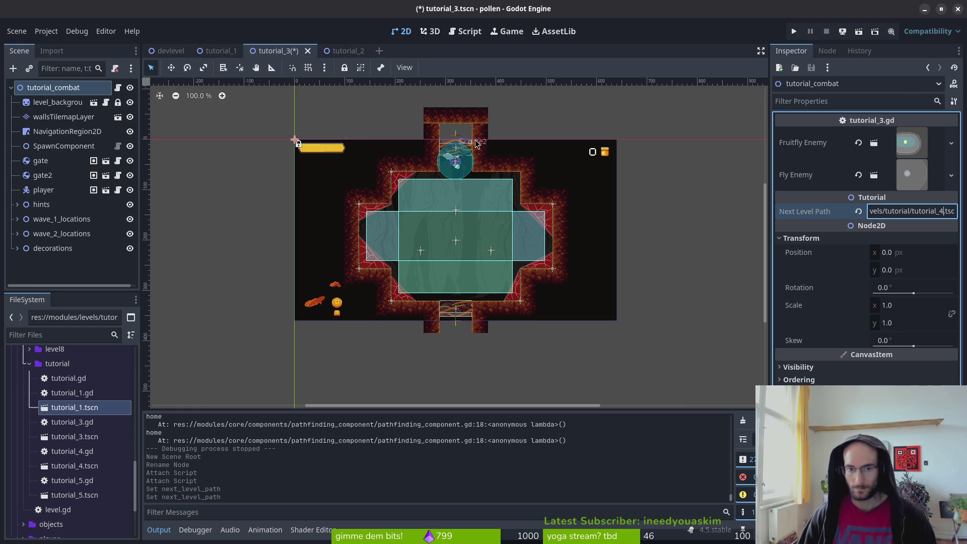
{"action": "key", "text": "ctrl+s"}
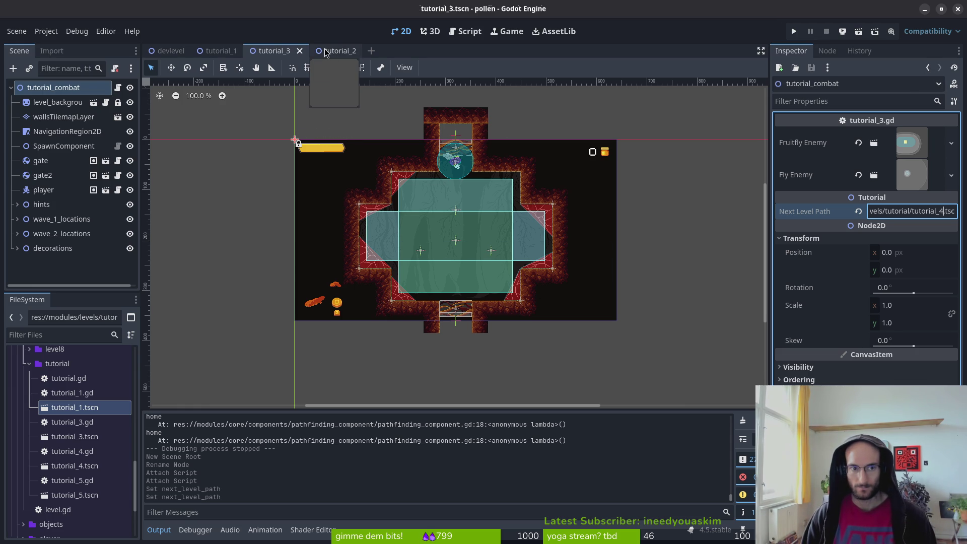
{"action": "key", "text": "alt+shift+o"}
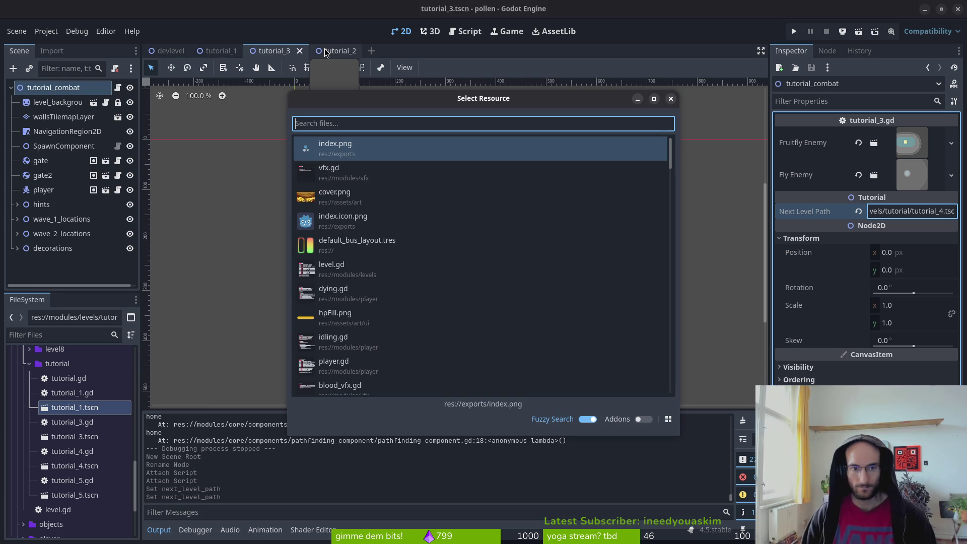
Open tutorial_4.tscn via quick search and change its Next Level Path to tutorial_5.tscn
{"action": "type", "text": "tut"}
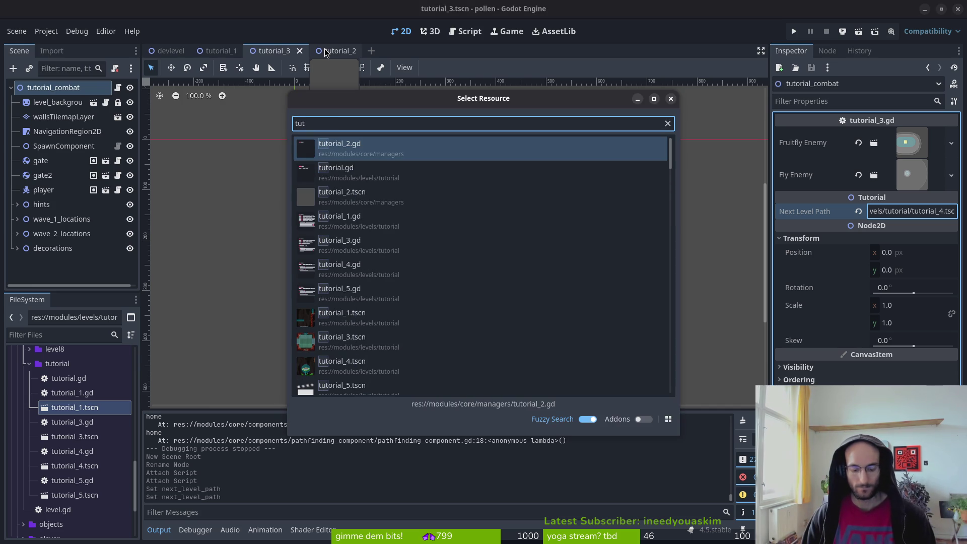
{"action": "type", "text": "4ts"}
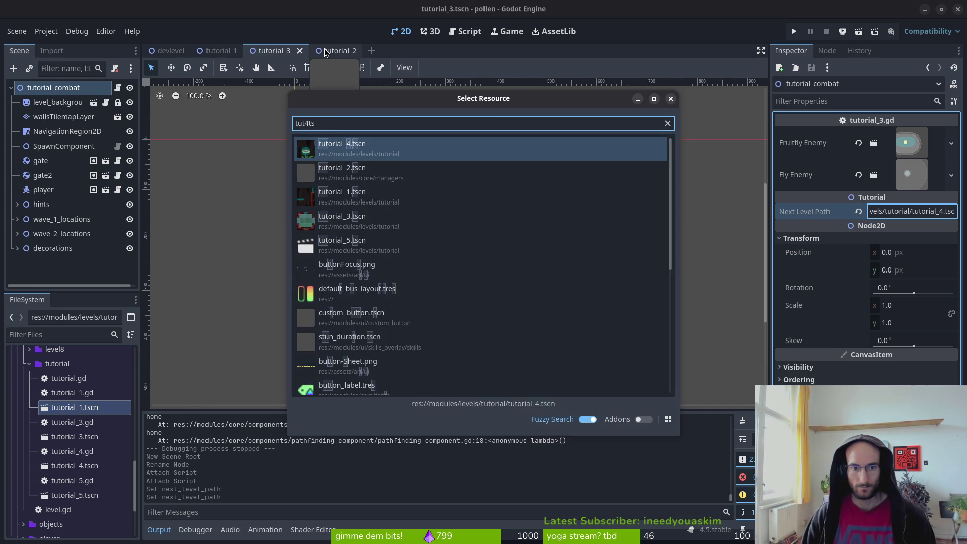
{"action": "key", "text": "Return"}
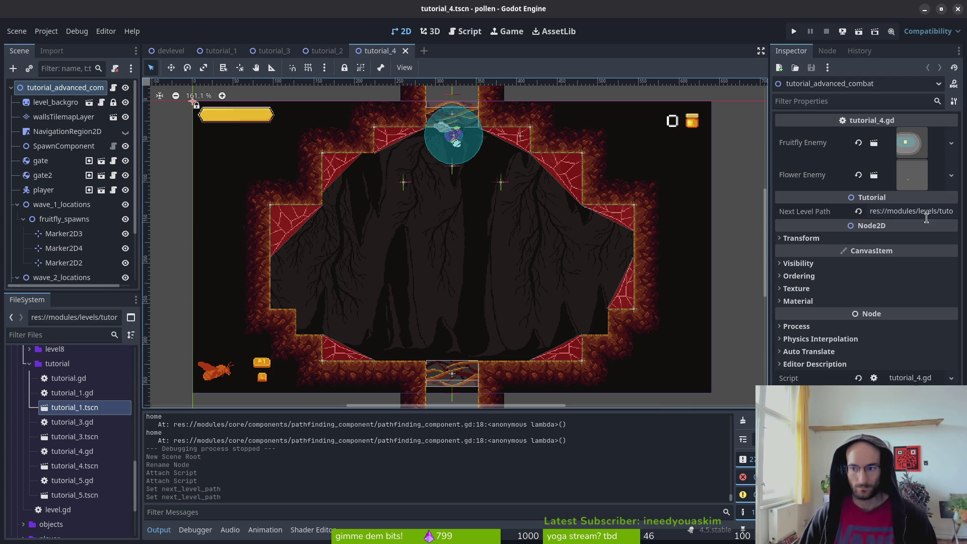
{"action": "left_click", "coordinate": [945, 211]}
{"action": "key", "text": "End"}
{"action": "key", "text": "Left"}
{"action": "key", "text": "Left"}
{"action": "key", "text": "Left"}
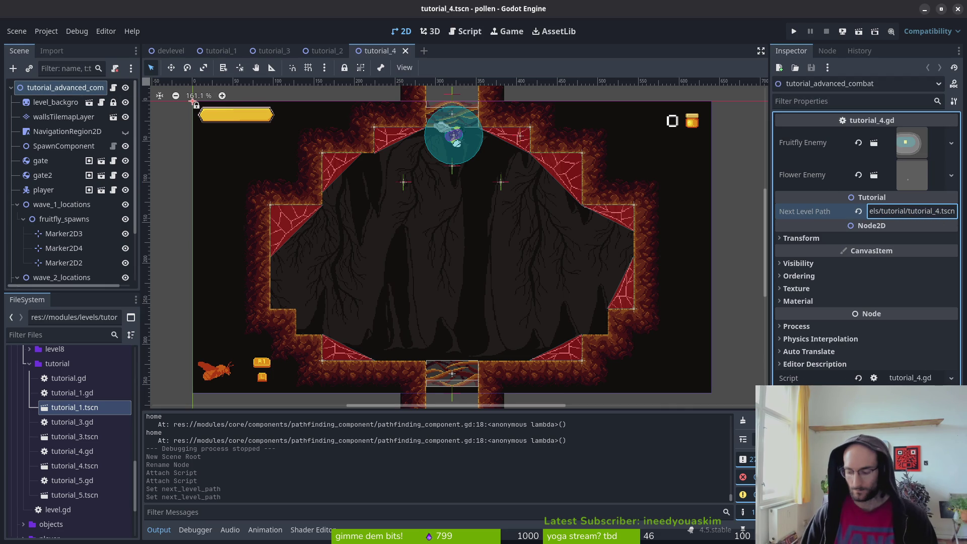
{"action": "key", "text": "BackSpace"}
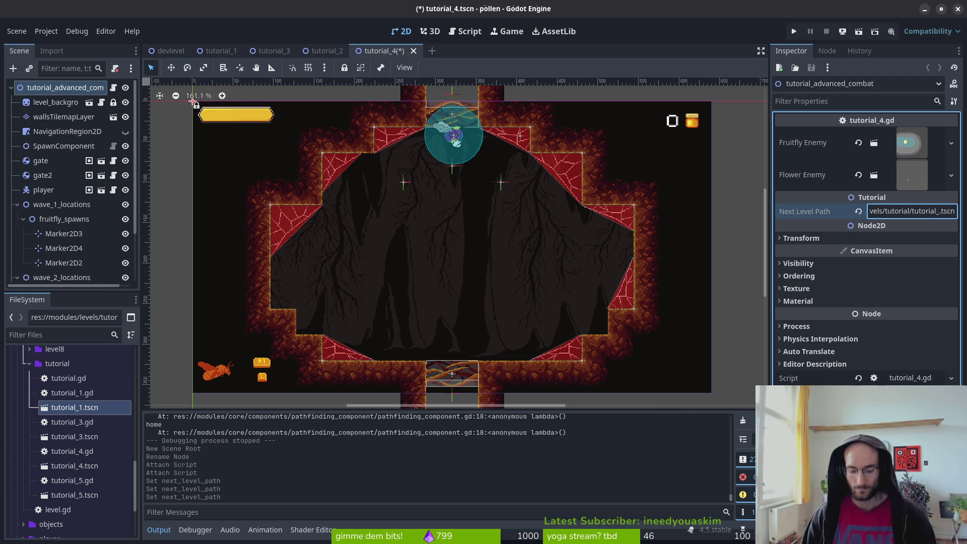
{"action": "type", "text": "4"}
{"action": "key", "text": "BackSpace"}
{"action": "type", "text": "5"}
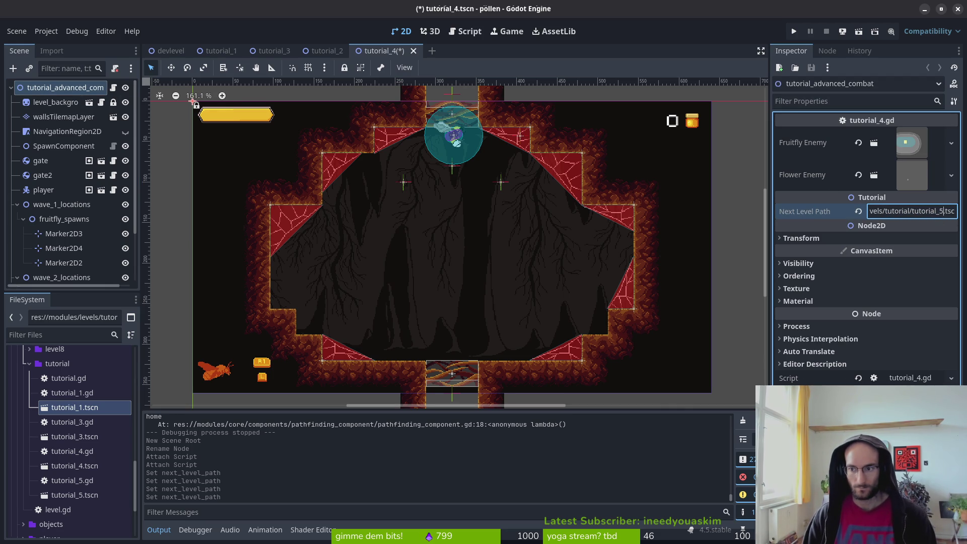
Save the tutorial_4 scene with its Next Level Path set to tutorial_5.tscn
{"action": "key", "text": "ctrl+s"}
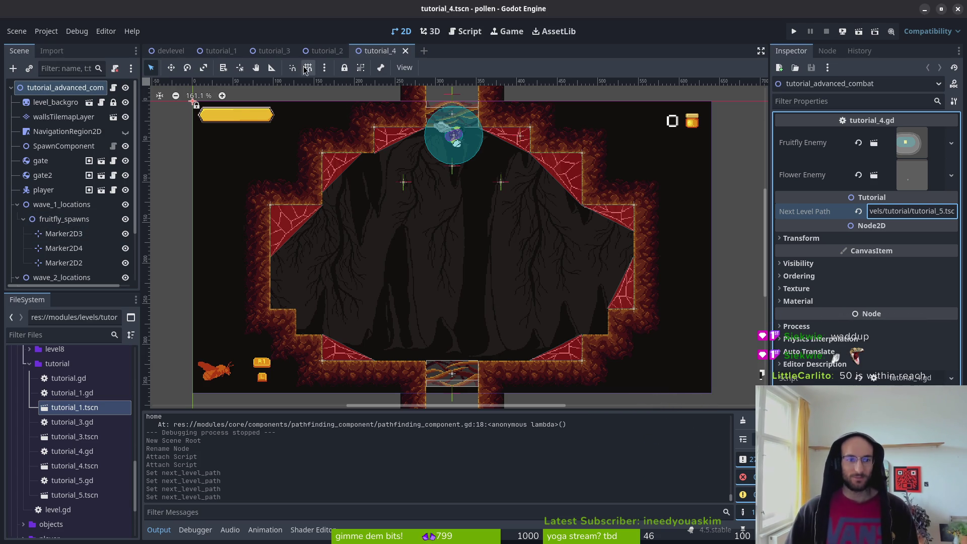
{"action": "mouse_move", "coordinate": [270, 59]}
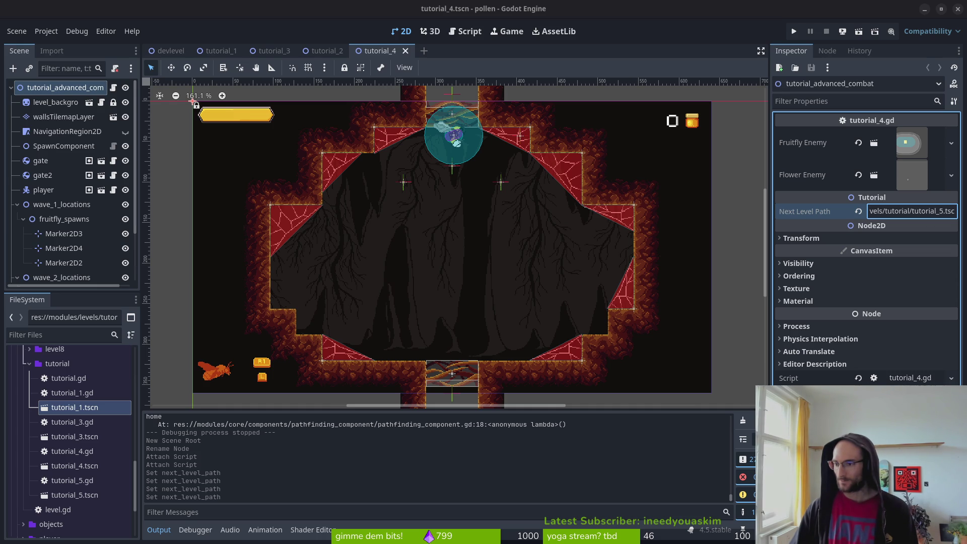
Open tutorial_5.tscn by searching 'tt5' and select its tutorial_flower root
{"action": "left_click_drag", "start_coordinate": [465, 181], "coordinate": [471, 185]}
{"action": "left_click", "coordinate": [376, 56]}
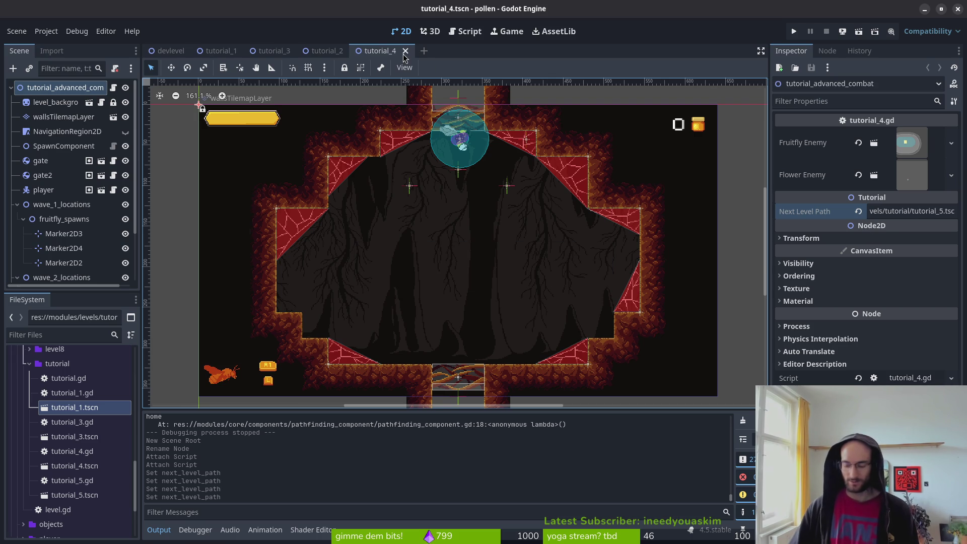
{"action": "key", "text": "shift+alt+o"}
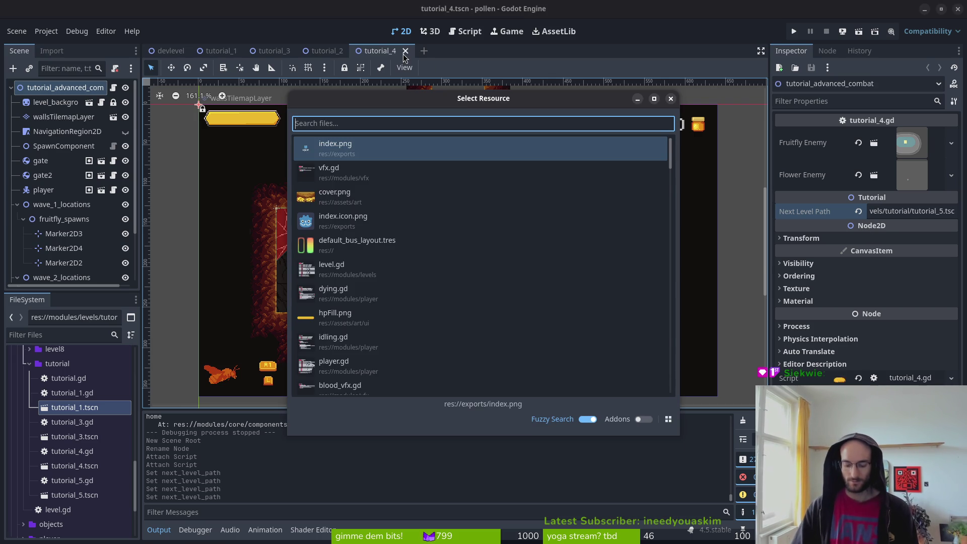
{"action": "type", "text": "flowert"}
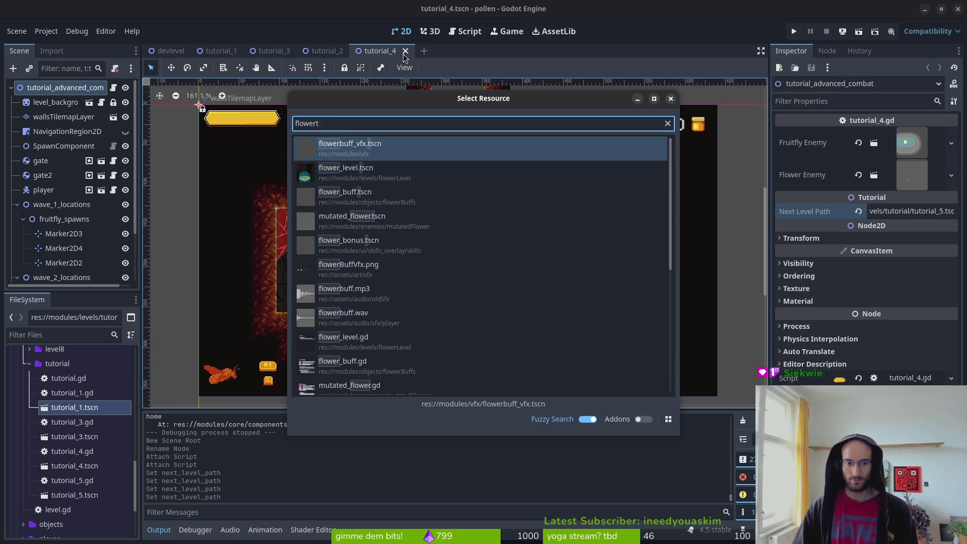
{"action": "key", "text": "BackSpace"}
{"action": "key", "text": "BackSpace"}
{"action": "key", "text": "BackSpace"}
{"action": "type", "text": "tt"}
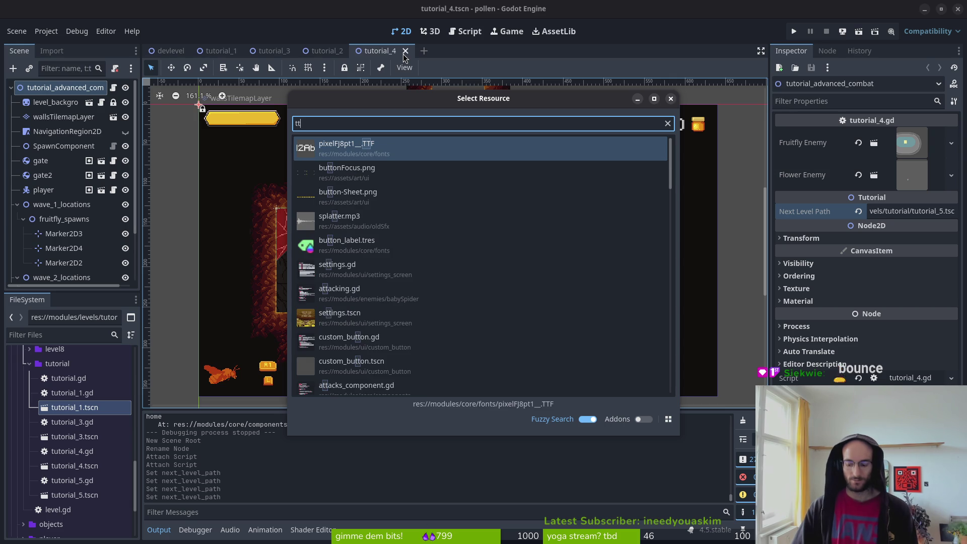
{"action": "type", "text": "5"}
{"action": "key", "text": "Down"}
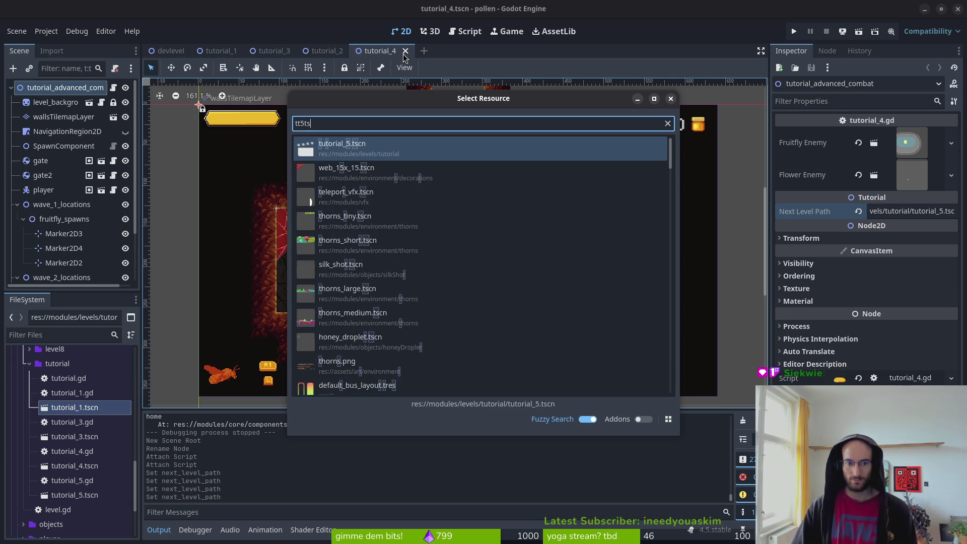
{"action": "key", "text": "Return"}
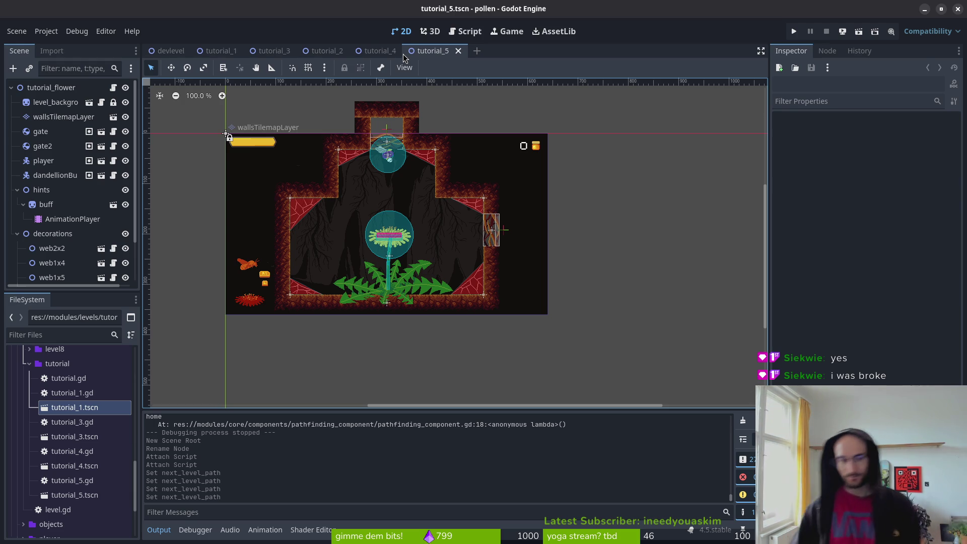
{"action": "left_click", "coordinate": [51, 87]}
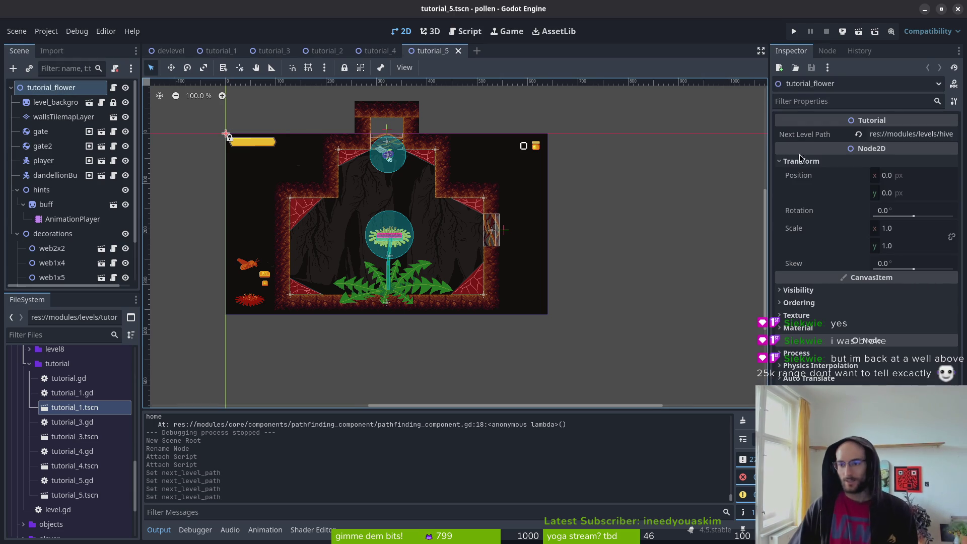
Collapse the hints and decorations nodes in tutorial_5's scene tree
{"action": "left_click", "coordinate": [17, 190]}
{"action": "left_click", "coordinate": [17, 204]}
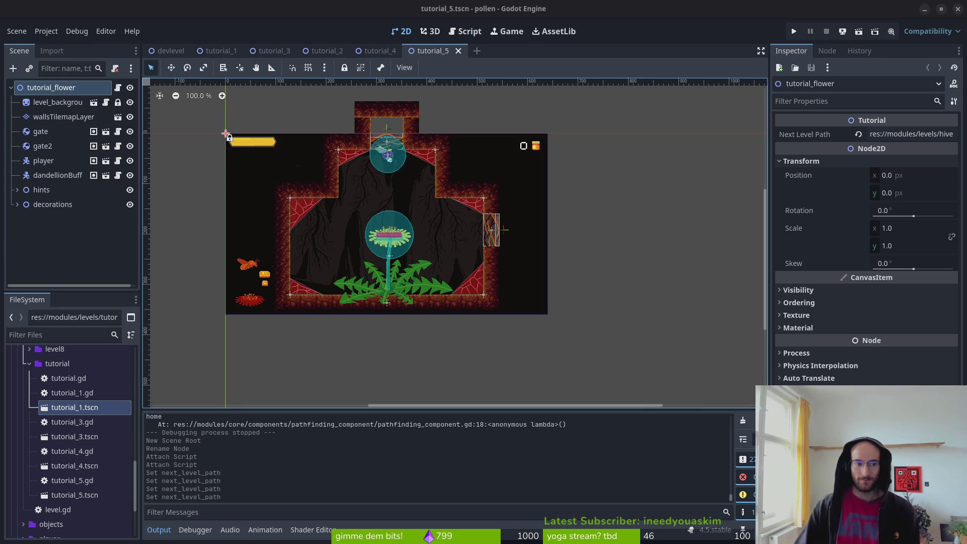
{"action": "scroll", "coordinate": [474, 251], "scroll_direction": "up", "scroll_amount": 3}
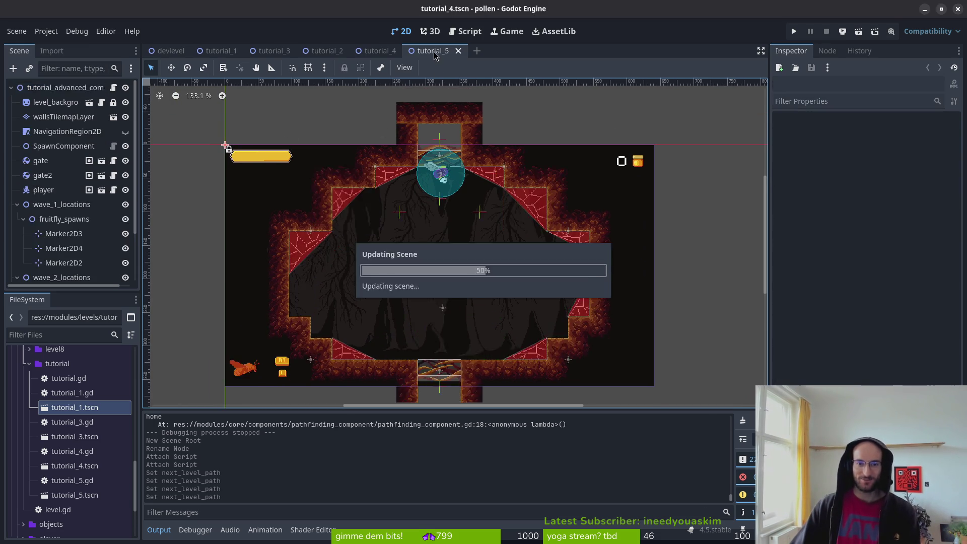
Close the tutorial_5, tutorial_4, tutorial_2 and tutorial_3 scene tabs
{"action": "middle_click", "coordinate": [435, 55]}
{"action": "middle_click", "coordinate": [385, 55]}
{"action": "middle_click", "coordinate": [327, 56]}
{"action": "middle_click", "coordinate": [254, 56]}
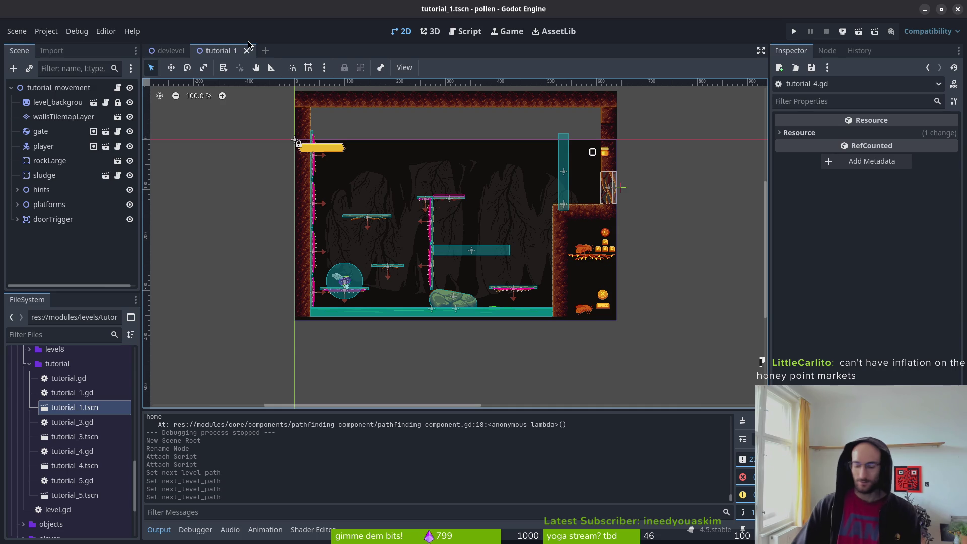
Reopen tutorial_2.tscn by searching 'tut2ts' in Quick Open
{"action": "key", "text": "alt+shift+o"}
{"action": "type", "text": "tut"}
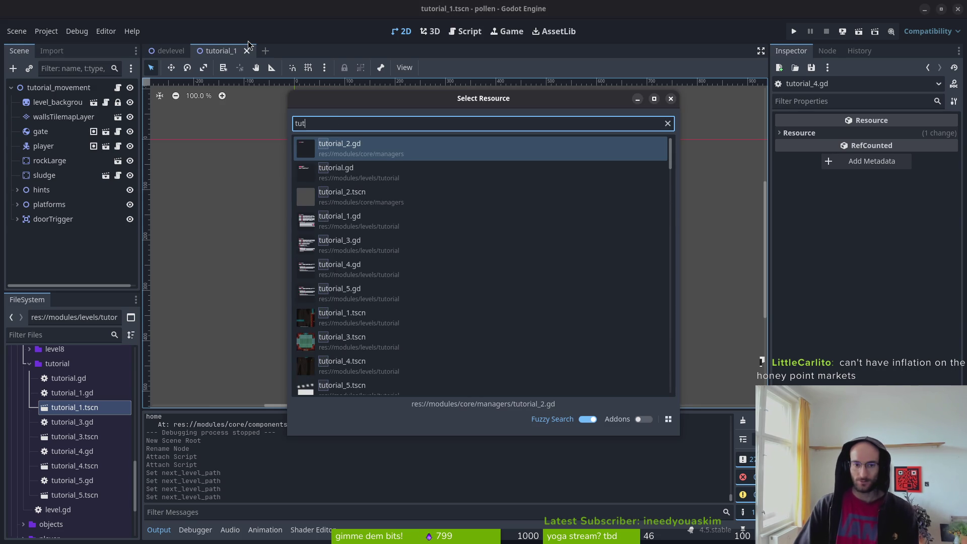
{"action": "type", "text": "w"}
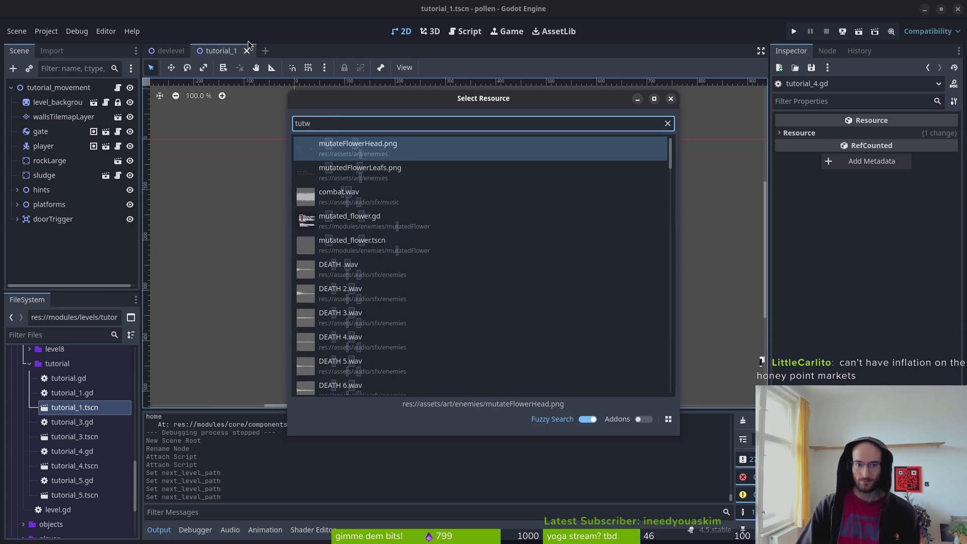
{"action": "key", "text": "BackSpace"}
{"action": "type", "text": "2ts"}
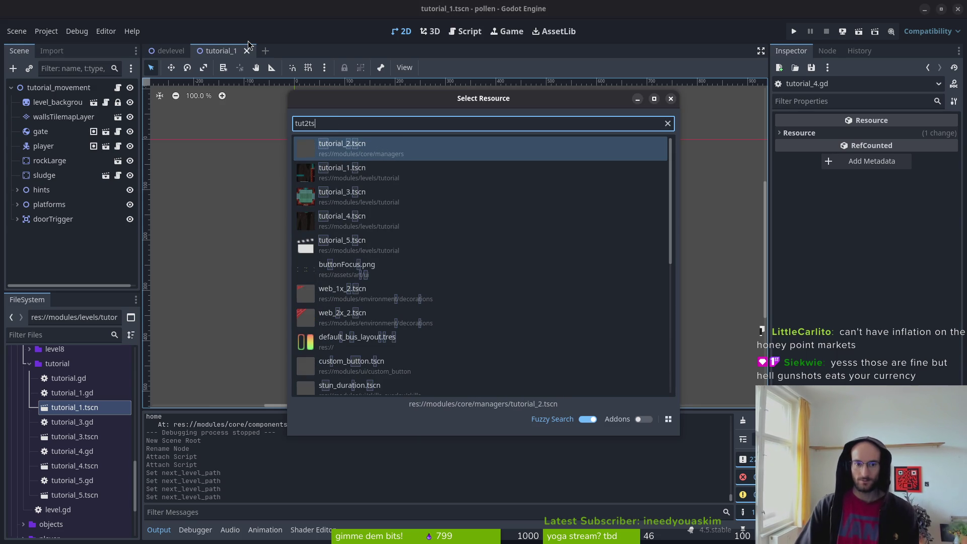
{"action": "key", "text": "Return"}
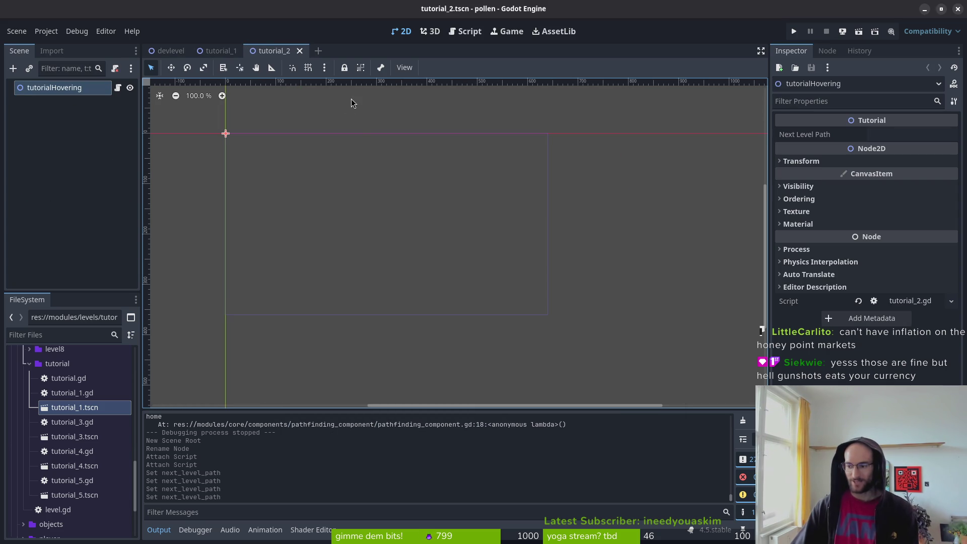
Copy level_background from tutorial_1 and paste it under tutorial_2's tutorialHovering root
{"action": "mouse_move", "coordinate": [222, 56]}
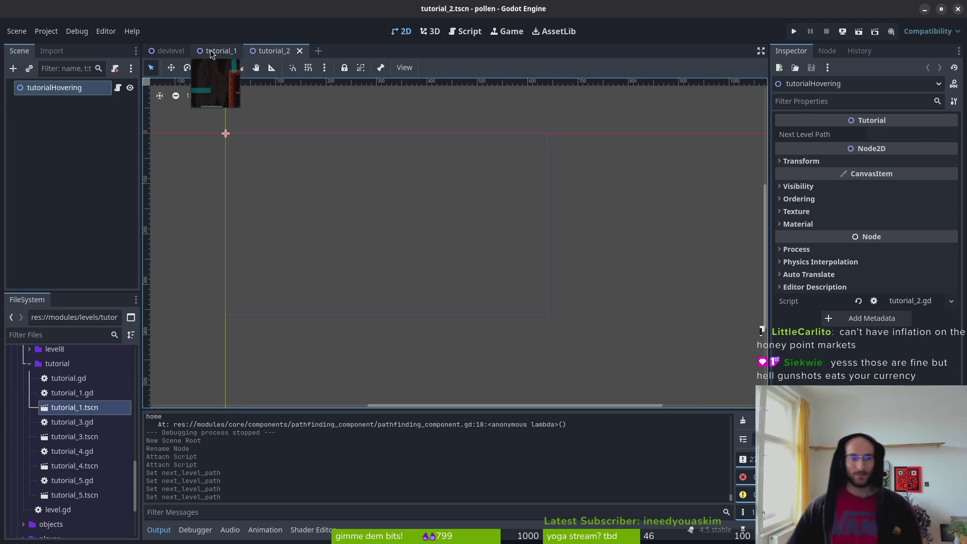
{"action": "left_click", "coordinate": [218, 51]}
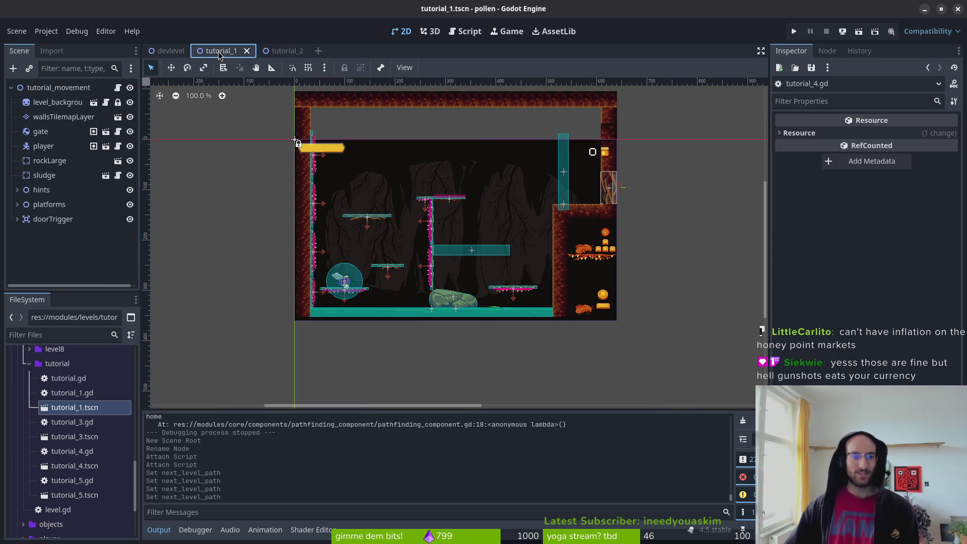
{"action": "left_click", "coordinate": [57, 102]}
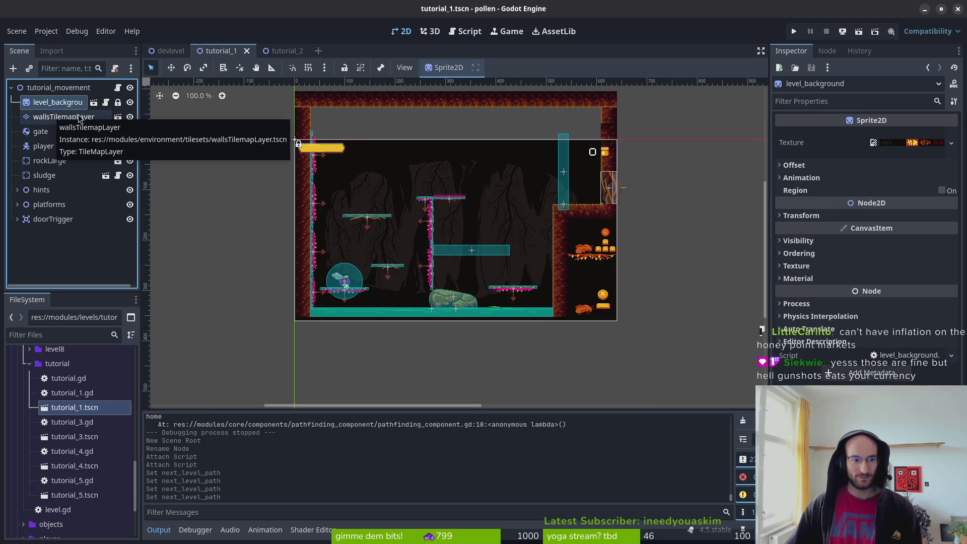
{"action": "left_click", "coordinate": [64, 117], "text": "ctrl"}
{"action": "left_click", "coordinate": [71, 104]}
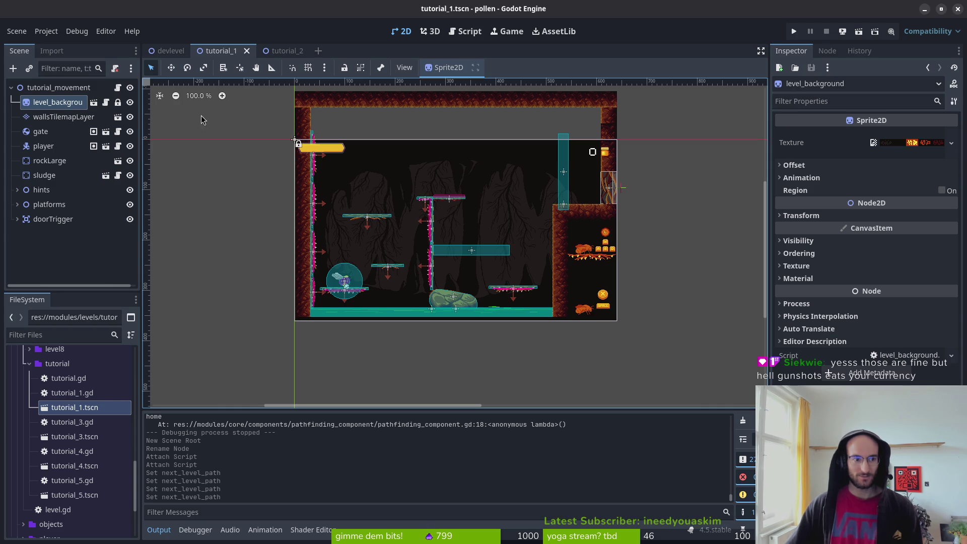
{"action": "left_click", "coordinate": [269, 51]}
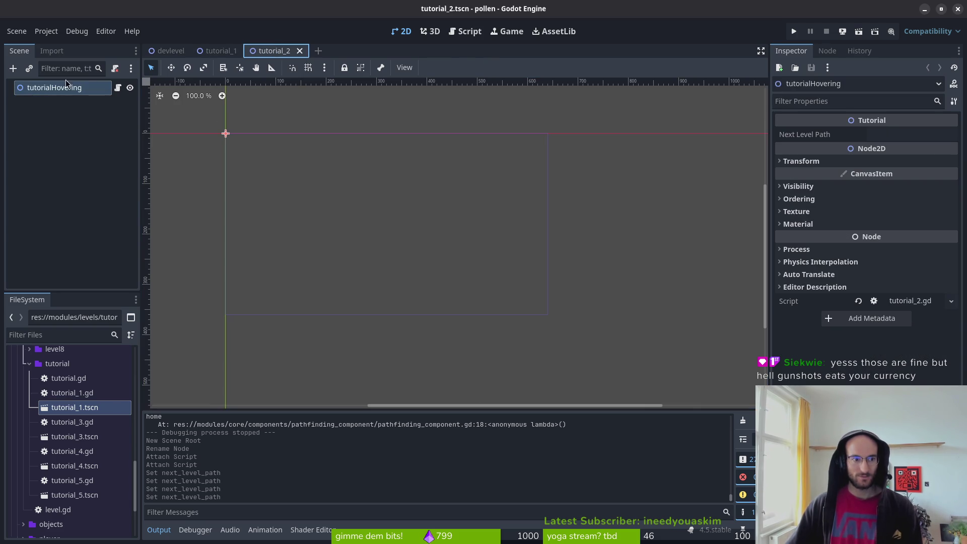
{"action": "key", "text": "ctrl+v"}
Copy the gate node from tutorial_1 and paste it into tutorial_2
{"action": "left_click", "coordinate": [217, 51]}
{"action": "left_click", "coordinate": [49, 135]}
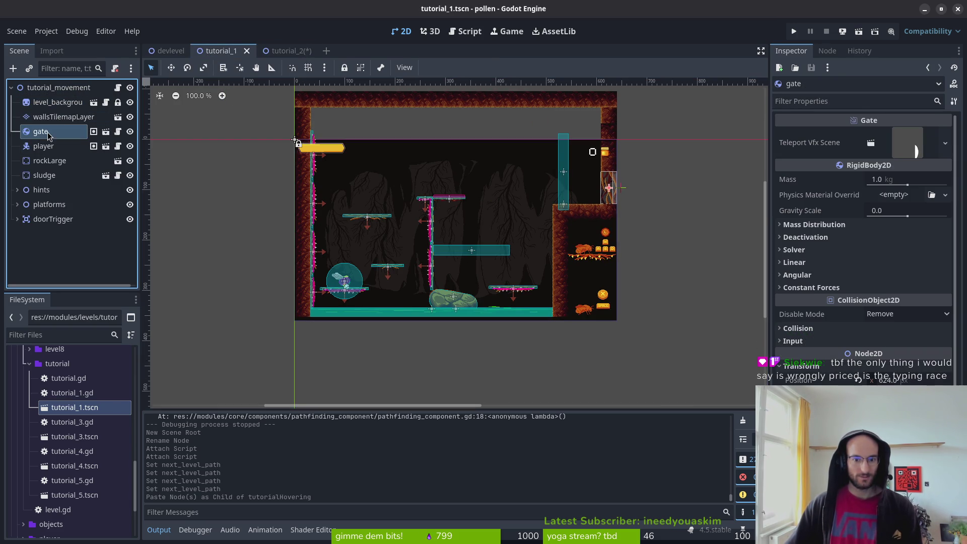
{"action": "left_click", "coordinate": [286, 50]}
{"action": "key", "text": "ctrl+v"}
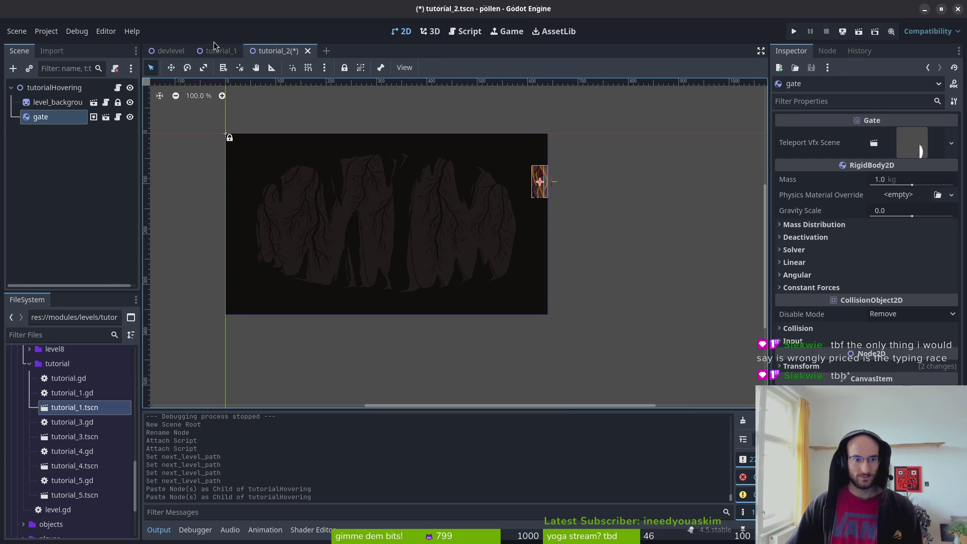
Copy the player from tutorial_1 into tutorial_2 and drag it to (-206, -319), bottom centre of the cave
{"action": "left_click", "coordinate": [216, 51]}
{"action": "left_click", "coordinate": [78, 145]}
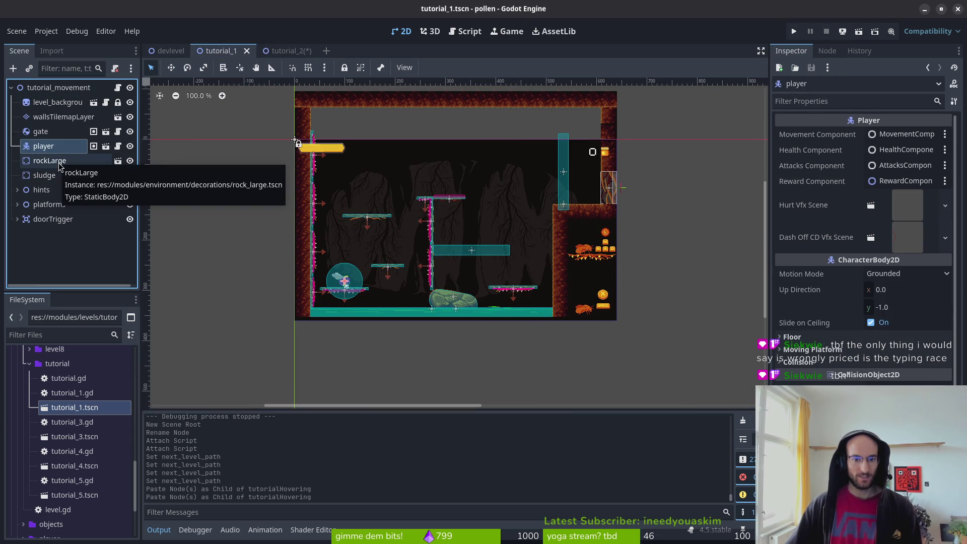
{"action": "key", "text": "ctrl+c"}
{"action": "left_click", "coordinate": [288, 51]}
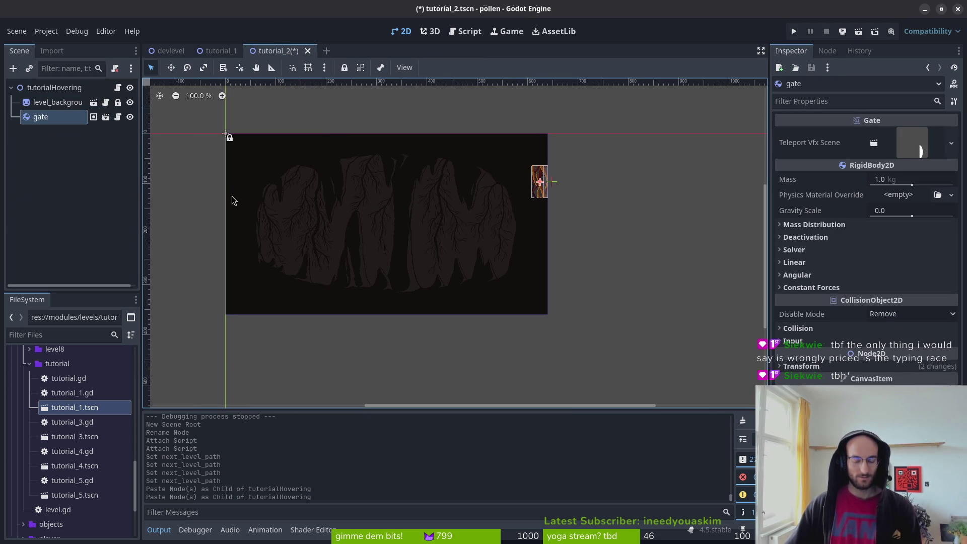
{"action": "key", "text": "ctrl+v"}
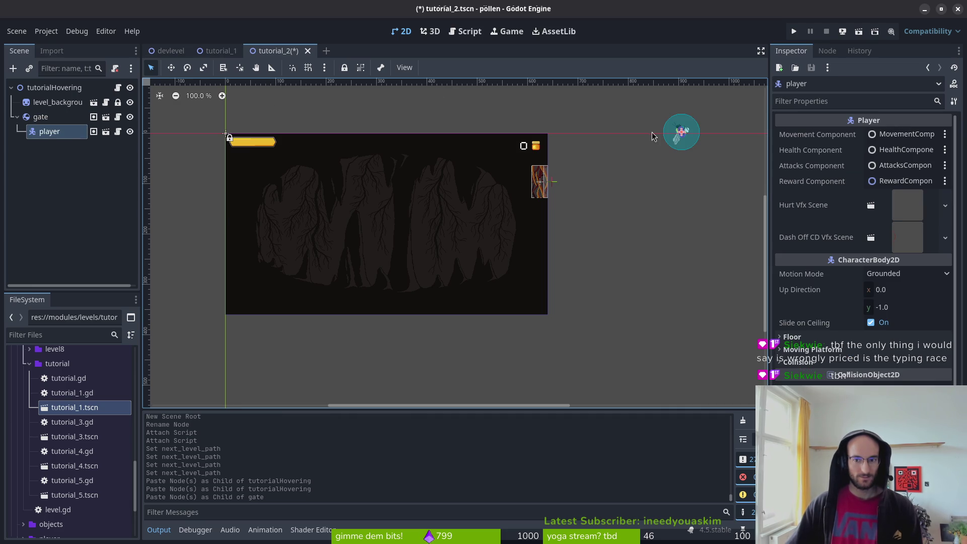
{"action": "mouse_move", "coordinate": [684, 135]}
{"action": "left_mouse_down"}
{"action": "mouse_move", "coordinate": [678, 160]}
{"action": "mouse_move", "coordinate": [355, 247]}
{"action": "mouse_move", "coordinate": [321, 275]}
{"action": "mouse_move", "coordinate": [310, 121]}
{"action": "mouse_move", "coordinate": [342, 252]}
{"action": "mouse_move", "coordinate": [385, 286]}
{"action": "left_mouse_up"}
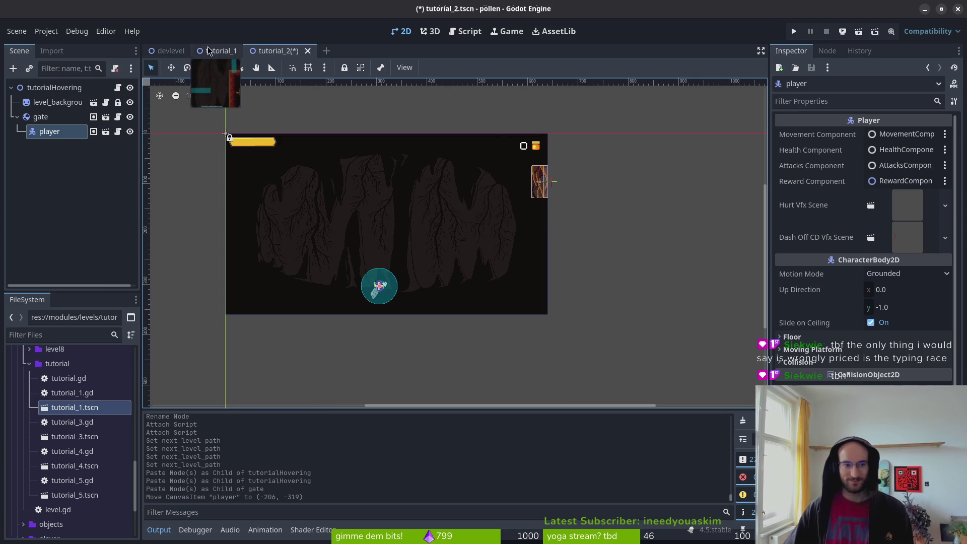
Review tutorial_1's rockLarge, hints, platforms and doorTrigger nodes
{"action": "left_click", "coordinate": [220, 51]}
{"action": "left_click", "coordinate": [60, 161]}
{"action": "left_click", "coordinate": [53, 194]}
{"action": "left_click", "coordinate": [50, 204]}
{"action": "left_click", "coordinate": [48, 189]}
{"action": "left_click", "coordinate": [46, 220]}
{"action": "left_click", "coordinate": [42, 190]}
{"action": "left_click", "coordinate": [50, 204]}
{"action": "left_click", "coordinate": [43, 190]}
{"action": "left_click", "coordinate": [50, 204]}
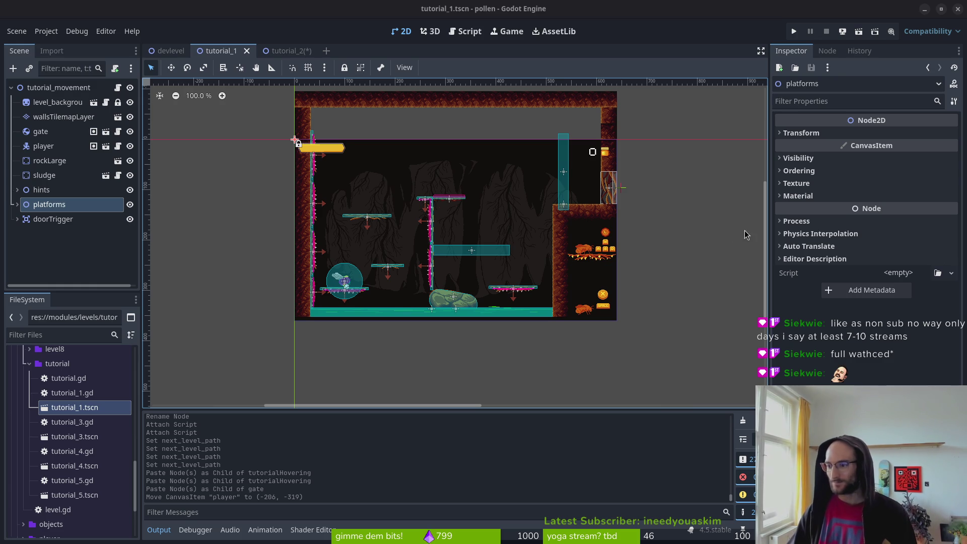
In tutorial_2, make player a direct child of tutorialHovering
{"action": "scroll", "coordinate": [478, 232], "scroll_direction": "down", "scroll_amount": 1}
{"action": "scroll", "coordinate": [352, 151], "scroll_direction": "up", "scroll_amount": 1}
{"action": "left_click", "coordinate": [287, 51]}
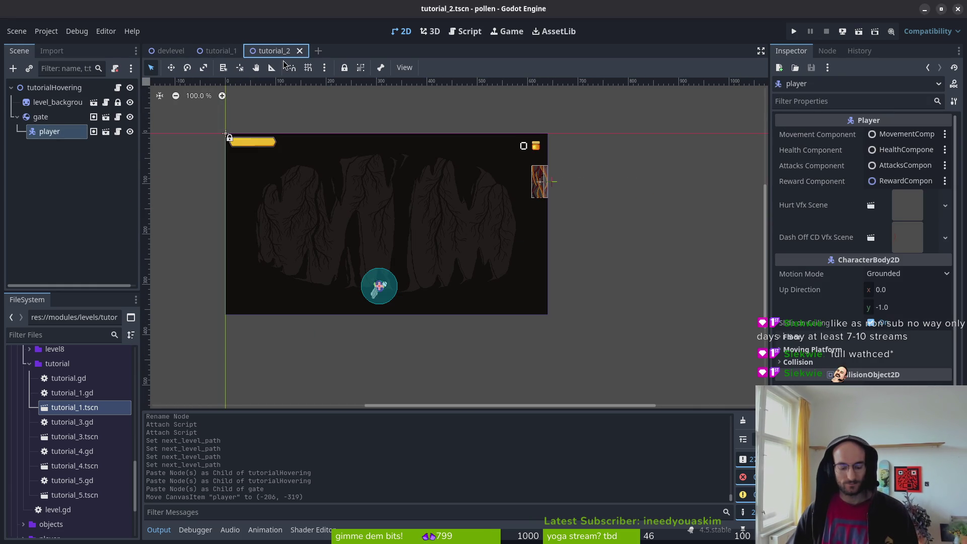
{"action": "left_click_drag", "start_coordinate": [53, 134], "coordinate": [54, 113]}
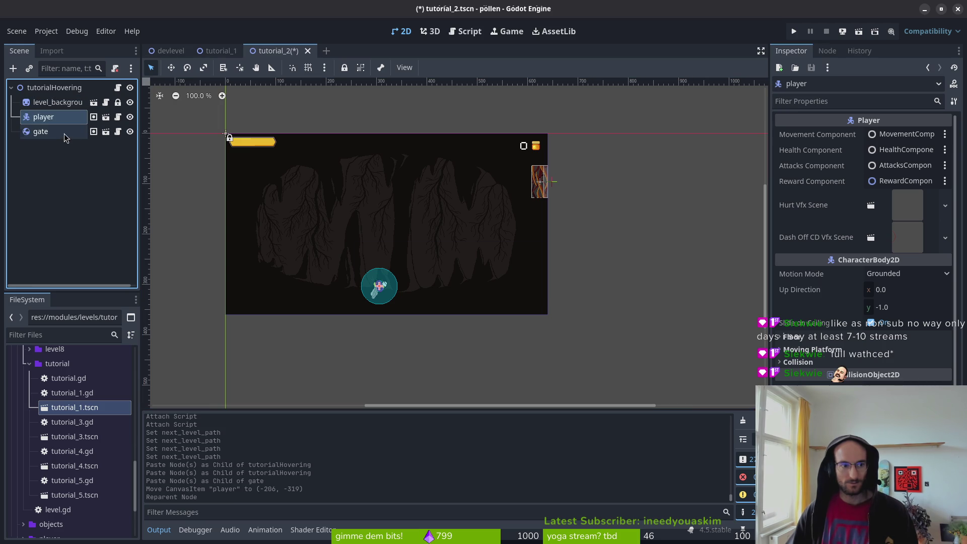
Expand and collapse tutorial_1's hints node, then return to tutorial_2
{"action": "left_click", "coordinate": [220, 50]}
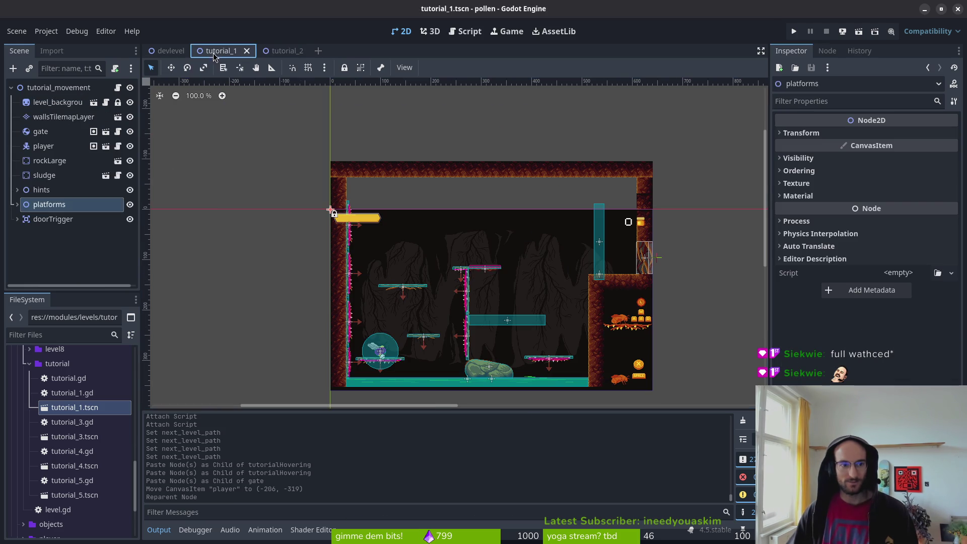
{"action": "left_click", "coordinate": [57, 194]}
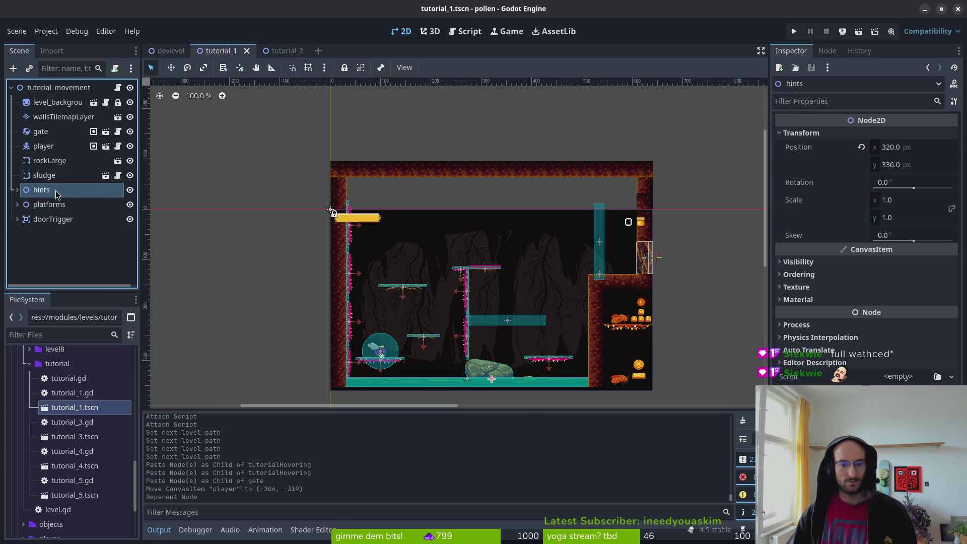
{"action": "left_click", "coordinate": [17, 190]}
{"action": "left_click", "coordinate": [17, 191]}
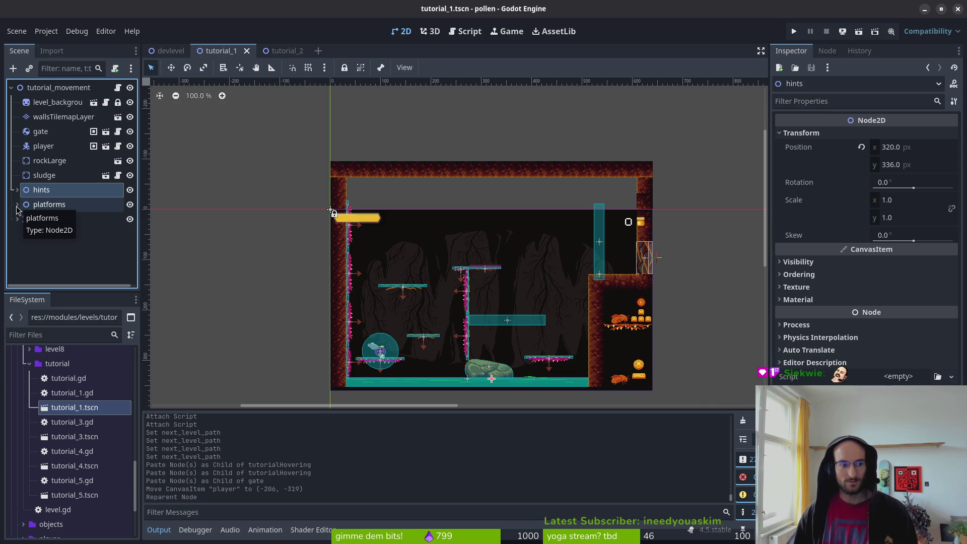
{"action": "left_click", "coordinate": [288, 51]}
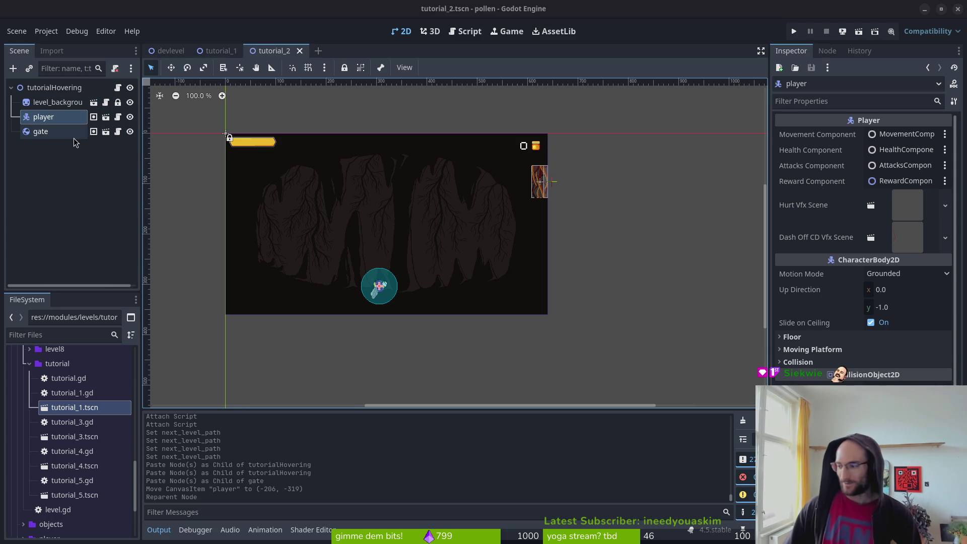
Drag wallsTilemapLayer.tscn from environment/tilesets into tutorial_2 below level_background
{"action": "mouse_move", "coordinate": [217, 51]}
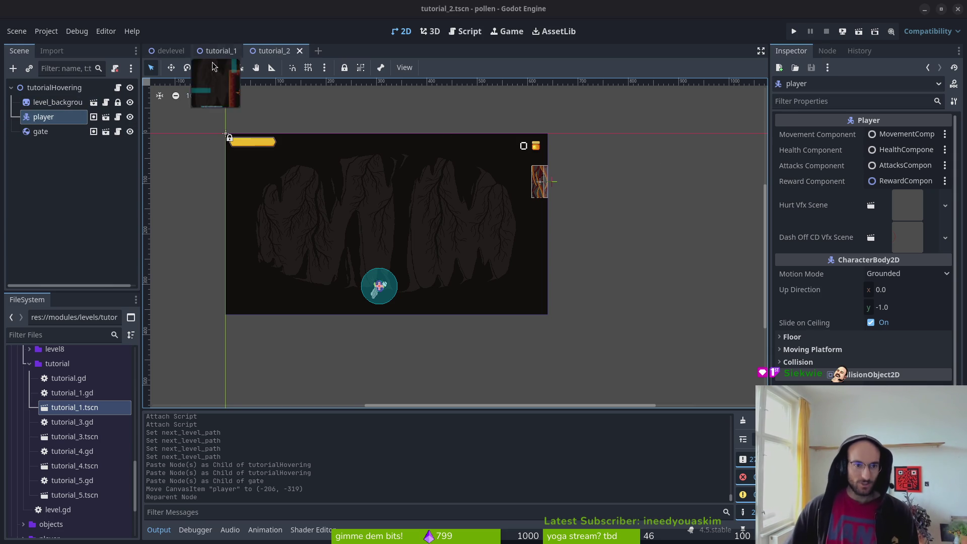
{"action": "left_click", "coordinate": [29, 363]}
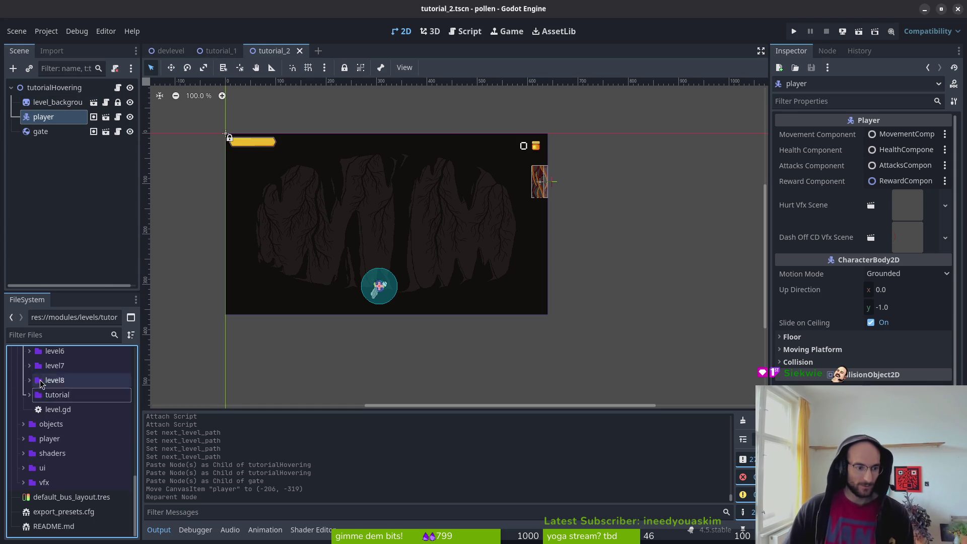
{"action": "scroll", "coordinate": [75, 428], "scroll_direction": "up", "scroll_amount": 10}
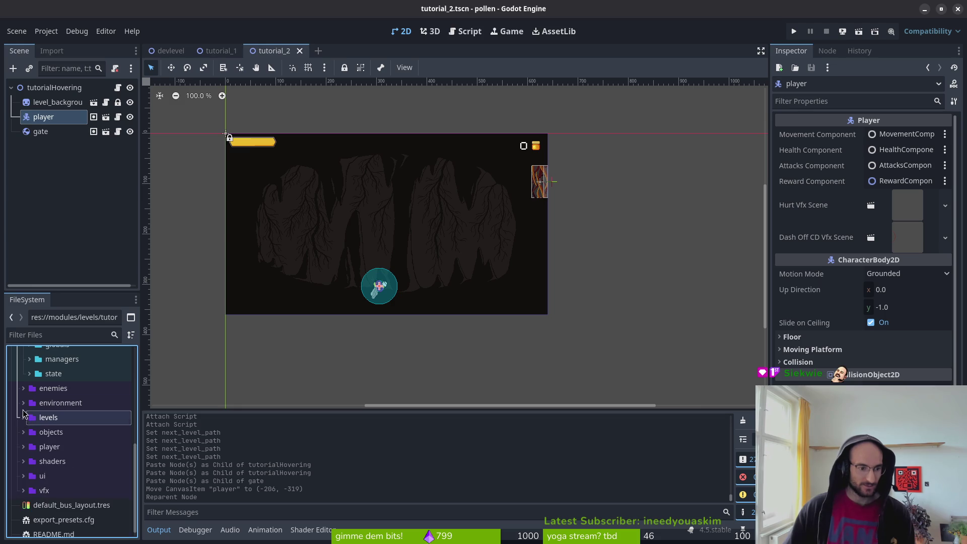
{"action": "scroll", "coordinate": [33, 443], "scroll_direction": "down", "scroll_amount": 3}
{"action": "left_click", "coordinate": [32, 441]}
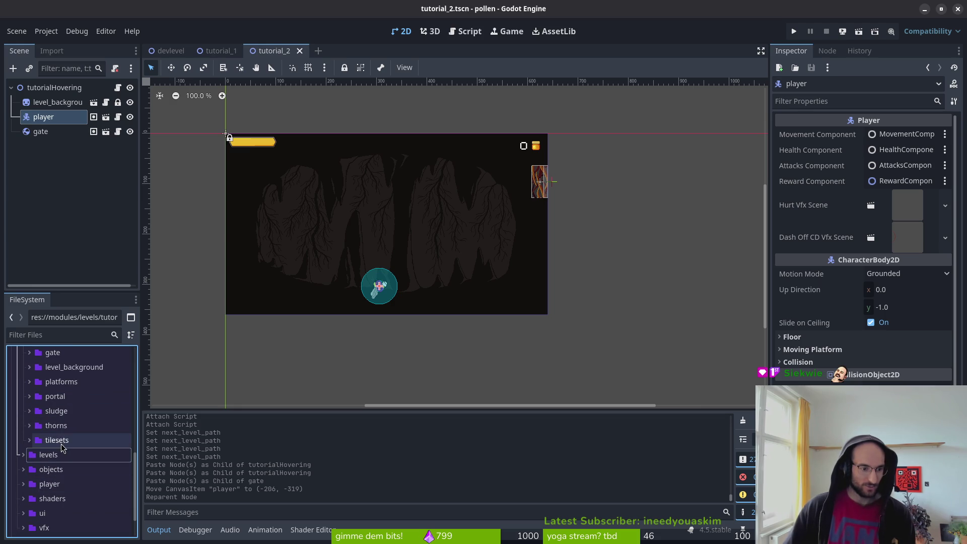
{"action": "left_click", "coordinate": [29, 440]}
{"action": "mouse_move", "coordinate": [89, 455]}
{"action": "left_mouse_down"}
{"action": "mouse_move", "coordinate": [59, 123]}
{"action": "mouse_move", "coordinate": [47, 92]}
{"action": "mouse_move", "coordinate": [71, 124]}
{"action": "left_mouse_up"}
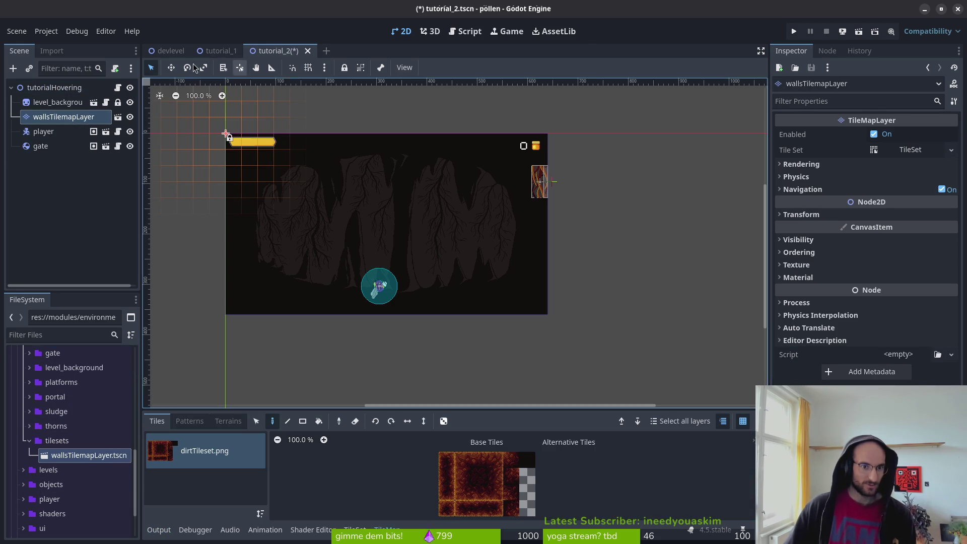
Compare with tutorial_1's platforms node and level layout, then return to tutorial_2
{"action": "left_click", "coordinate": [229, 51]}
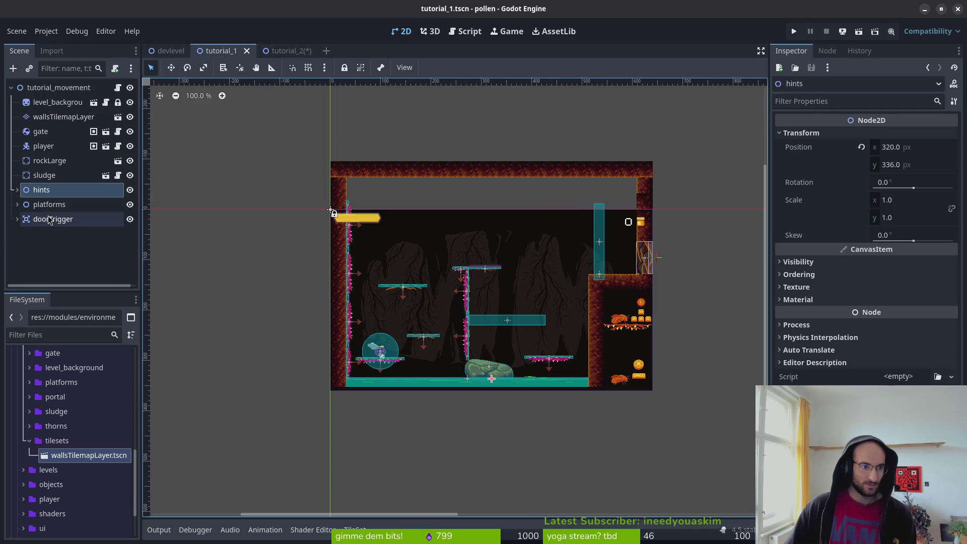
{"action": "left_click", "coordinate": [26, 209]}
{"action": "double_click", "coordinate": [28, 205]}
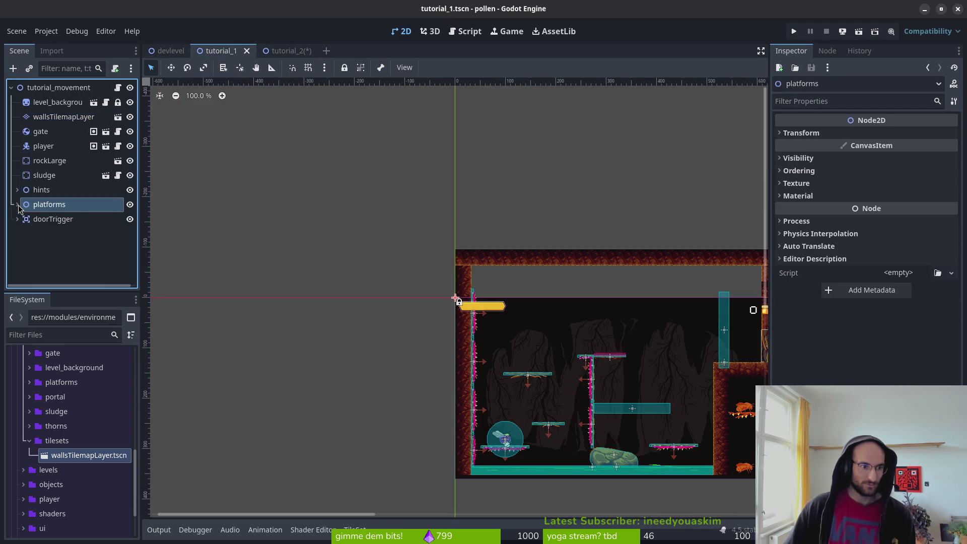
{"action": "left_click", "coordinate": [18, 204]}
{"action": "left_click", "coordinate": [17, 204]}
{"action": "left_click_drag", "start_coordinate": [593, 319], "coordinate": [321, 242]}
{"action": "scroll", "coordinate": [334, 279], "scroll_direction": "down", "scroll_amount": 3}
{"action": "left_click_drag", "start_coordinate": [333, 279], "coordinate": [430, 304]}
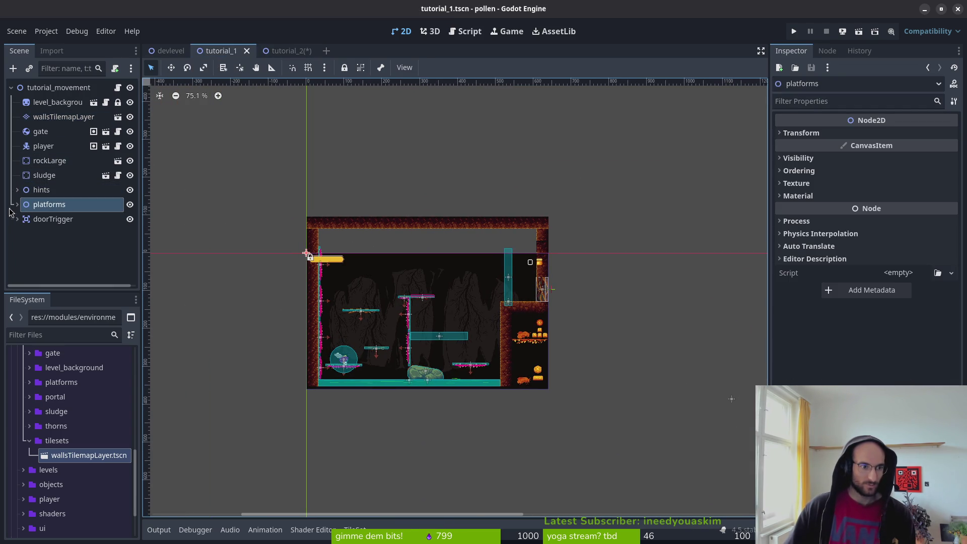
{"action": "scroll", "coordinate": [423, 333], "scroll_direction": "up", "scroll_amount": 4}
{"action": "scroll", "coordinate": [423, 332], "scroll_direction": "down", "scroll_amount": 3}
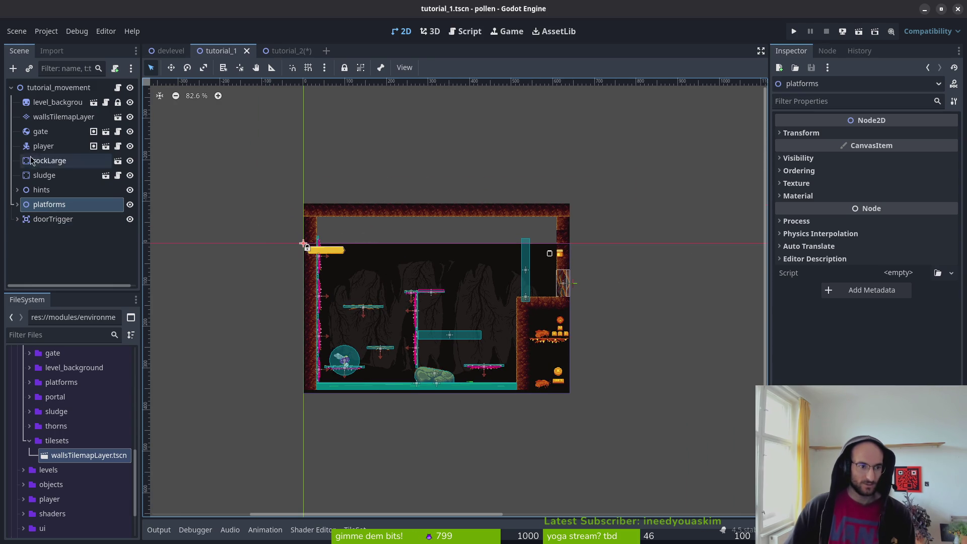
{"action": "left_click", "coordinate": [287, 50]}
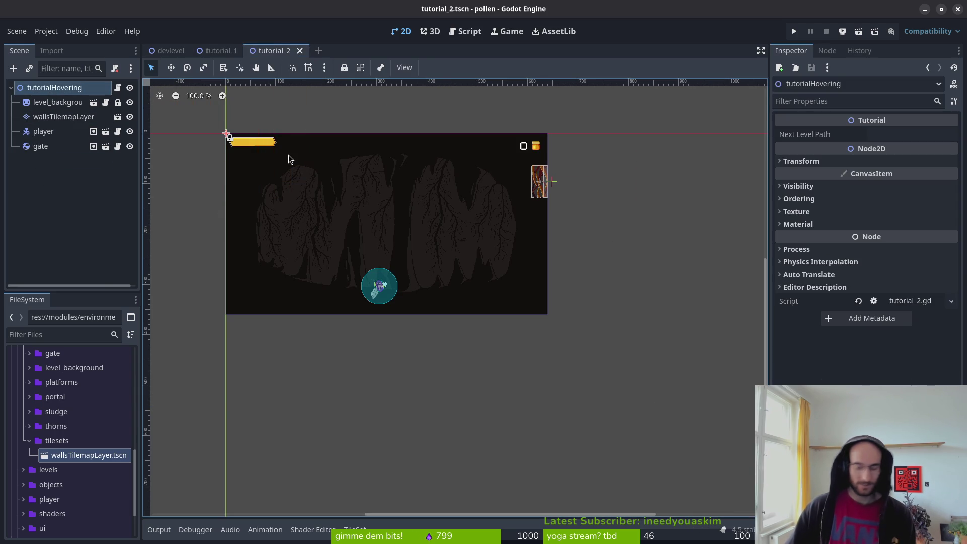
Add a Node2D child under the root and name it platforms
{"action": "key", "text": "ctrl+a"}
{"action": "type", "text": "node"}
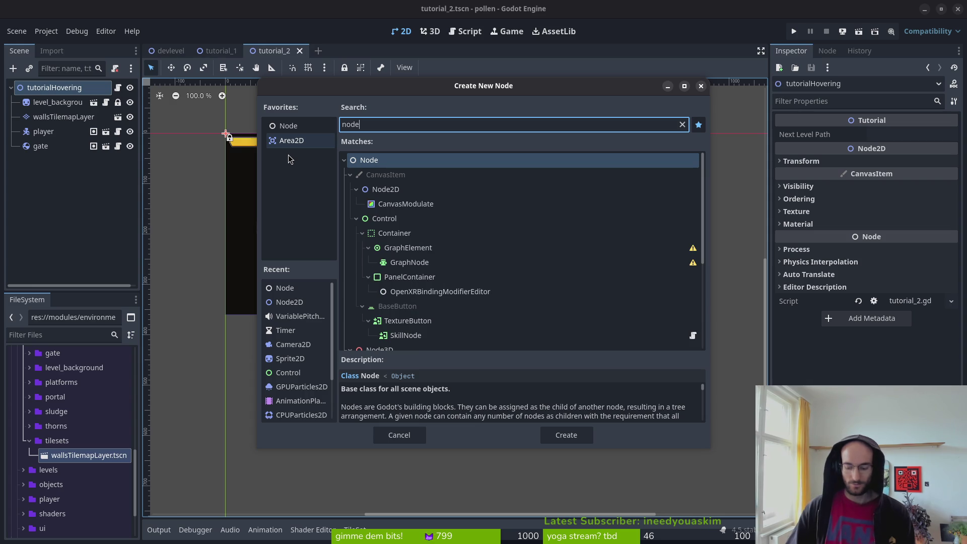
{"action": "type", "text": "3"}
{"action": "key", "text": "BackSpace"}
{"action": "type", "text": "2"}
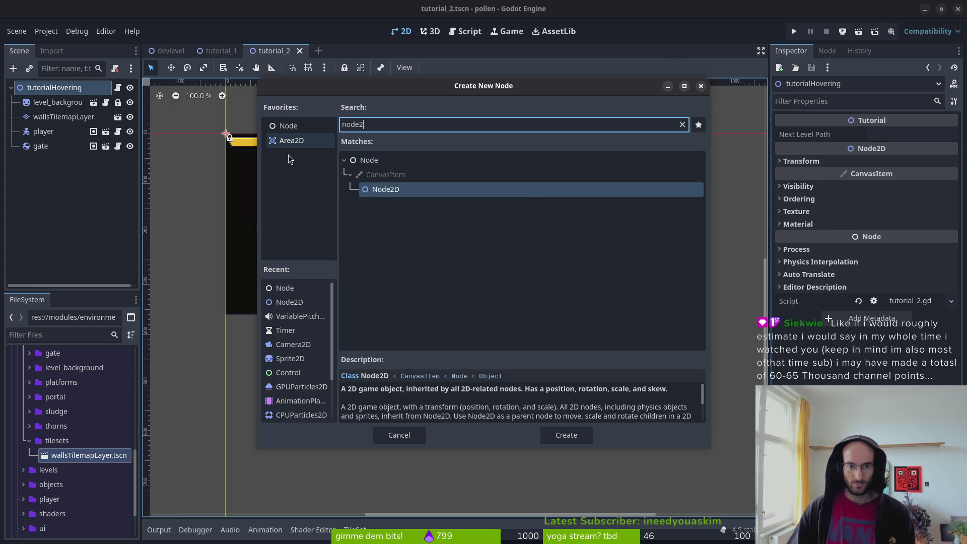
{"action": "key", "text": "Return"}
{"action": "key", "text": "F2"}
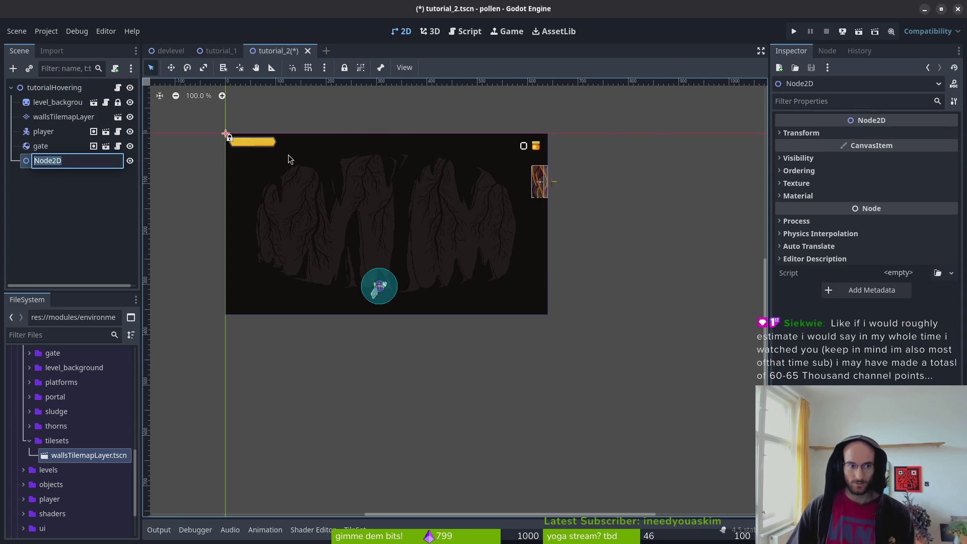
{"action": "type", "text": "platforms"}
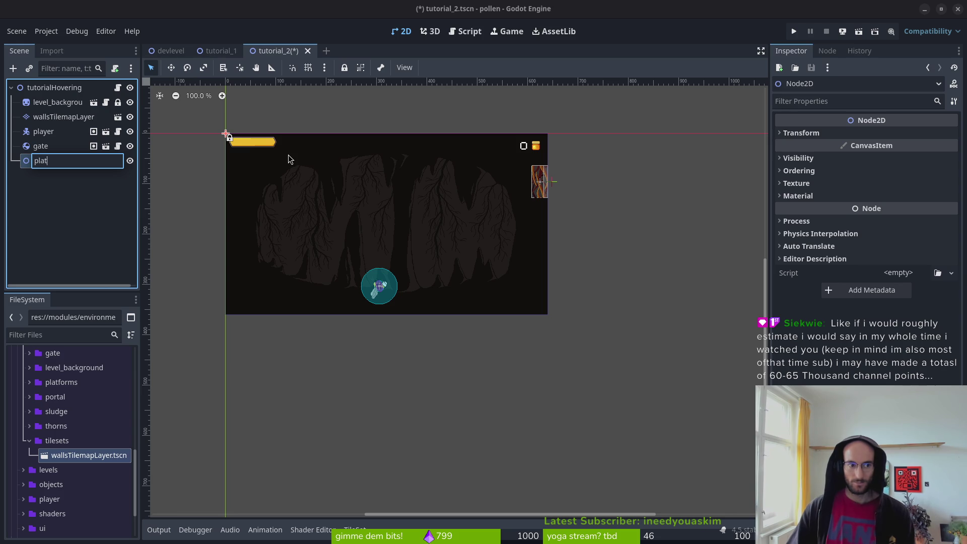
{"action": "key", "text": "Return"}
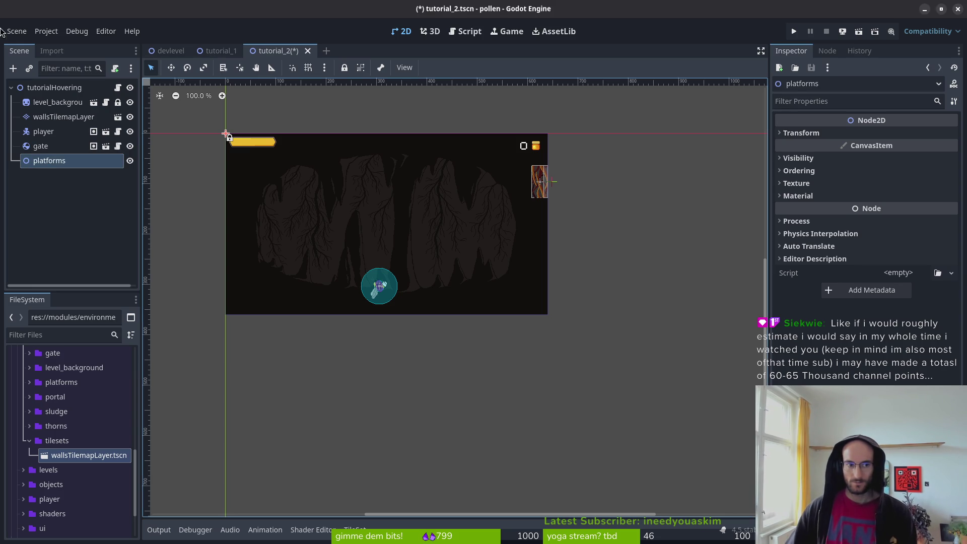
Add a second Node2D under tutorialHovering named decorations
{"action": "left_click", "coordinate": [69, 88]}
{"action": "key", "text": "ctrl+a"}
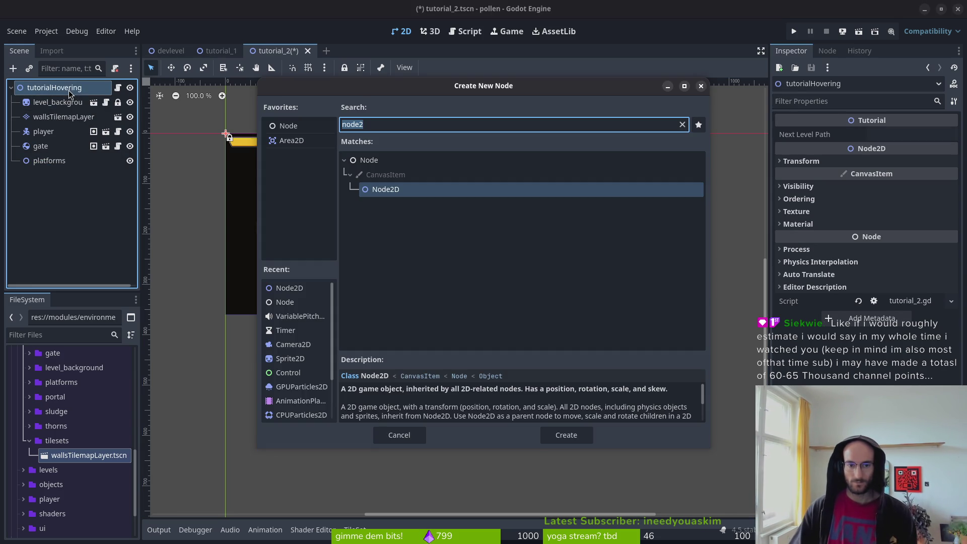
{"action": "key", "text": "Return"}
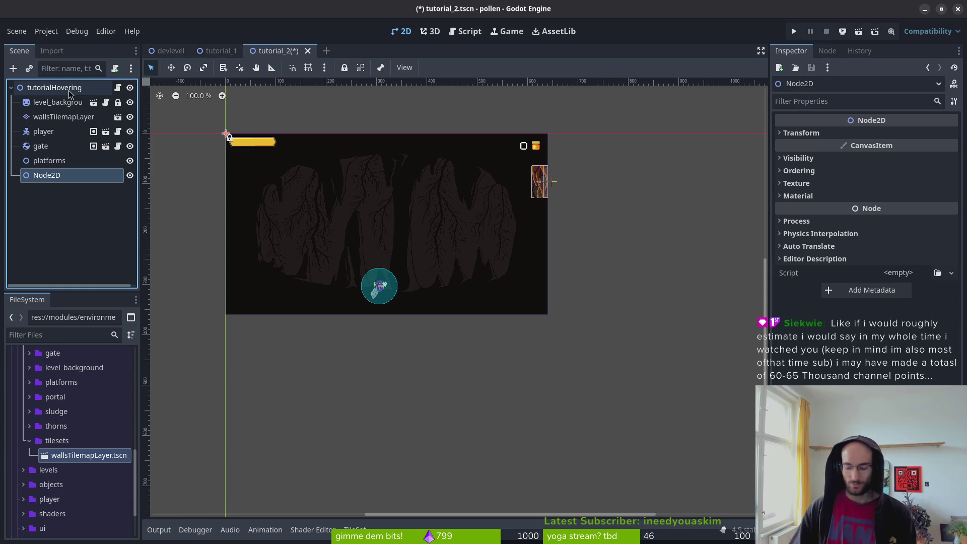
{"action": "key", "text": "F2"}
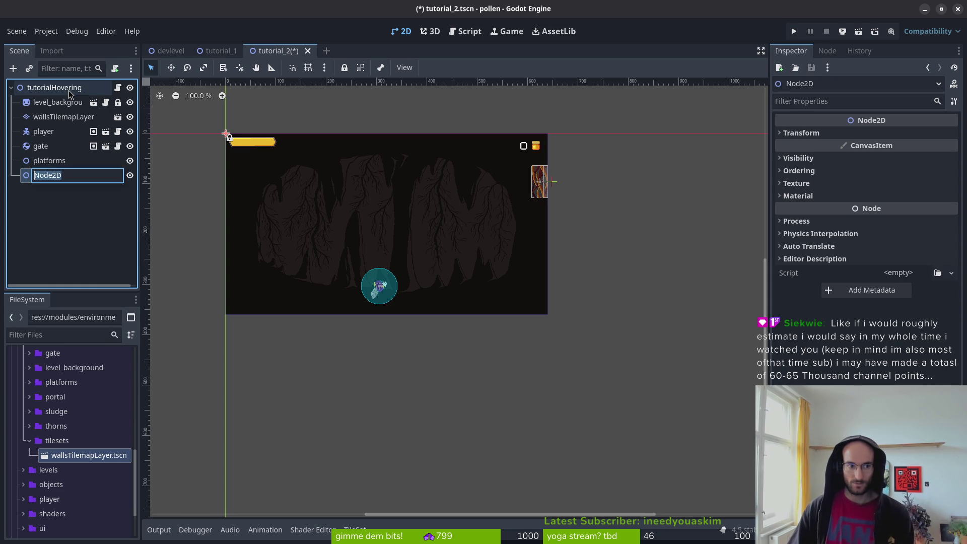
{"action": "type", "text": "decorations"}
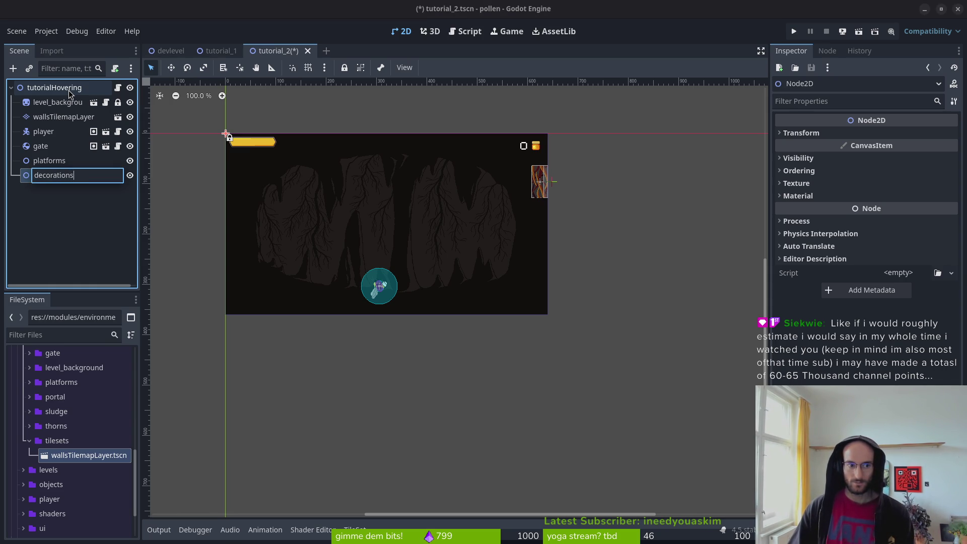
{"action": "key", "text": "Return"}
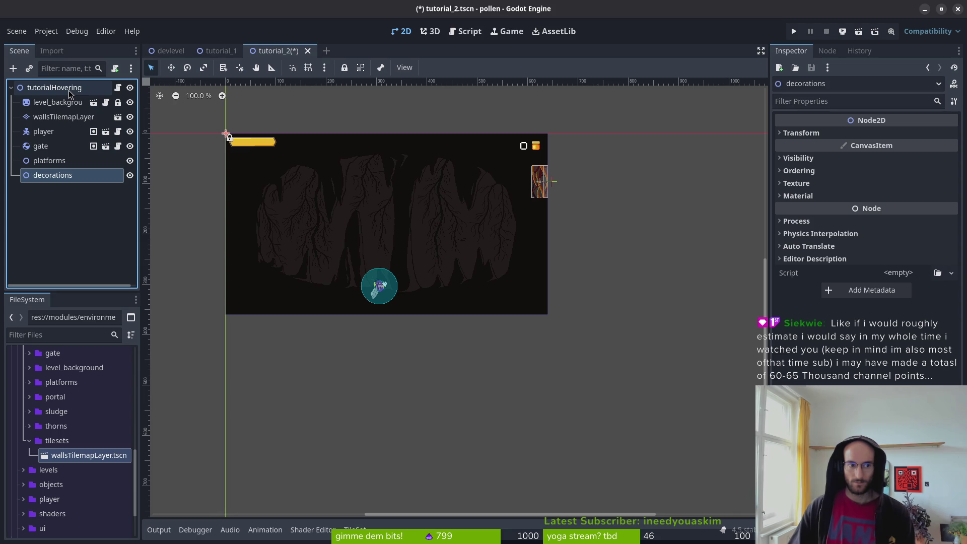
Add a third Node2D under tutorialHovering named thorns
{"action": "left_click", "coordinate": [48, 93]}
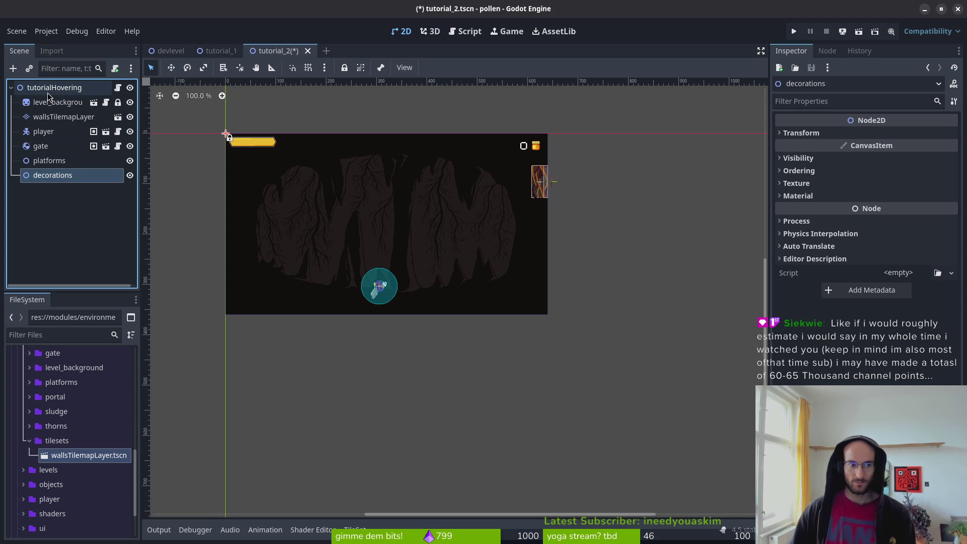
{"action": "key", "text": "ctrl+a"}
{"action": "key", "text": "Return"}
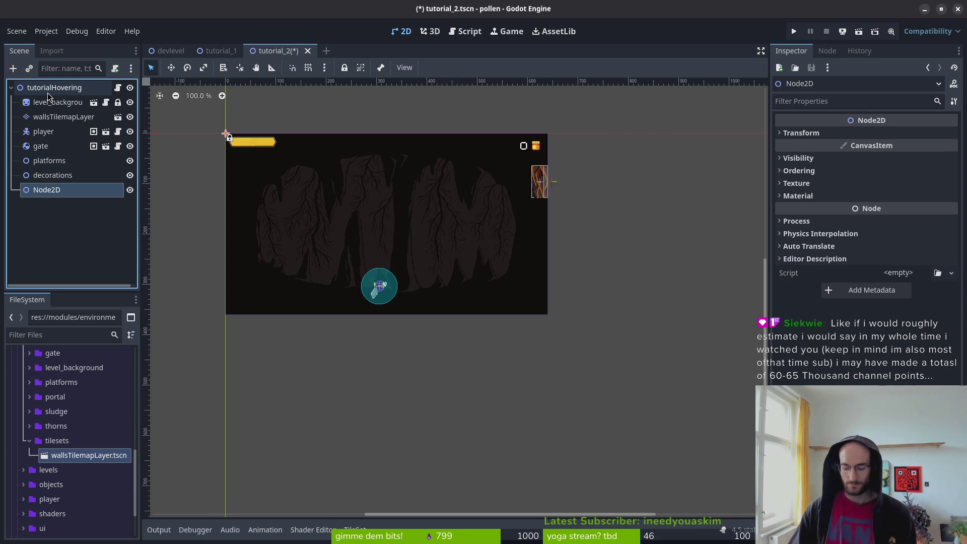
{"action": "key", "text": "F2"}
{"action": "type", "text": "thorns"}
{"action": "key", "text": "Return"}
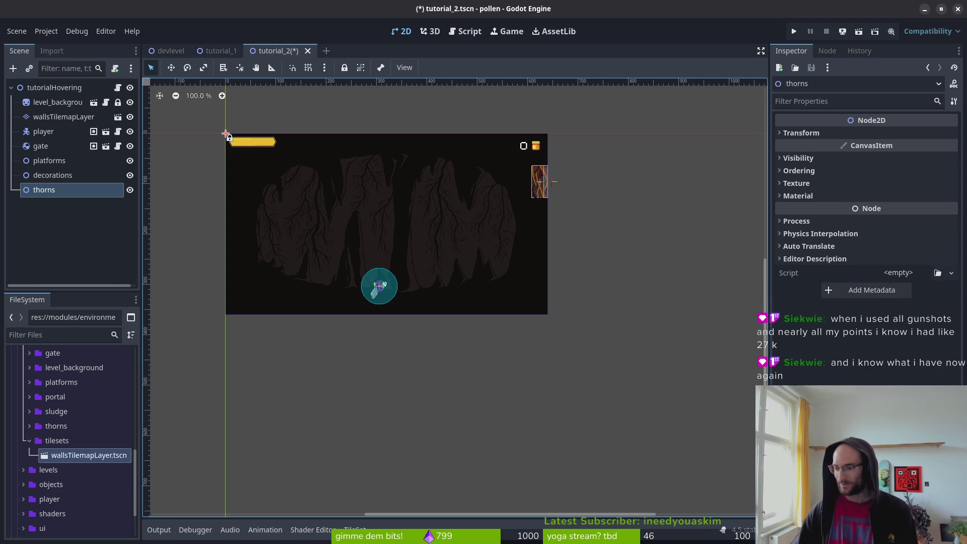
{"action": "mouse_move", "coordinate": [331, 232]}
{"action": "left_mouse_down"}
{"action": "mouse_move", "coordinate": [466, 305]}
{"action": "mouse_move", "coordinate": [469, 334]}
{"action": "left_mouse_up"}
Zoom in and out to inspect the cave's thorn branches up close
{"action": "scroll", "coordinate": [436, 289], "scroll_direction": "up", "scroll_amount": 4}
{"action": "scroll", "coordinate": [469, 334], "scroll_direction": "down", "scroll_amount": 1}
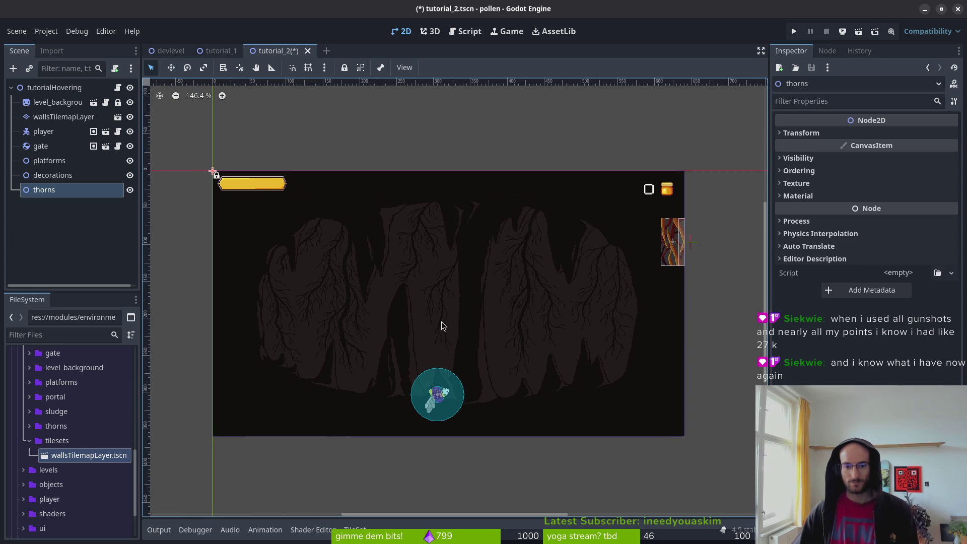
{"action": "scroll", "coordinate": [446, 325], "scroll_direction": "up", "scroll_amount": 6}
{"action": "scroll", "coordinate": [445, 323], "scroll_direction": "down", "scroll_amount": 3}
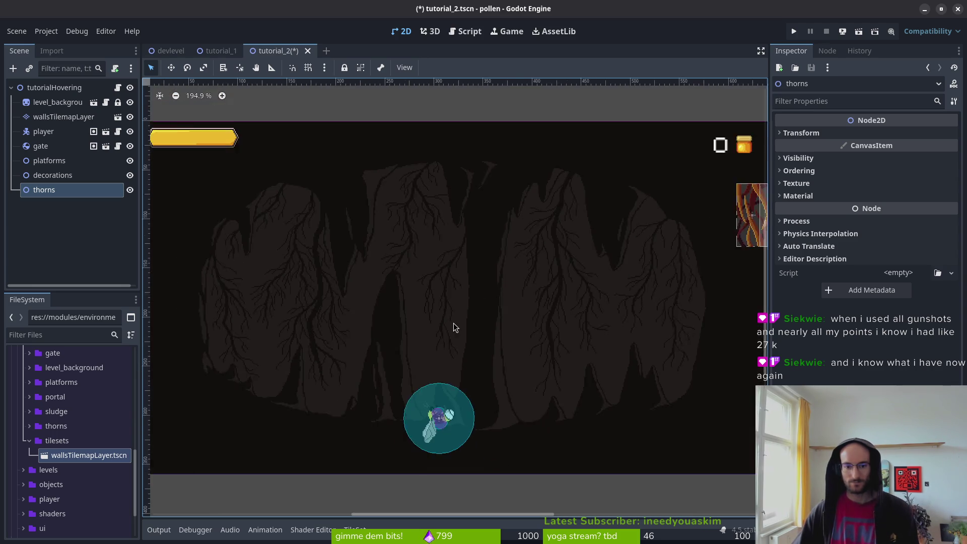
{"action": "scroll", "coordinate": [452, 325], "scroll_direction": "up", "scroll_amount": 11}
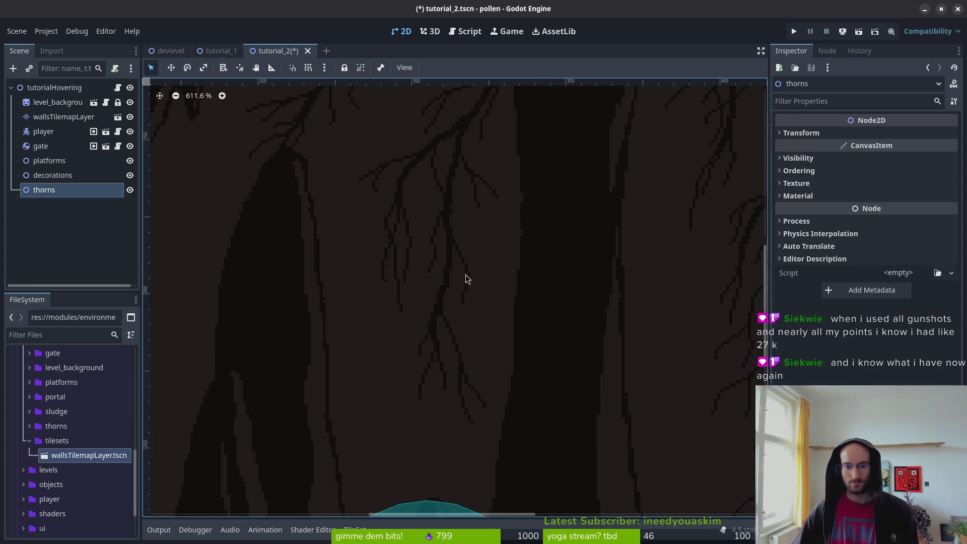
{"action": "scroll", "coordinate": [503, 300], "scroll_direction": "up", "scroll_amount": 4}
{"action": "scroll", "coordinate": [495, 299], "scroll_direction": "down", "scroll_amount": 6}
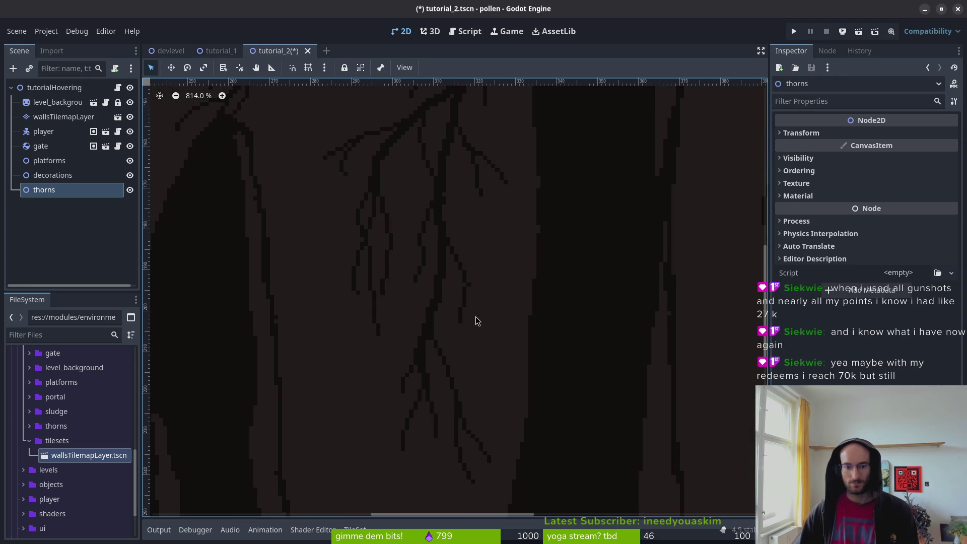
{"action": "scroll", "coordinate": [479, 315], "scroll_direction": "down", "scroll_amount": 4}
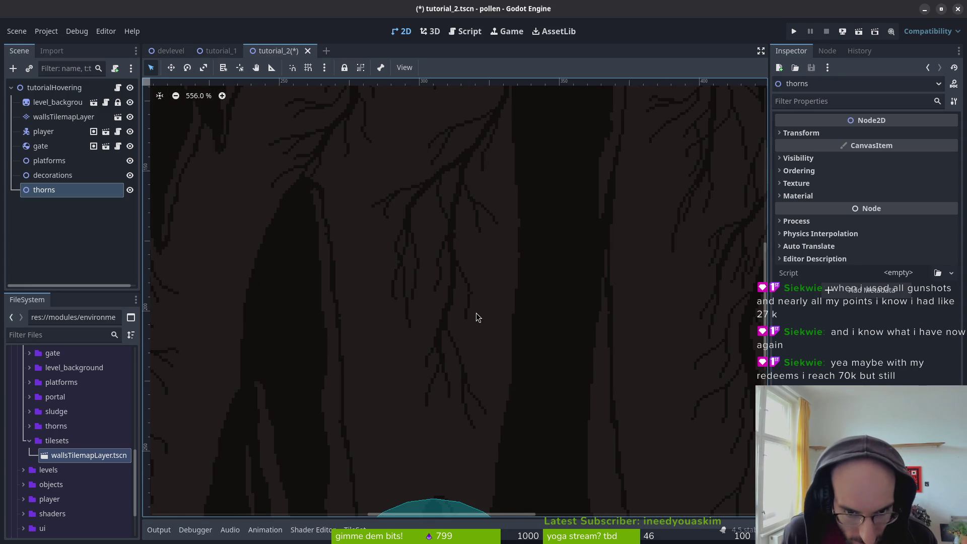
{"action": "scroll", "coordinate": [475, 313], "scroll_direction": "down", "scroll_amount": 4}
{"action": "scroll", "coordinate": [470, 309], "scroll_direction": "up", "scroll_amount": 3}
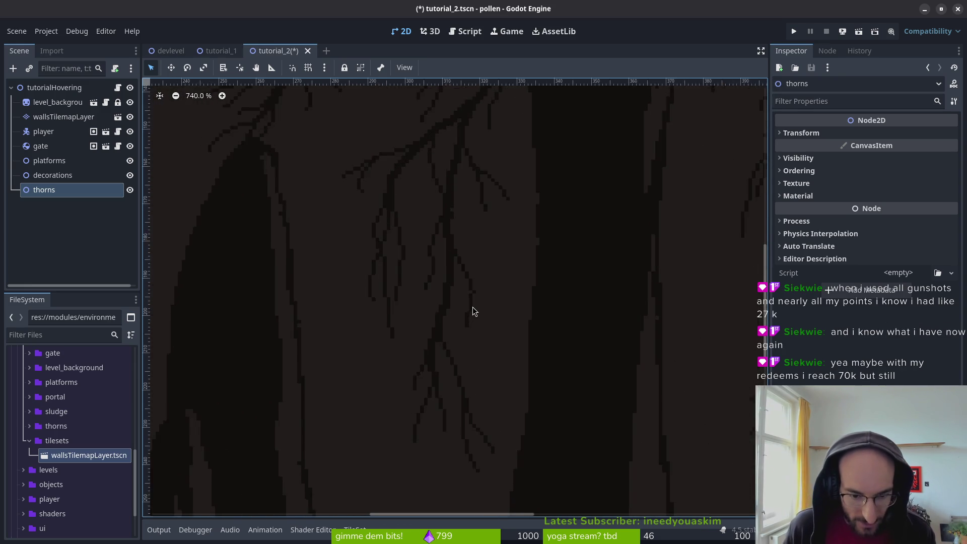
{"action": "scroll", "coordinate": [473, 311], "scroll_direction": "down", "scroll_amount": 7}
{"action": "scroll", "coordinate": [479, 373], "scroll_direction": "up", "scroll_amount": 3}
{"action": "scroll", "coordinate": [470, 321], "scroll_direction": "down", "scroll_amount": 10}
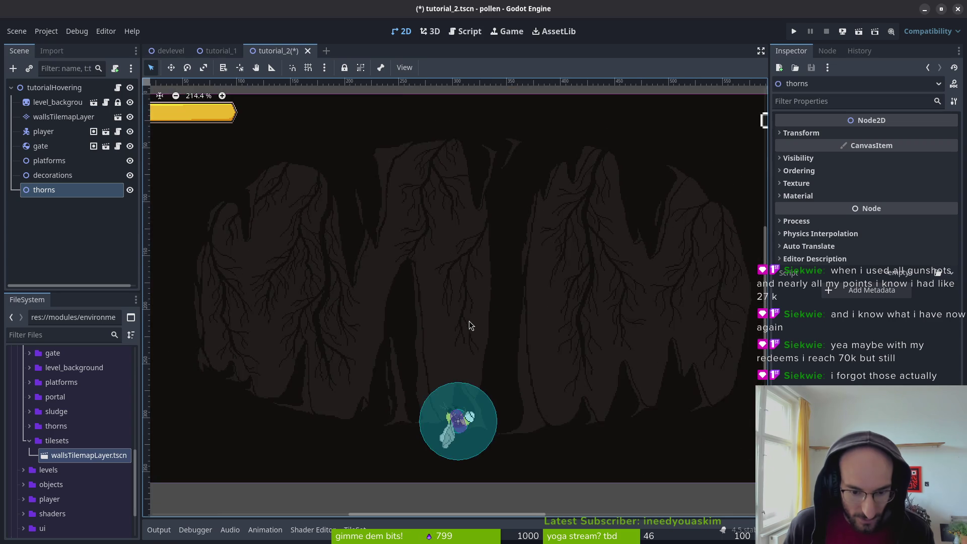
{"action": "scroll", "coordinate": [489, 298], "scroll_direction": "up", "scroll_amount": 20}
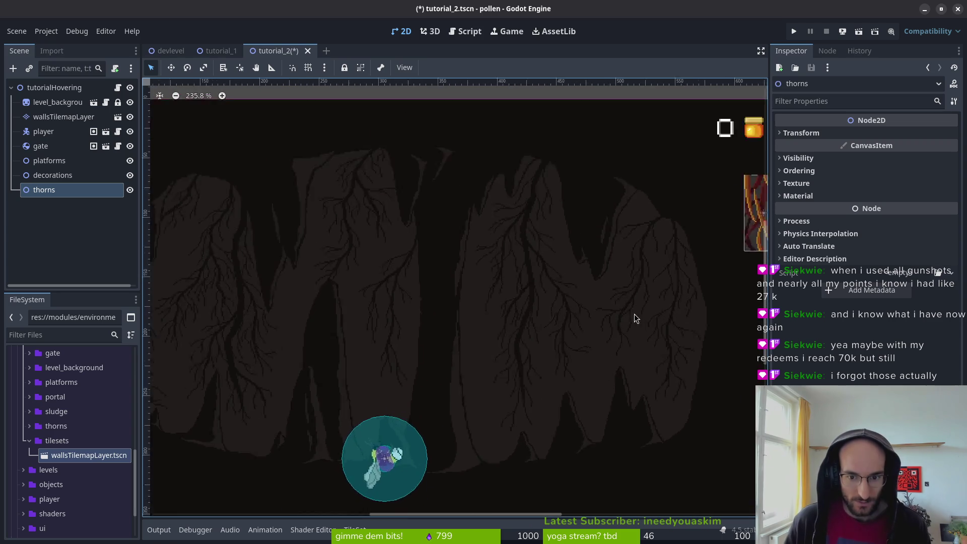
{"action": "scroll", "coordinate": [679, 221], "scroll_direction": "up", "scroll_amount": 20}
{"action": "scroll", "coordinate": [613, 230], "scroll_direction": "down", "scroll_amount": 20}
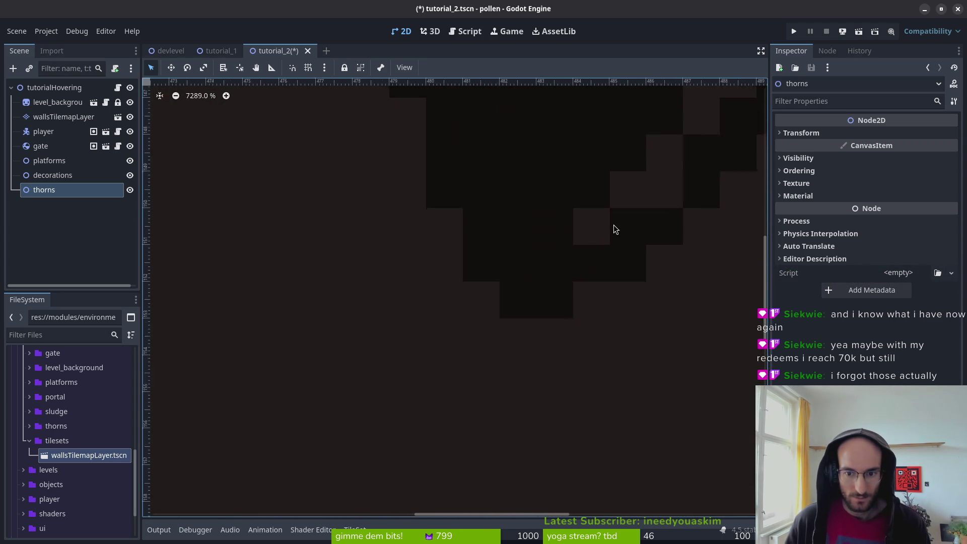
{"action": "scroll", "coordinate": [610, 235], "scroll_direction": "down", "scroll_amount": 8}
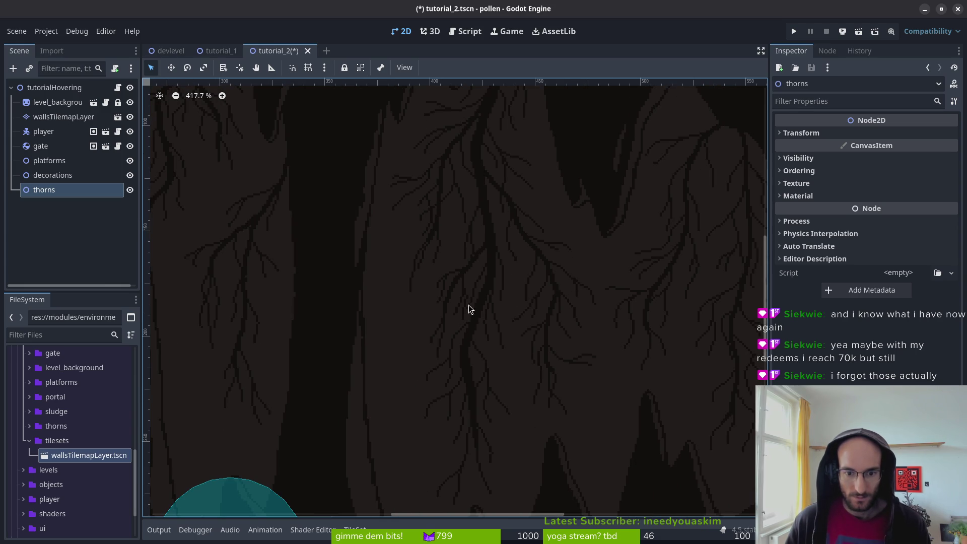
{"action": "scroll", "coordinate": [358, 334], "scroll_direction": "up", "scroll_amount": 1}
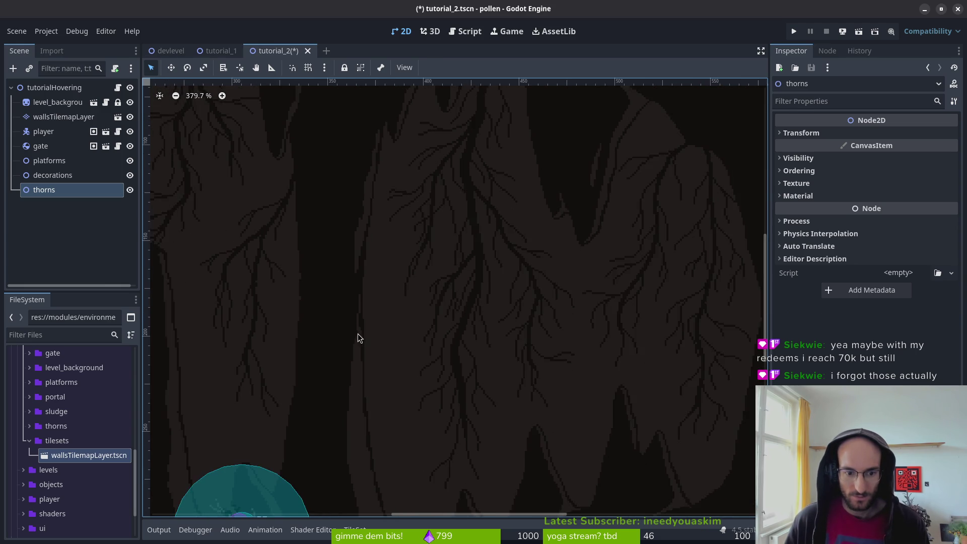
{"action": "scroll", "coordinate": [285, 332], "scroll_direction": "down", "scroll_amount": 5}
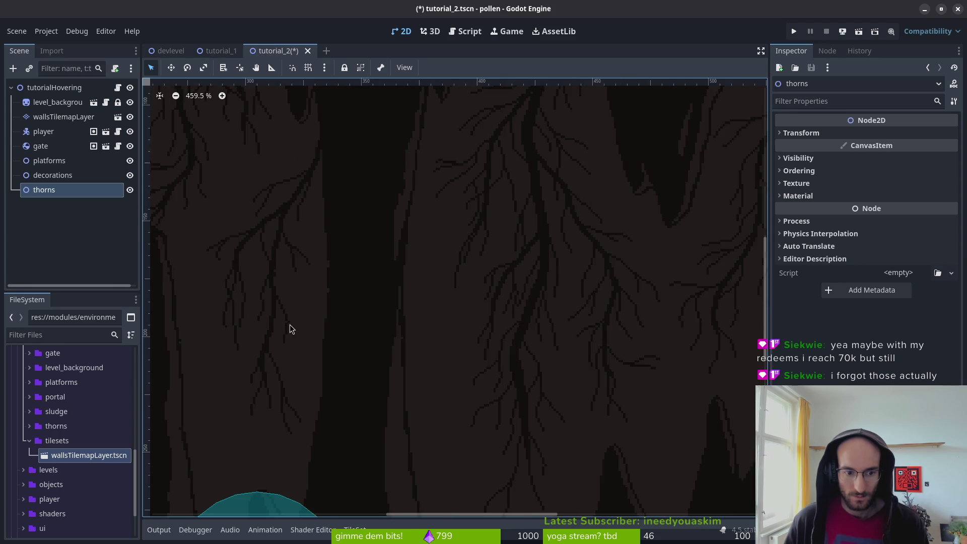
{"action": "scroll", "coordinate": [289, 328], "scroll_direction": "up", "scroll_amount": 6}
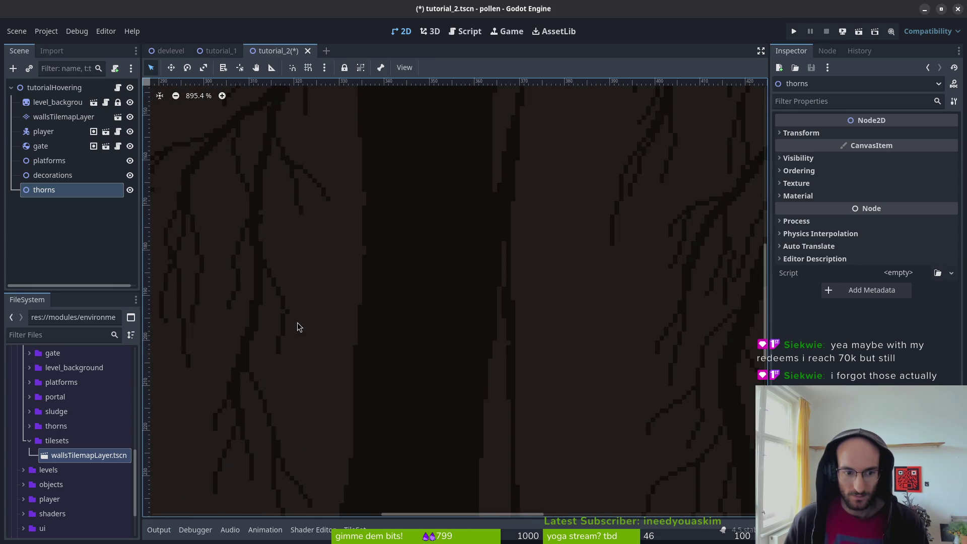
{"action": "scroll", "coordinate": [295, 320], "scroll_direction": "down", "scroll_amount": 12}
Centre the whole level in view and save tutorial_2.tscn
{"action": "mouse_move", "coordinate": [434, 337]}
{"action": "left_mouse_down"}
{"action": "mouse_move", "coordinate": [512, 315]}
{"action": "mouse_move", "coordinate": [505, 297]}
{"action": "mouse_move", "coordinate": [517, 302]}
{"action": "left_mouse_up"}
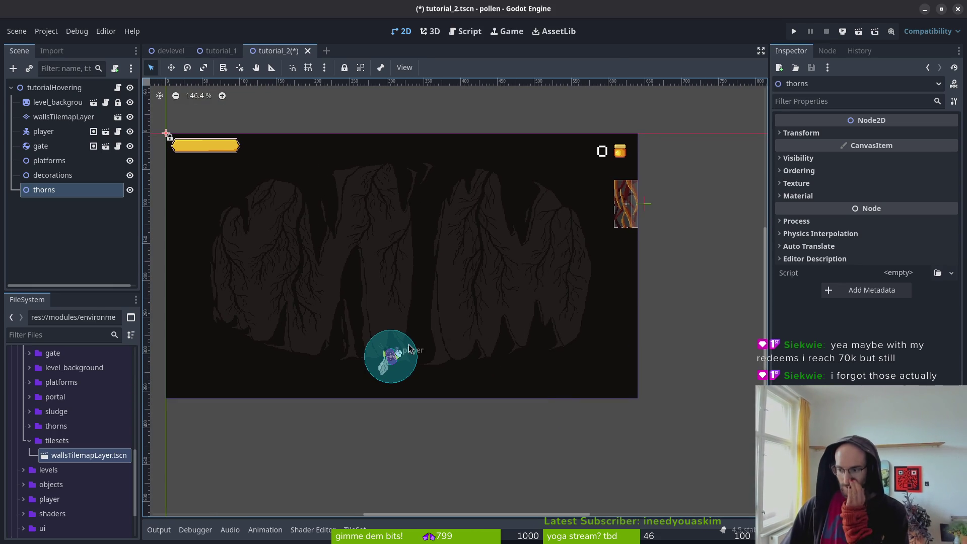
{"action": "mouse_move", "coordinate": [478, 315]}
{"action": "left_mouse_down"}
{"action": "mouse_move", "coordinate": [604, 335]}
{"action": "mouse_move", "coordinate": [488, 331]}
{"action": "mouse_move", "coordinate": [542, 361]}
{"action": "left_mouse_up"}
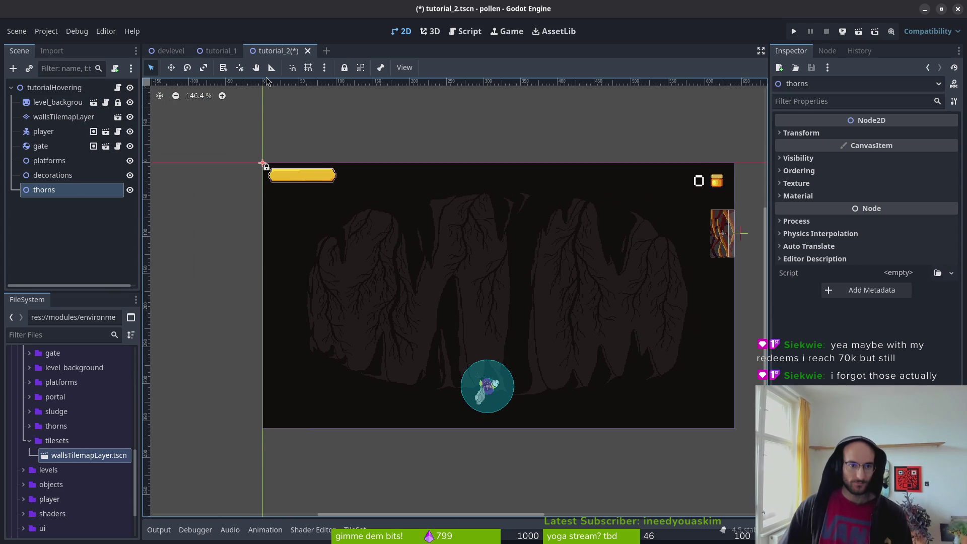
{"action": "key", "text": "ctrl+s"}
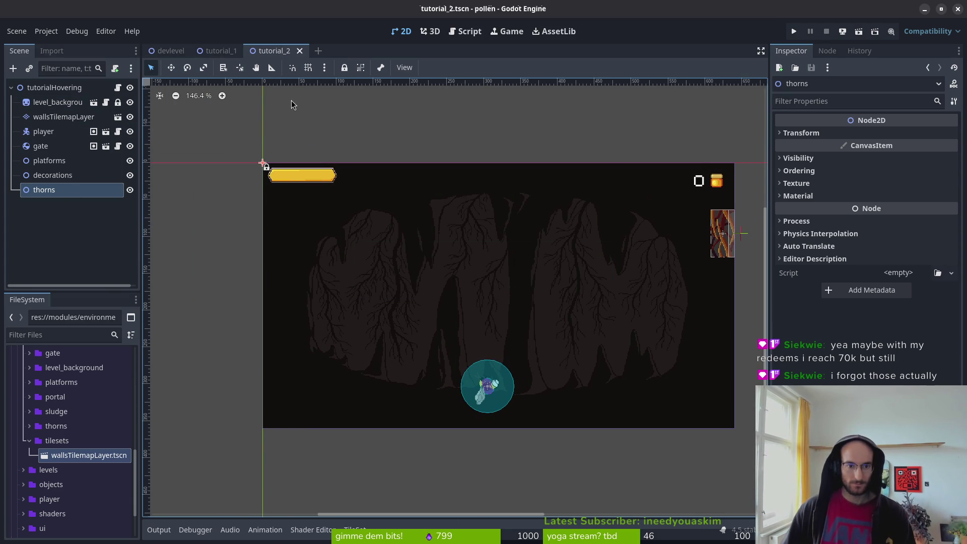
On wallsTilemapLayer, paint a row of dirt tiles along the top of the level
{"action": "left_click", "coordinate": [63, 116]}
{"action": "left_click_drag", "start_coordinate": [486, 258], "coordinate": [406, 176]}
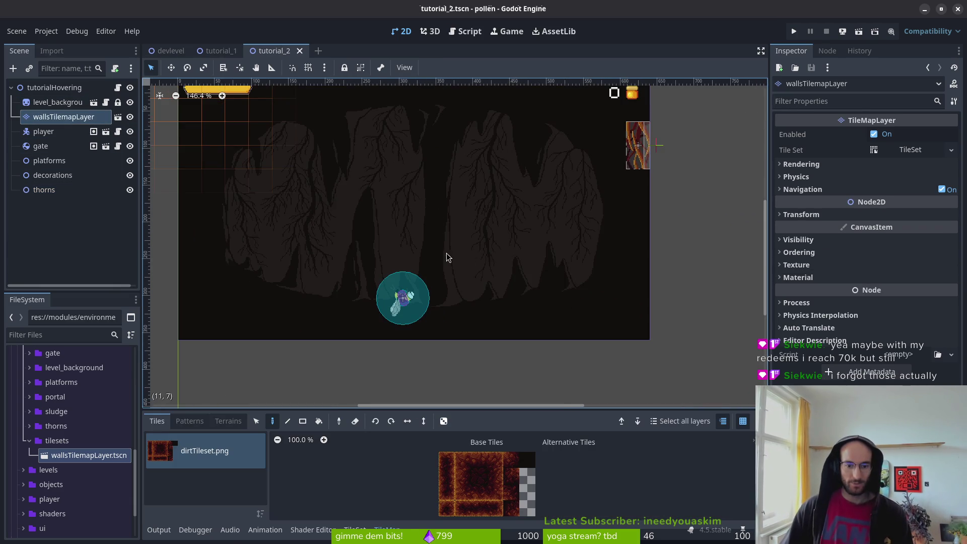
{"action": "left_click_drag", "start_coordinate": [447, 254], "coordinate": [499, 287]}
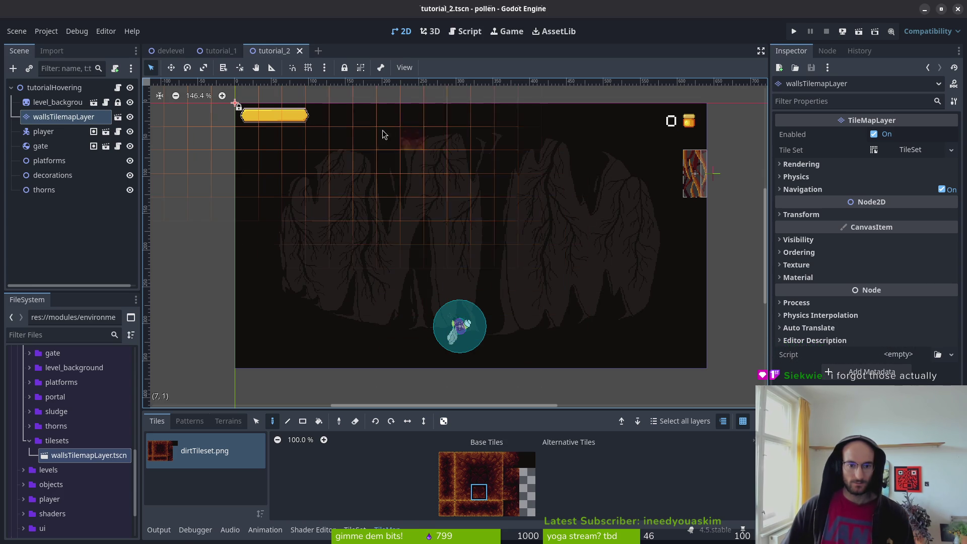
{"action": "left_click_drag", "start_coordinate": [343, 125], "coordinate": [599, 120]}
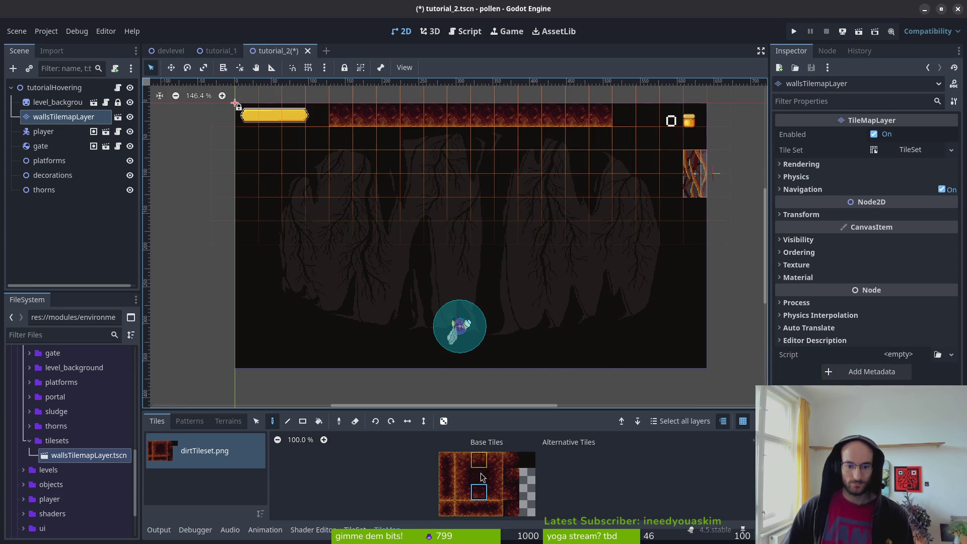
Paint corner and wall dirt tiles beneath the ceiling's left end
{"action": "left_click", "coordinate": [514, 511]}
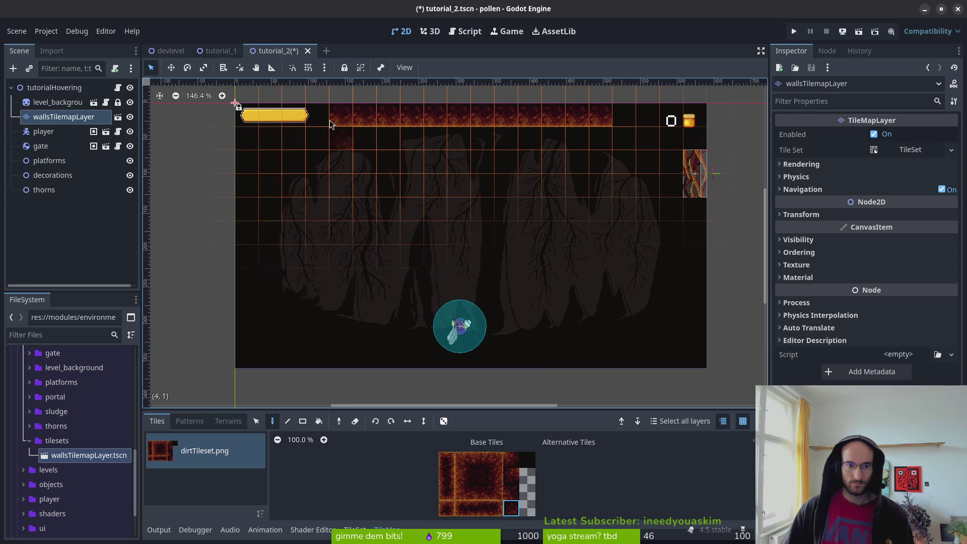
{"action": "left_click", "coordinate": [511, 493]}
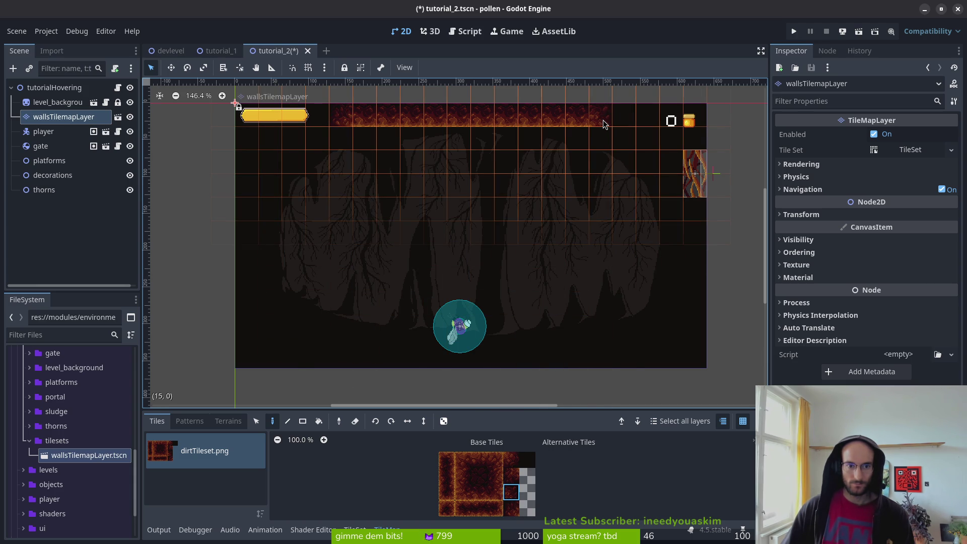
{"action": "left_click", "coordinate": [495, 474]}
{"action": "left_click", "coordinate": [337, 138]}
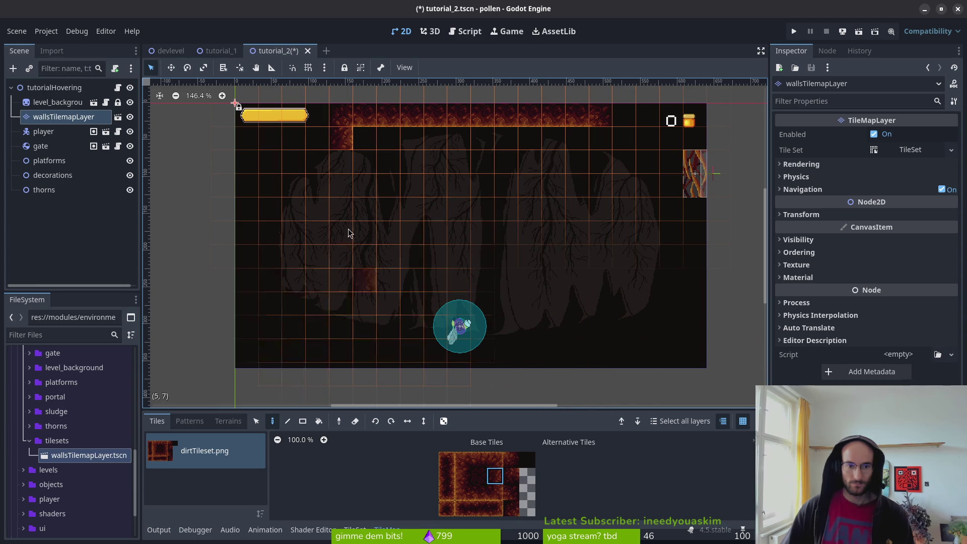
{"action": "left_click", "coordinate": [500, 493]}
{"action": "left_click", "coordinate": [342, 162]}
Paint three ledge tiles leftward and wall tiles from cell (16, 2), then stop painting
{"action": "left_click", "coordinate": [479, 492]}
{"action": "left_click_drag", "start_coordinate": [324, 163], "coordinate": [276, 173]}
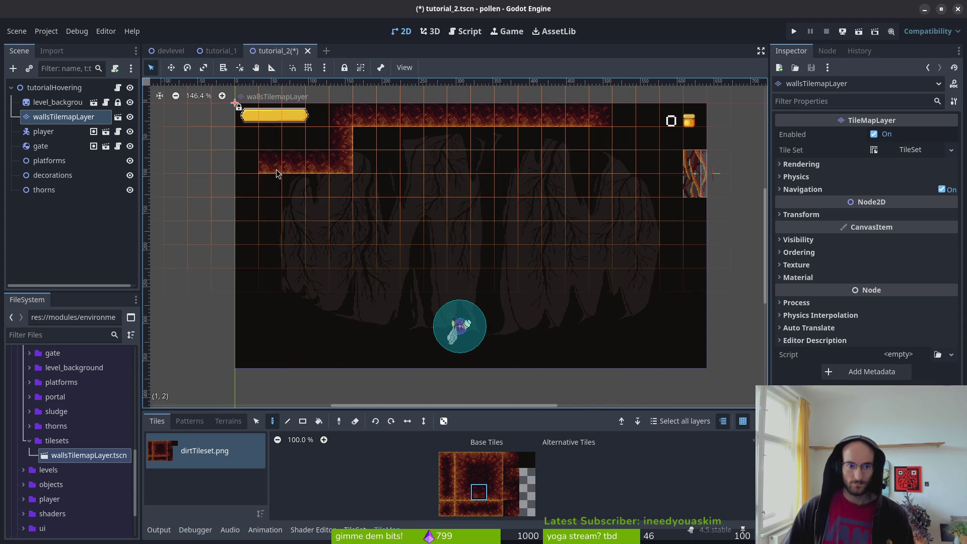
{"action": "left_click", "coordinate": [632, 162]}
{"action": "mouse_move", "coordinate": [634, 162]}
{"action": "left_mouse_down"}
{"action": "mouse_move", "coordinate": [696, 166]}
{"action": "mouse_move", "coordinate": [695, 219]}
{"action": "mouse_move", "coordinate": [696, 190]}
{"action": "mouse_move", "coordinate": [708, 195]}
{"action": "left_mouse_up"}
{"action": "key", "text": "Escape"}
{"action": "scroll", "coordinate": [696, 190], "scroll_direction": "up", "scroll_amount": 6}
{"action": "scroll", "coordinate": [701, 191], "scroll_direction": "up", "scroll_amount": 1}
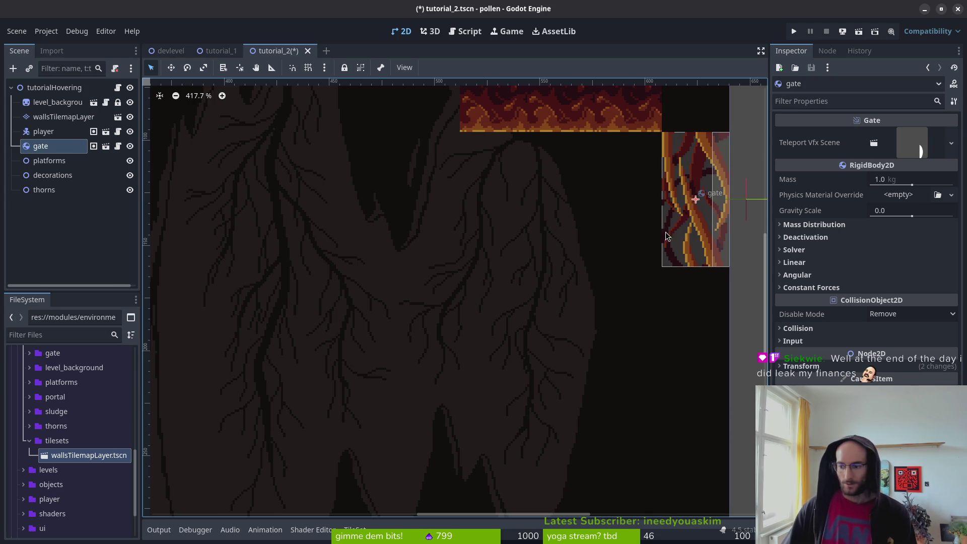
Extend the right ledge by one dirt tile on wallsTilemapLayer
{"action": "scroll", "coordinate": [659, 261], "scroll_direction": "down", "scroll_amount": 2}
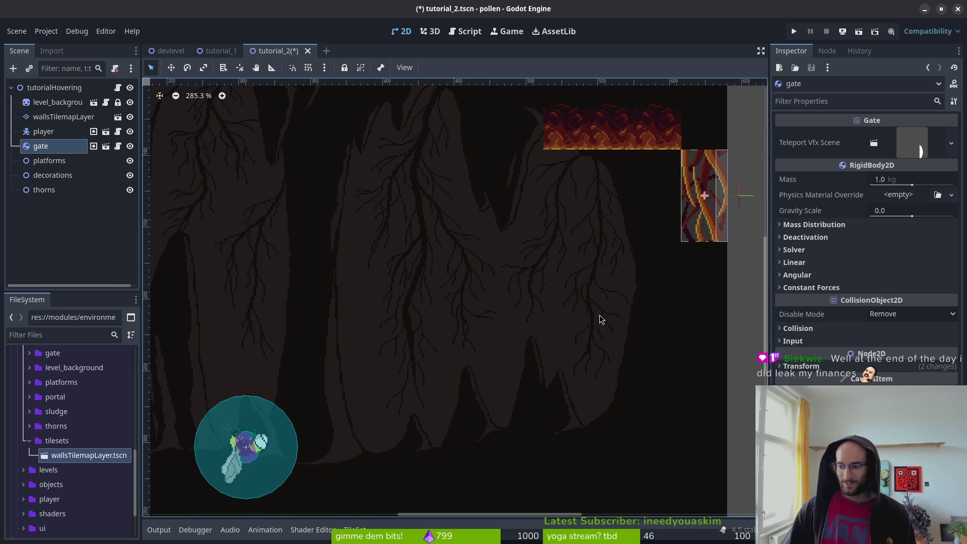
{"action": "scroll", "coordinate": [516, 296], "scroll_direction": "down", "scroll_amount": 1}
{"action": "scroll", "coordinate": [519, 289], "scroll_direction": "left", "scroll_amount": 3}
{"action": "scroll", "coordinate": [561, 270], "scroll_direction": "up", "scroll_amount": 1}
{"action": "left_click", "coordinate": [33, 119]}
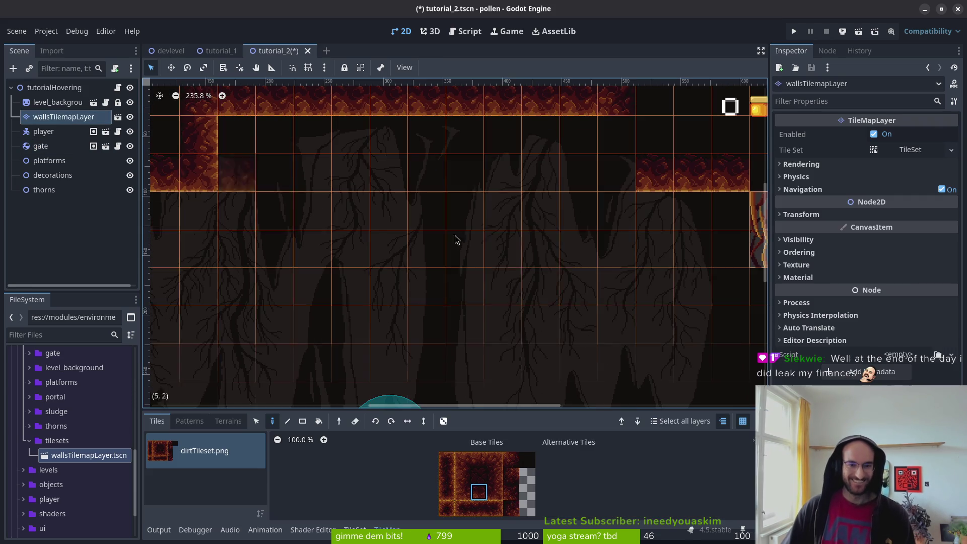
{"action": "scroll", "coordinate": [455, 263], "scroll_direction": "right", "scroll_amount": 3}
{"action": "left_click", "coordinate": [564, 165]}
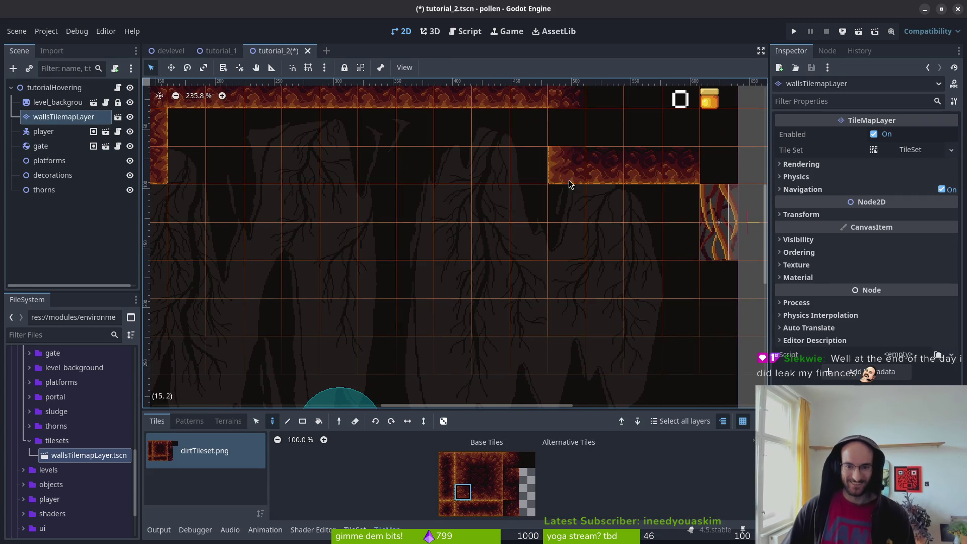
Place a small dirt block at cell (1, 5) on the left side
{"action": "left_click", "coordinate": [462, 475]}
{"action": "scroll", "coordinate": [541, 146], "scroll_direction": "down", "scroll_amount": 2}
{"action": "scroll", "coordinate": [294, 177], "scroll_direction": "left", "scroll_amount": 3}
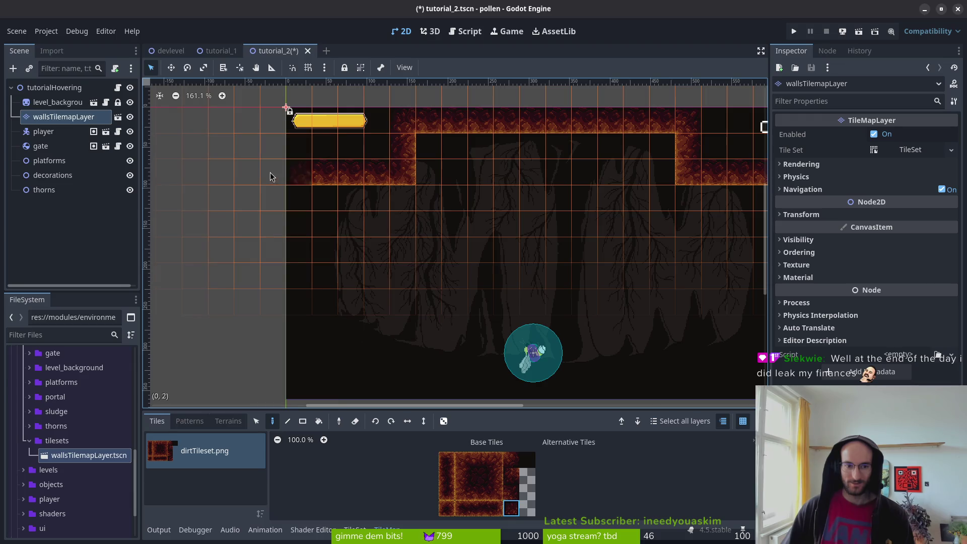
{"action": "scroll", "coordinate": [291, 184], "scroll_direction": "down", "scroll_amount": 1}
{"action": "mouse_move", "coordinate": [482, 244]}
{"action": "left_mouse_down"}
{"action": "mouse_move", "coordinate": [380, 197]}
{"action": "mouse_move", "coordinate": [386, 169]}
{"action": "mouse_move", "coordinate": [427, 222]}
{"action": "left_mouse_up"}
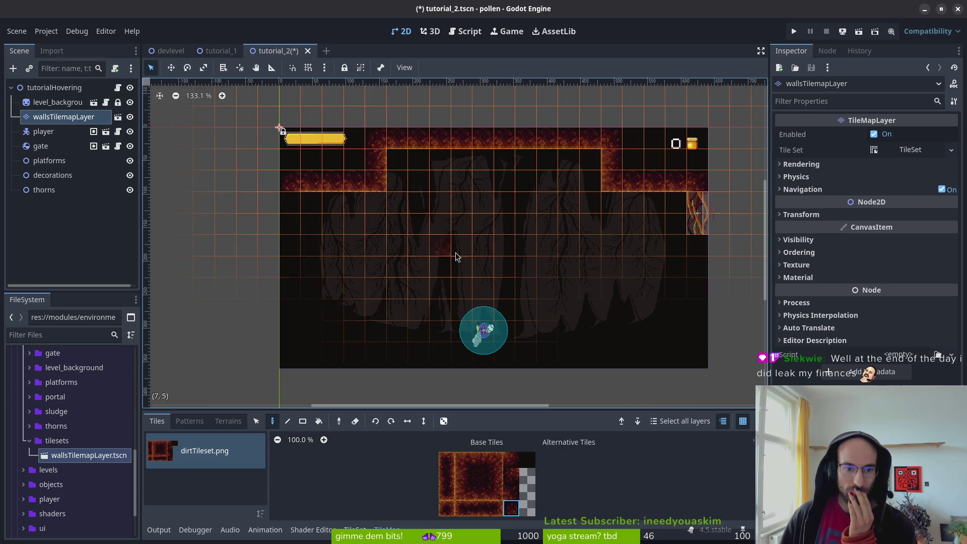
{"action": "left_click_drag", "start_coordinate": [470, 250], "coordinate": [537, 222]}
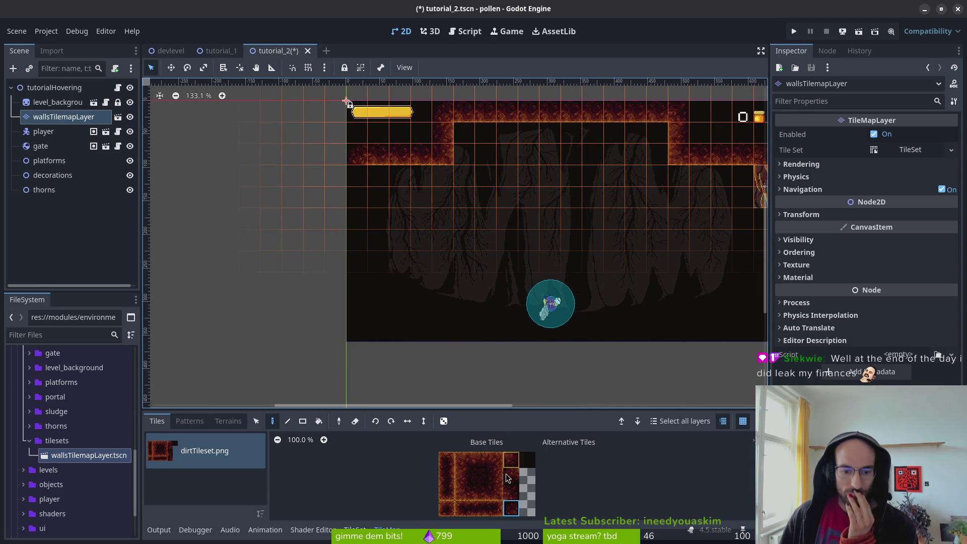
{"action": "left_click", "coordinate": [478, 459]}
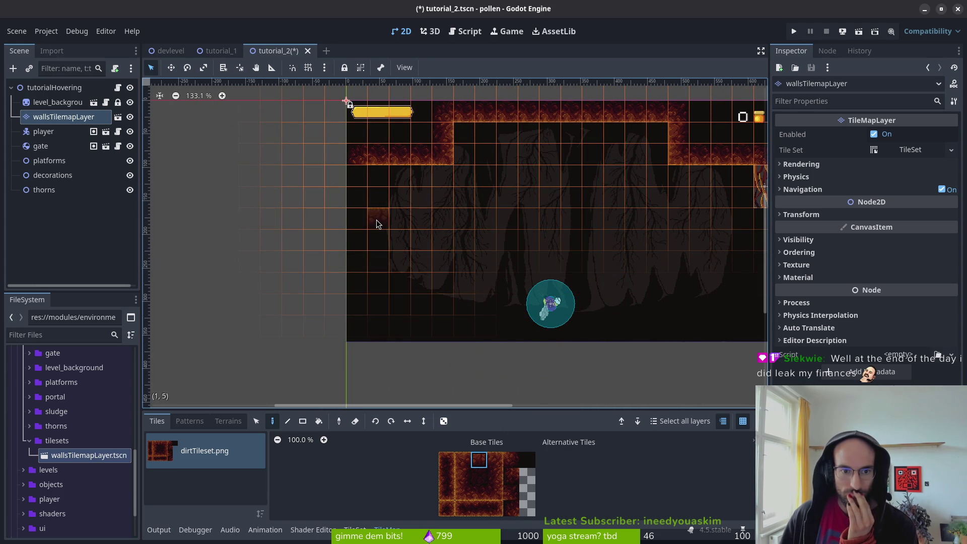
{"action": "left_click", "coordinate": [379, 224]}
Paint dirt blocks at cells (16, 6) and (16, 7), then erase the tile at (16, 6)
{"action": "left_click", "coordinate": [495, 459]}
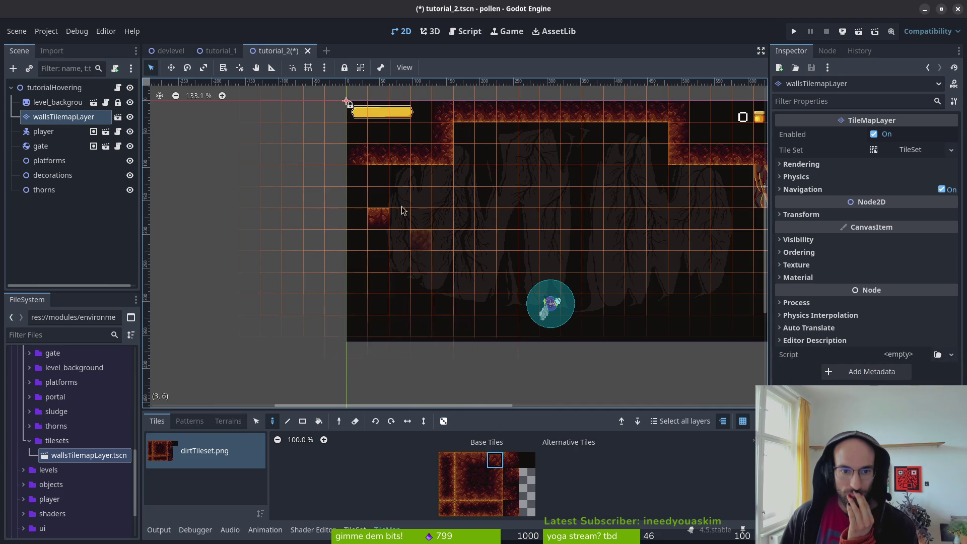
{"action": "scroll", "coordinate": [401, 216], "scroll_direction": "right", "scroll_amount": 5}
{"action": "scroll", "coordinate": [401, 217], "scroll_direction": "down", "scroll_amount": 1}
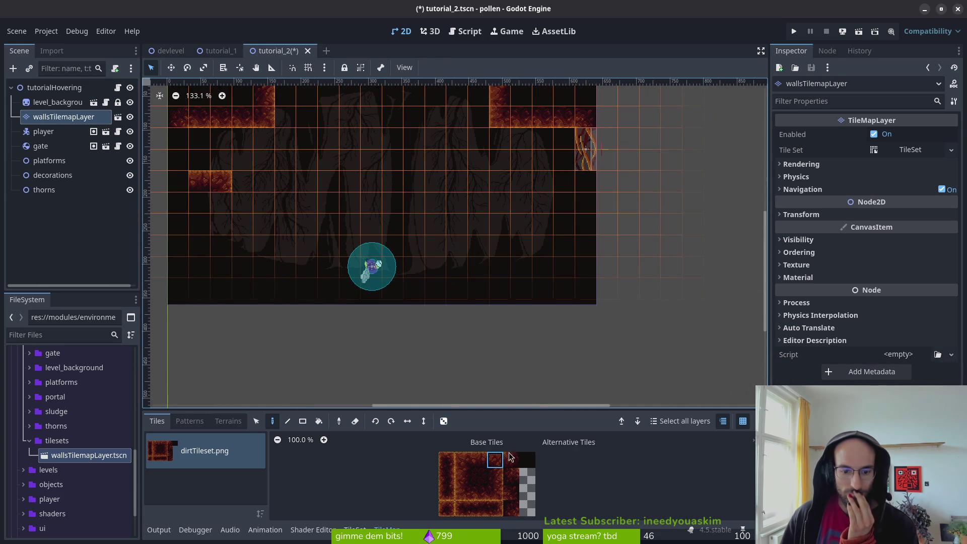
{"action": "left_click", "coordinate": [464, 460]}
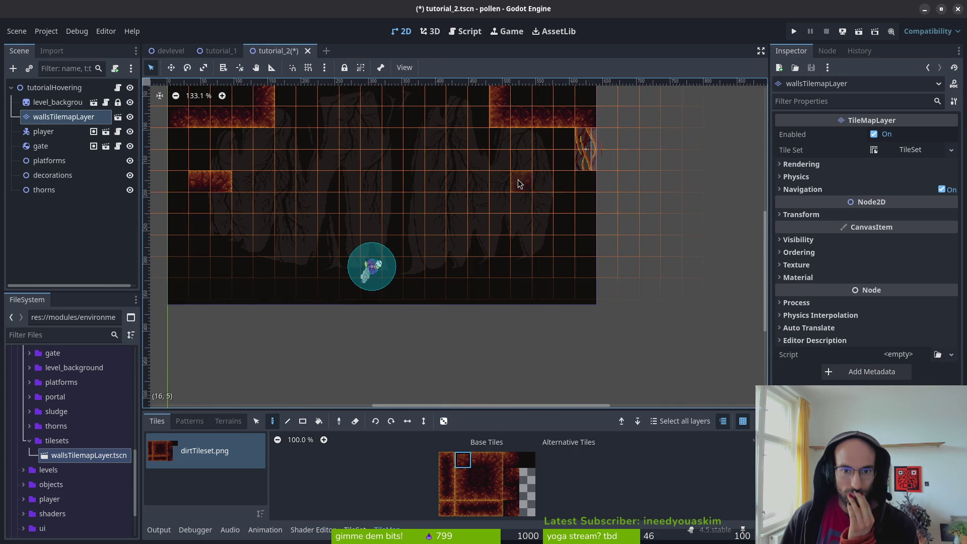
{"action": "left_click", "coordinate": [522, 206]}
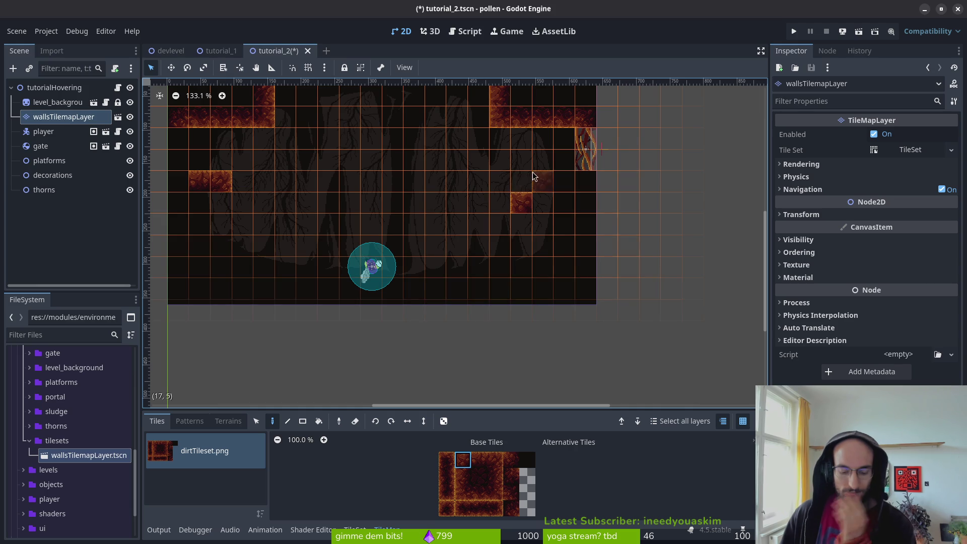
{"action": "left_click", "coordinate": [520, 229]}
{"action": "key", "text": "e"}
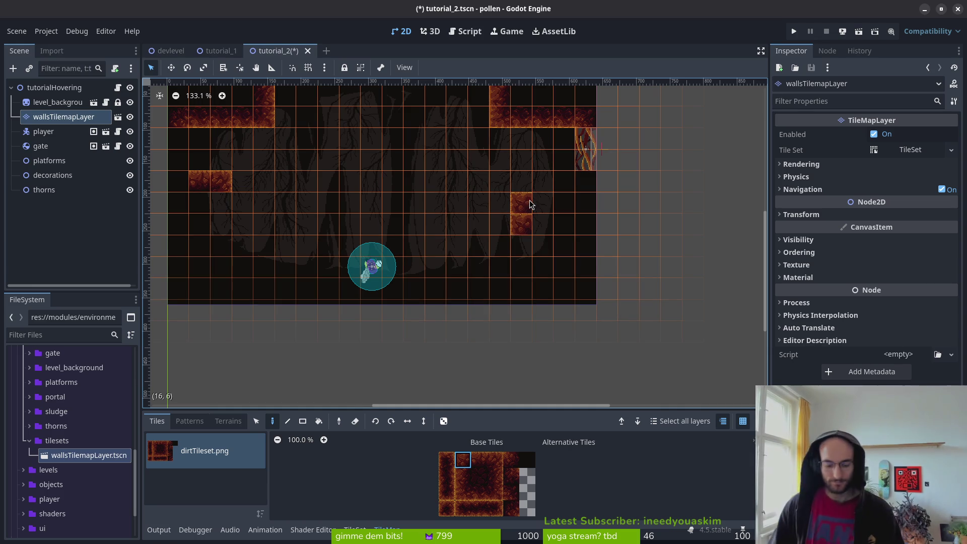
{"action": "left_click", "coordinate": [518, 204]}
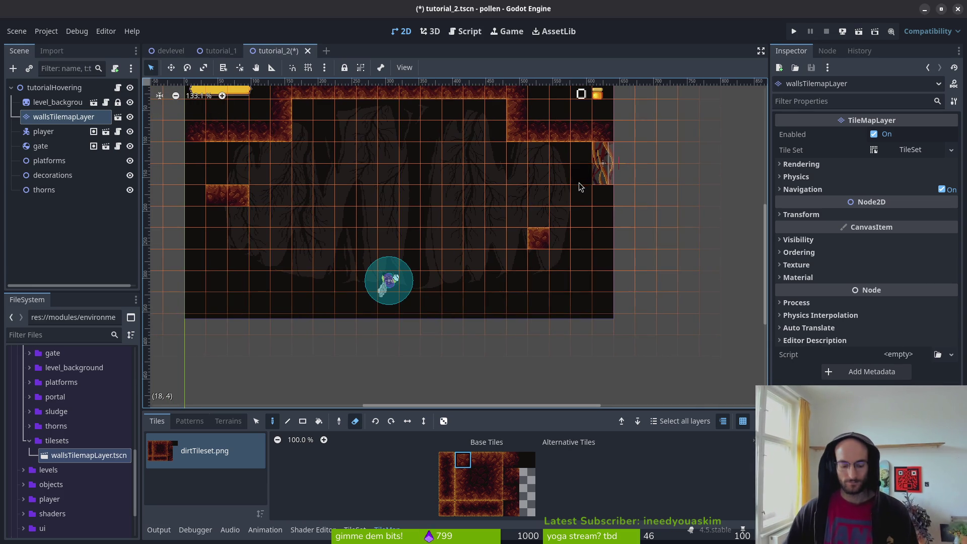
Move the gate left into the cave and paint dirt wall tiles on the right wall
{"action": "left_click", "coordinate": [585, 167]}
{"action": "left_click_drag", "start_coordinate": [601, 171], "coordinate": [494, 186]}
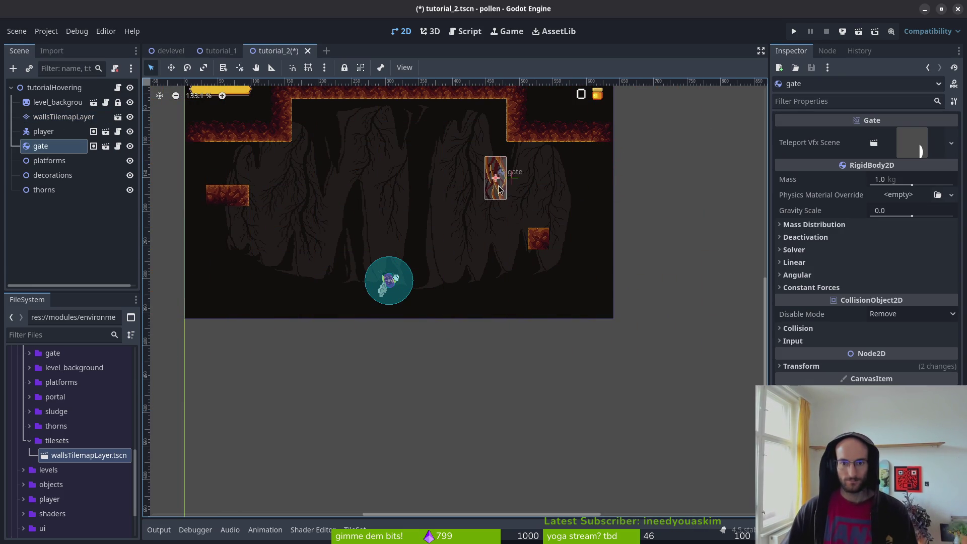
{"action": "left_click", "coordinate": [63, 117]}
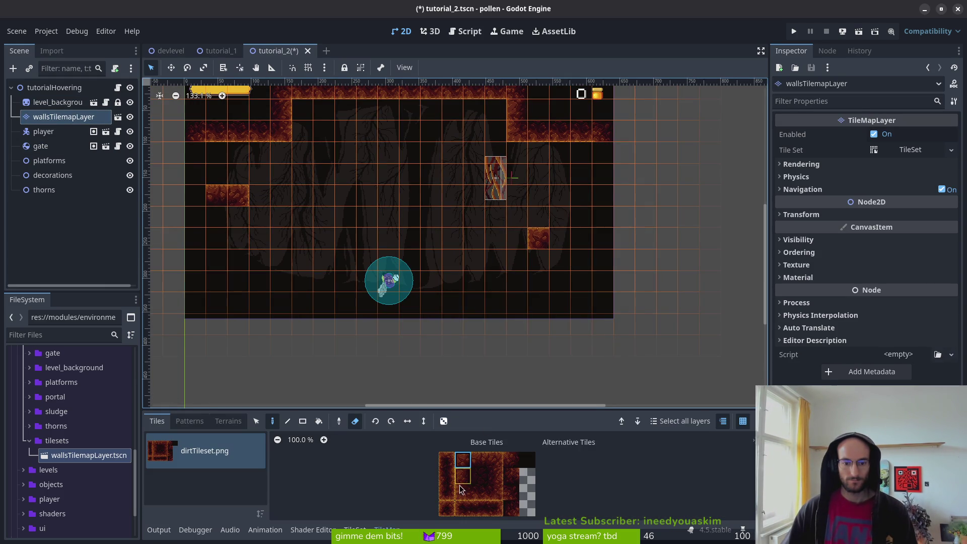
{"action": "key", "text": "e"}
{"action": "left_click", "coordinate": [603, 153]}
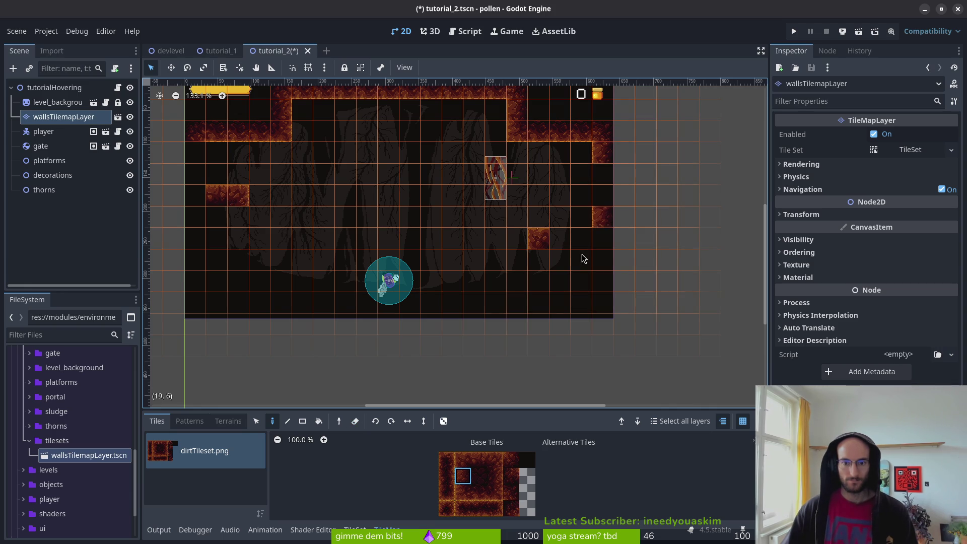
{"action": "left_click", "coordinate": [515, 458]}
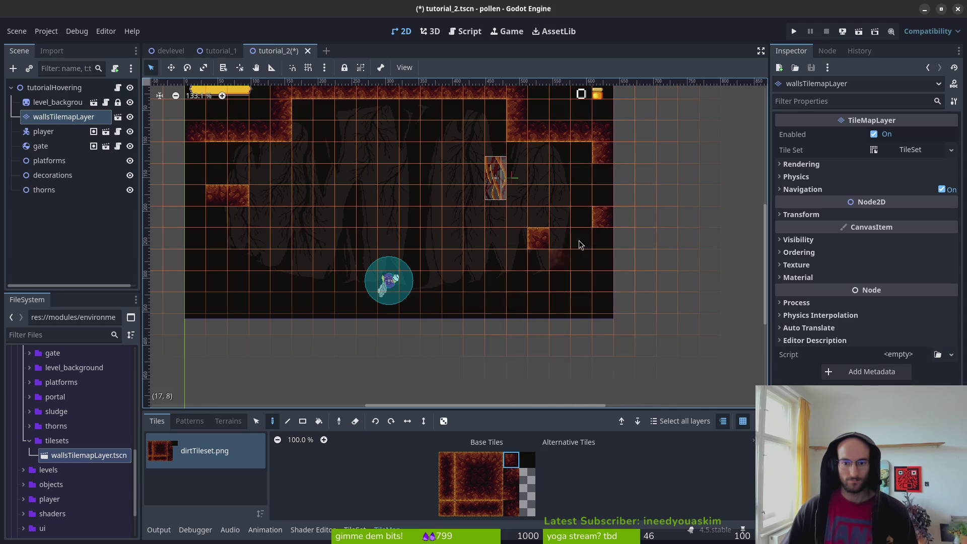
{"action": "left_click", "coordinate": [537, 302]}
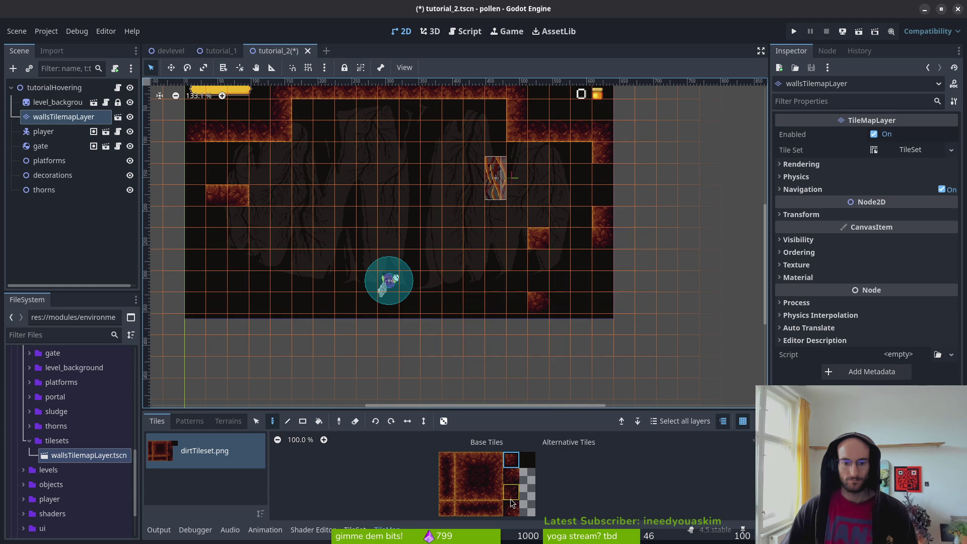
Build the left wall with a lower-left tile extended down two cells
{"action": "left_click", "coordinate": [511, 482]}
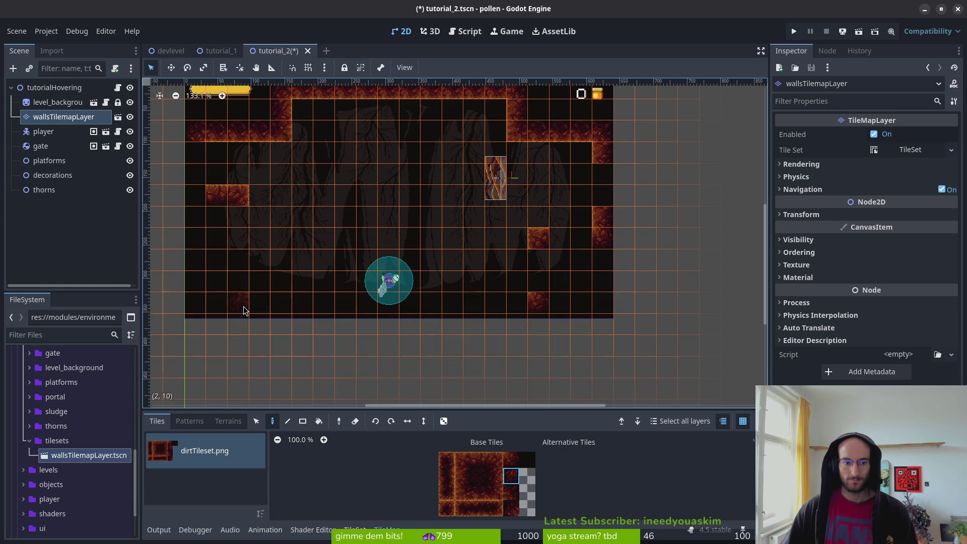
{"action": "left_click", "coordinate": [247, 195]}
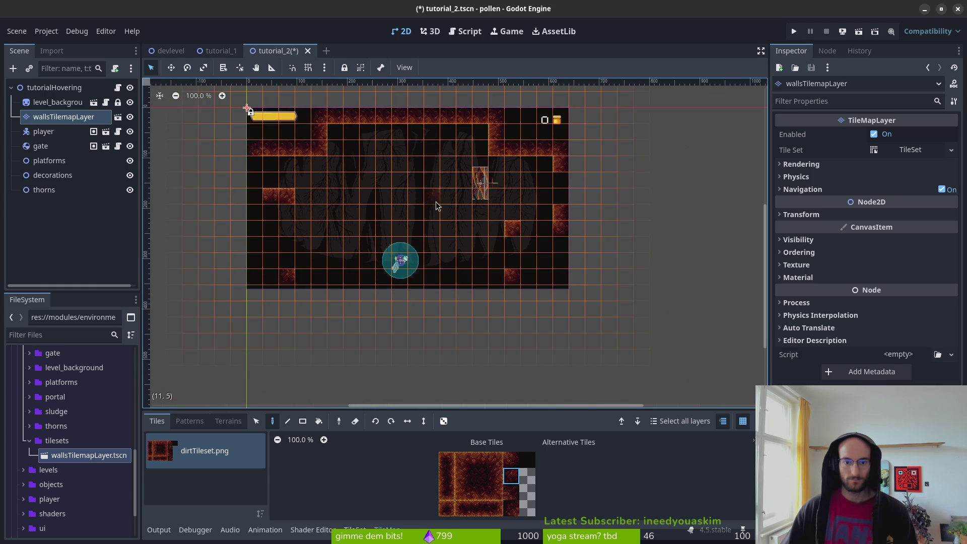
{"action": "left_click", "coordinate": [495, 461]}
{"action": "left_click_drag", "start_coordinate": [228, 216], "coordinate": [233, 248]}
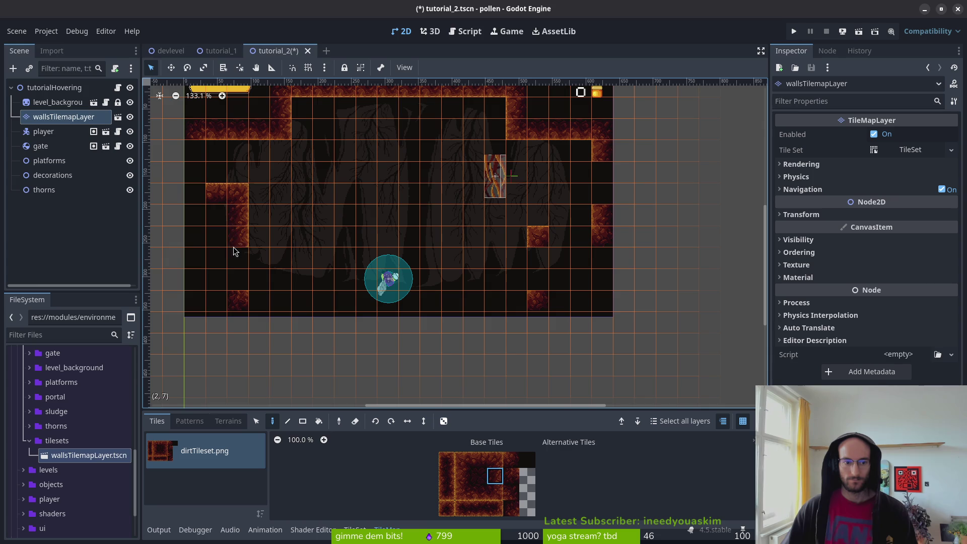
Paint a row of floor tiles along the bottom and extend the right ledge with a corner tile
{"action": "left_click", "coordinate": [478, 459]}
{"action": "left_click_drag", "start_coordinate": [254, 302], "coordinate": [519, 311]}
{"action": "left_click_drag", "start_coordinate": [554, 237], "coordinate": [582, 238]}
{"action": "left_click", "coordinate": [463, 475]}
{"action": "left_click", "coordinate": [539, 264]}
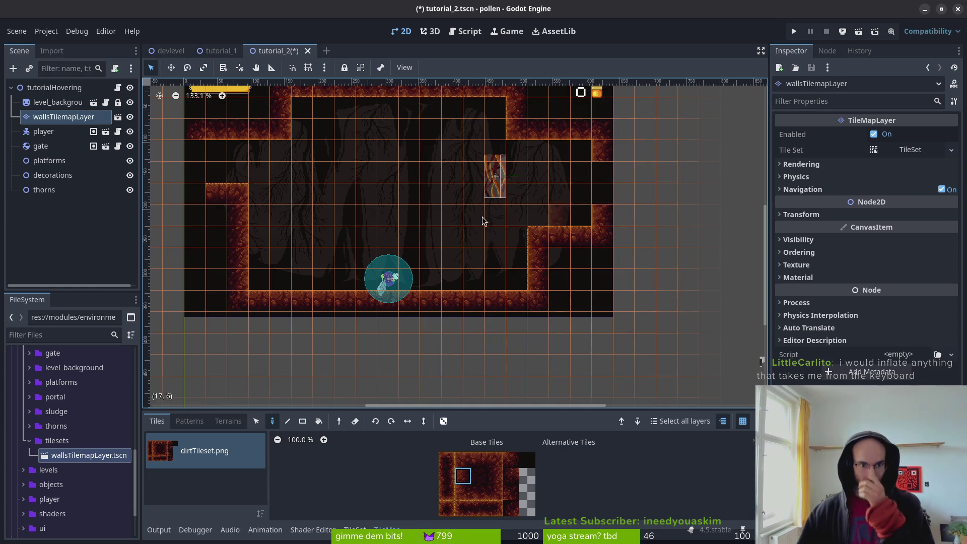
Paint a left wall column of dirt tiles down to the floor
{"action": "mouse_move", "coordinate": [365, 209]}
{"action": "left_mouse_down"}
{"action": "mouse_move", "coordinate": [432, 218]}
{"action": "mouse_move", "coordinate": [473, 241]}
{"action": "left_mouse_up"}
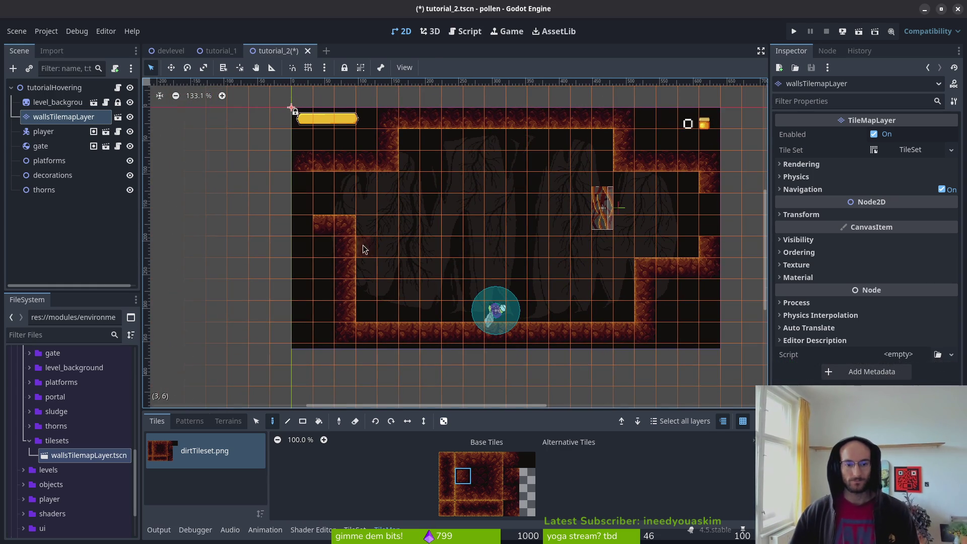
{"action": "scroll", "coordinate": [507, 262], "scroll_direction": "right", "scroll_amount": 1}
{"action": "left_click", "coordinate": [496, 467]}
{"action": "left_click", "coordinate": [347, 224]}
{"action": "left_click", "coordinate": [498, 476]}
{"action": "mouse_move", "coordinate": [344, 249]}
{"action": "left_mouse_down"}
{"action": "mouse_move", "coordinate": [341, 309]}
{"action": "mouse_move", "coordinate": [362, 327]}
{"action": "left_mouse_up"}
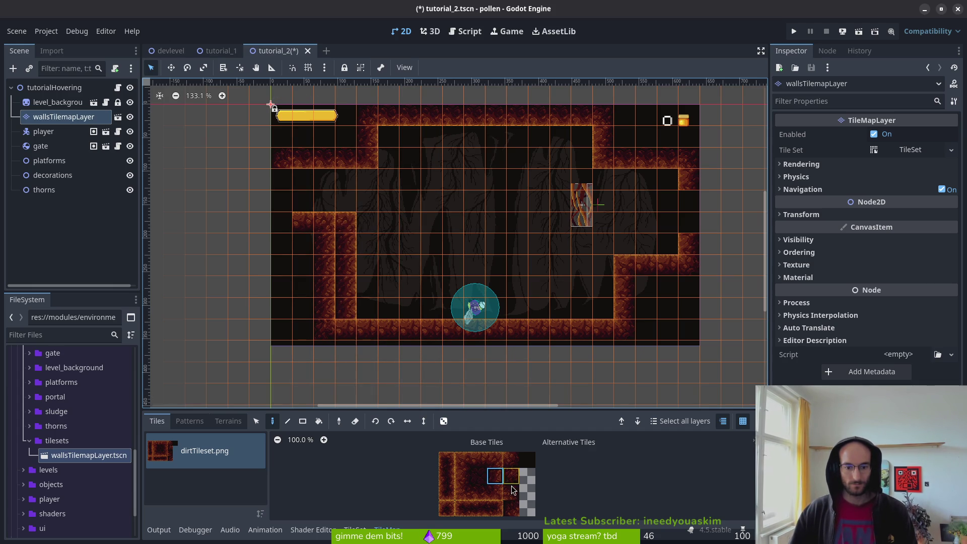
Erase the leftover top wall tile and paint wall tiles across the left ledge row
{"action": "left_click", "coordinate": [513, 477]}
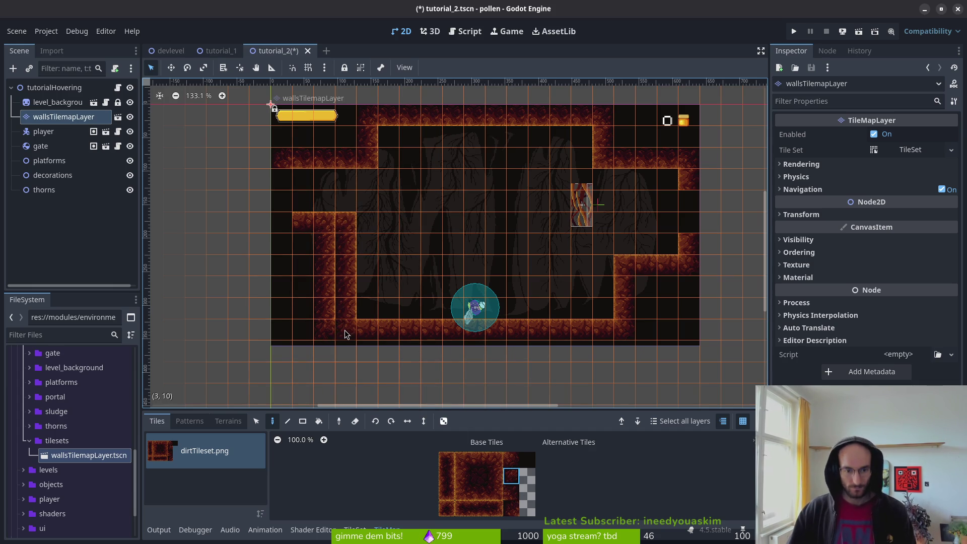
{"action": "key", "text": "e"}
{"action": "mouse_move", "coordinate": [328, 328]}
{"action": "left_mouse_down"}
{"action": "mouse_move", "coordinate": [325, 222]}
{"action": "mouse_move", "coordinate": [328, 334]}
{"action": "left_mouse_up"}
{"action": "key", "text": "ctrl+z"}
{"action": "left_click", "coordinate": [479, 459]}
{"action": "left_click", "coordinate": [317, 227]}
{"action": "key", "text": "e"}
{"action": "left_click", "coordinate": [324, 227]}
{"action": "left_click", "coordinate": [282, 223]}
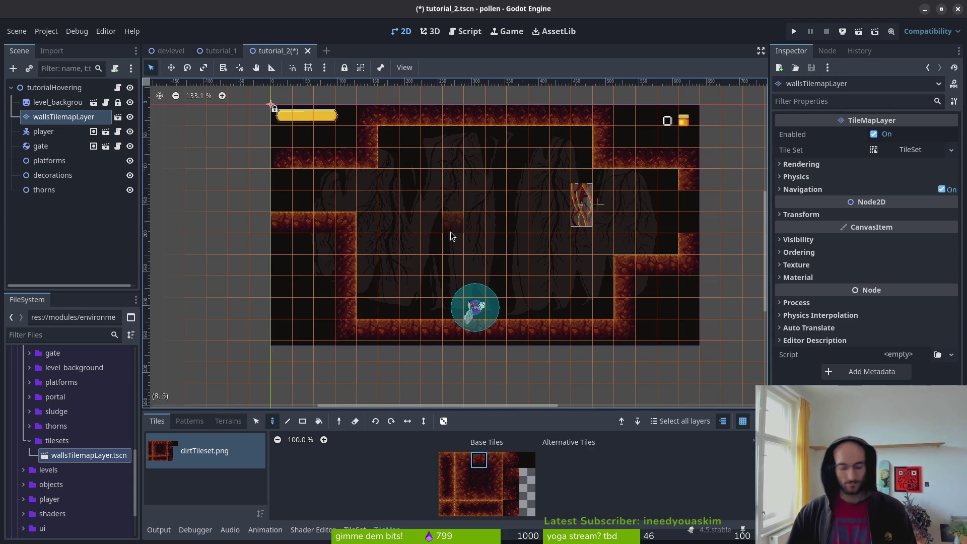
Move the gate right against the right wall's edge
{"action": "key", "text": "Escape"}
{"action": "mouse_move", "coordinate": [565, 205]}
{"action": "left_mouse_down"}
{"action": "mouse_move", "coordinate": [673, 224]}
{"action": "mouse_move", "coordinate": [668, 214]}
{"action": "mouse_move", "coordinate": [548, 222]}
{"action": "left_mouse_up"}
{"action": "scroll", "coordinate": [669, 219], "scroll_direction": "up", "scroll_amount": 7}
Paint the right ledge row below the gate and erase its lower row of tiles
{"action": "left_click", "coordinate": [673, 261]}
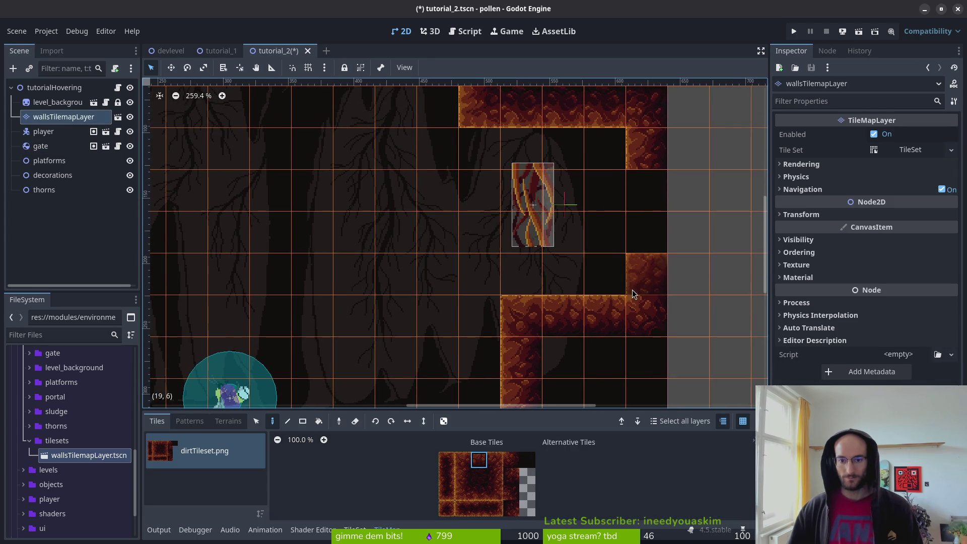
{"action": "scroll", "coordinate": [533, 249], "scroll_direction": "down", "scroll_amount": 4}
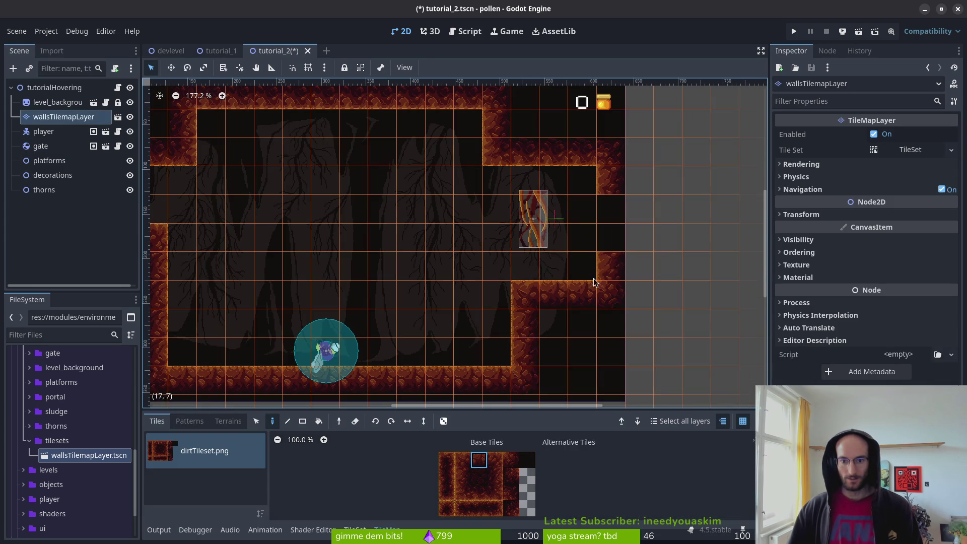
{"action": "scroll", "coordinate": [404, 285], "scroll_direction": "left", "scroll_amount": 2}
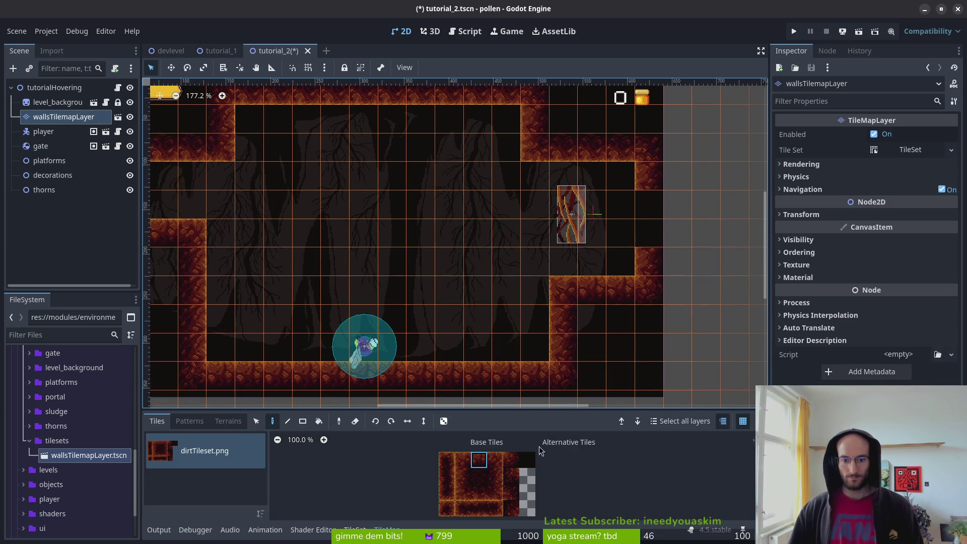
{"action": "left_click", "coordinate": [468, 462]}
{"action": "left_click", "coordinate": [563, 262]}
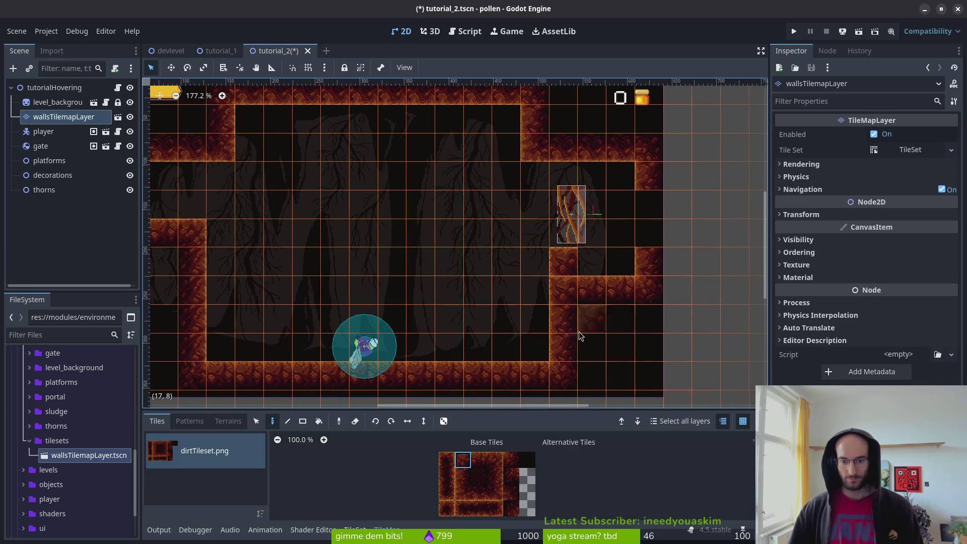
{"action": "left_click", "coordinate": [479, 460]}
{"action": "left_click", "coordinate": [597, 263]}
{"action": "left_click", "coordinate": [612, 270]}
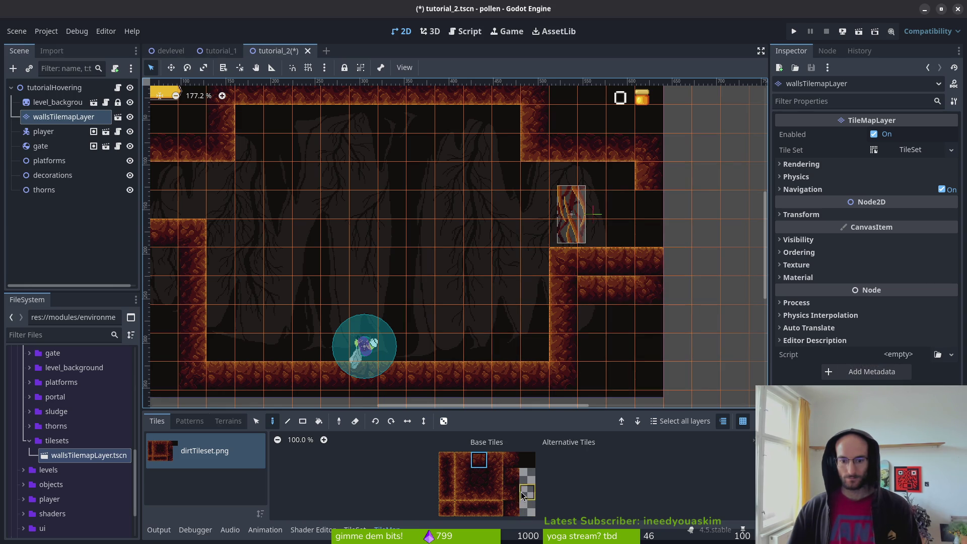
{"action": "key", "text": "e"}
{"action": "left_click_drag", "start_coordinate": [591, 289], "coordinate": [645, 292]}
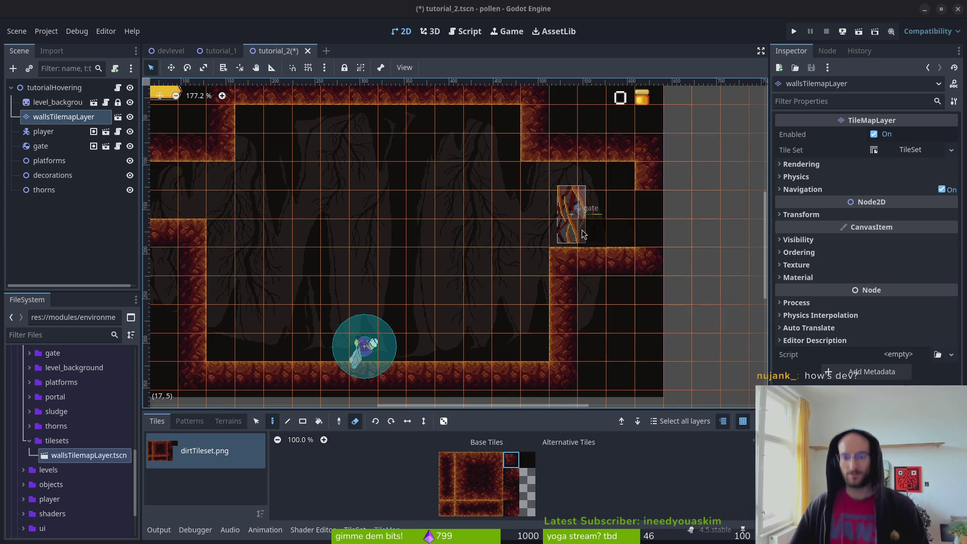
Nudge the gate further into the right wall opening
{"action": "mouse_move", "coordinate": [586, 237]}
{"action": "left_mouse_down"}
{"action": "mouse_move", "coordinate": [542, 222]}
{"action": "mouse_move", "coordinate": [627, 221]}
{"action": "mouse_move", "coordinate": [562, 272]}
{"action": "left_mouse_up"}
{"action": "scroll", "coordinate": [627, 221], "scroll_direction": "up", "scroll_amount": 5}
{"action": "scroll", "coordinate": [609, 234], "scroll_direction": "up", "scroll_amount": 5}
{"action": "scroll", "coordinate": [562, 272], "scroll_direction": "down", "scroll_amount": 7}
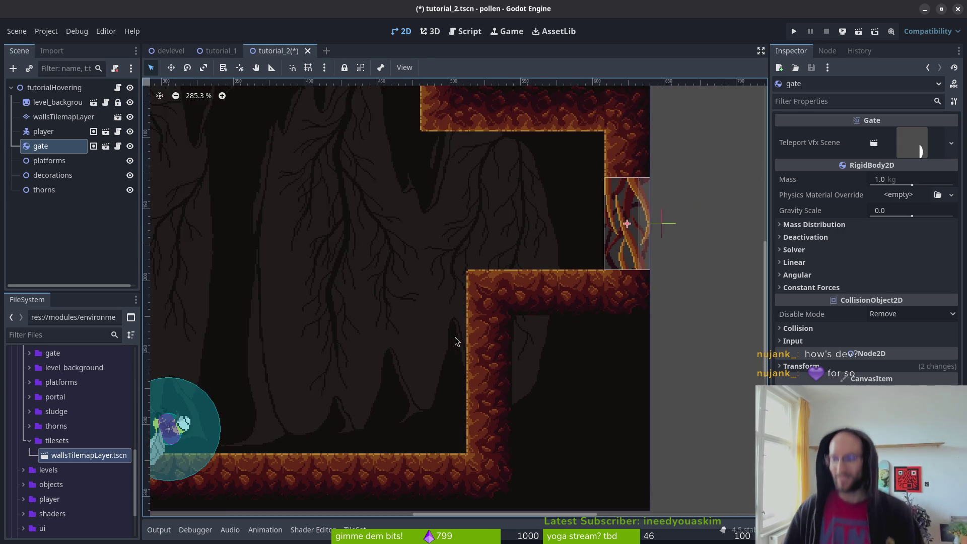
{"action": "scroll", "coordinate": [397, 338], "scroll_direction": "down", "scroll_amount": 3}
{"action": "scroll", "coordinate": [440, 325], "scroll_direction": "left", "scroll_amount": 5}
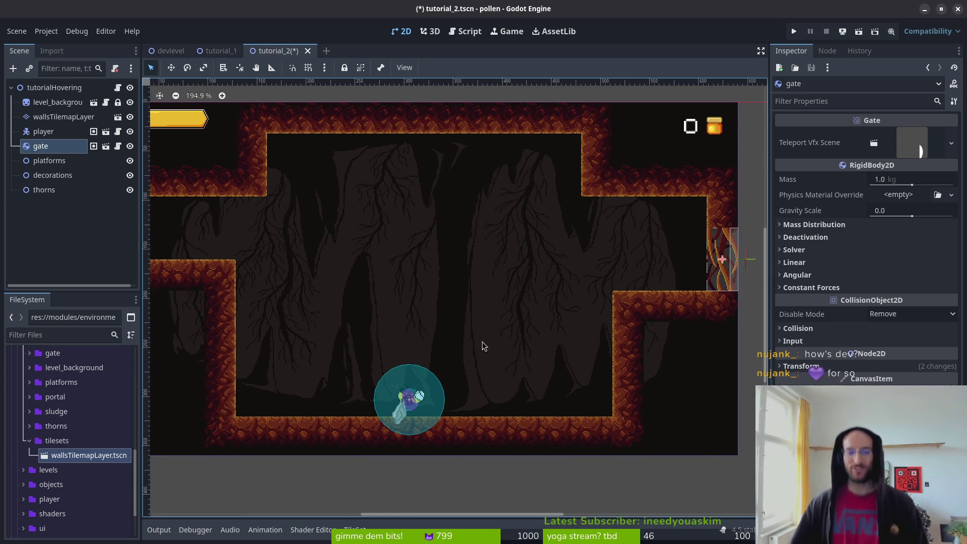
{"action": "scroll", "coordinate": [472, 312], "scroll_direction": "left", "scroll_amount": 5}
{"action": "scroll", "coordinate": [472, 312], "scroll_direction": "up", "scroll_amount": 1}
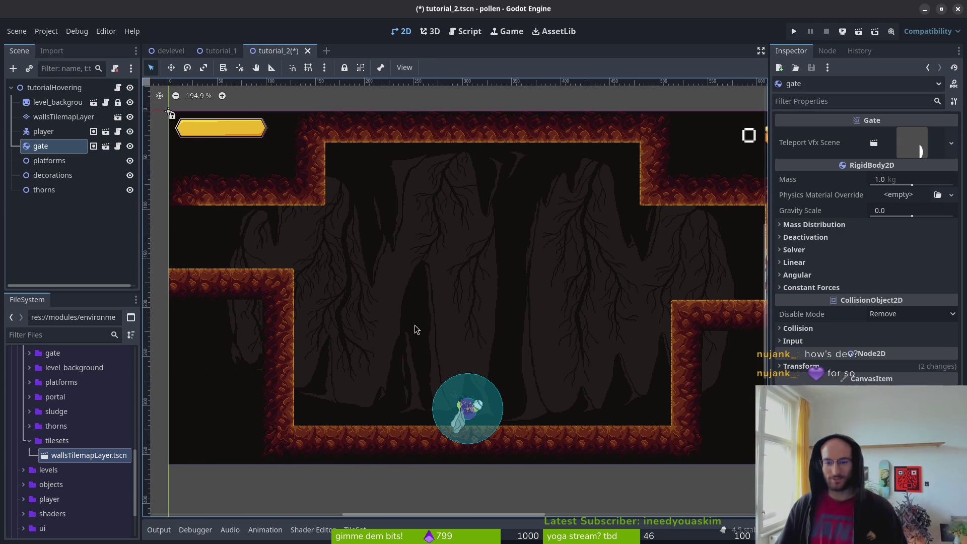
{"action": "scroll", "coordinate": [409, 328], "scroll_direction": "right", "scroll_amount": 13}
{"action": "scroll", "coordinate": [448, 311], "scroll_direction": "left", "scroll_amount": 20}
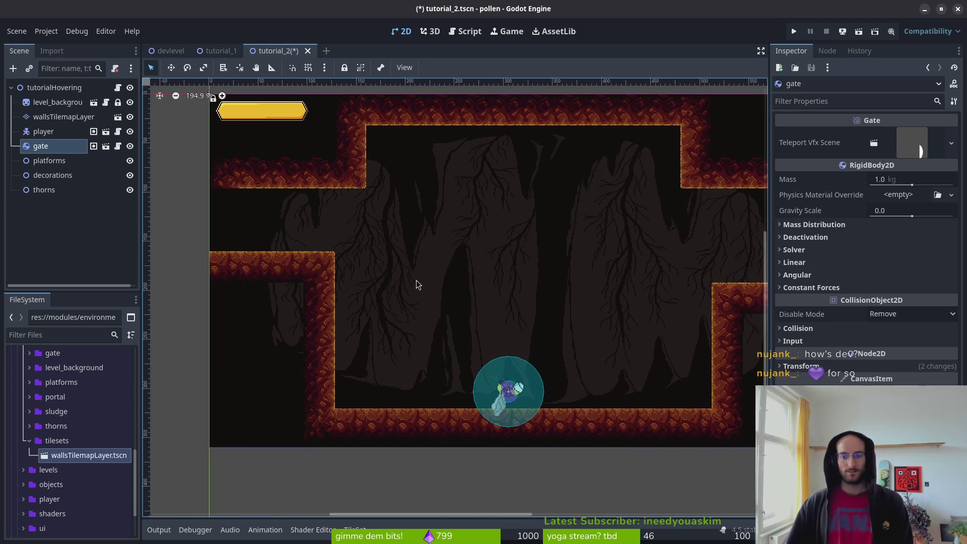
{"action": "scroll", "coordinate": [446, 278], "scroll_direction": "right", "scroll_amount": 10}
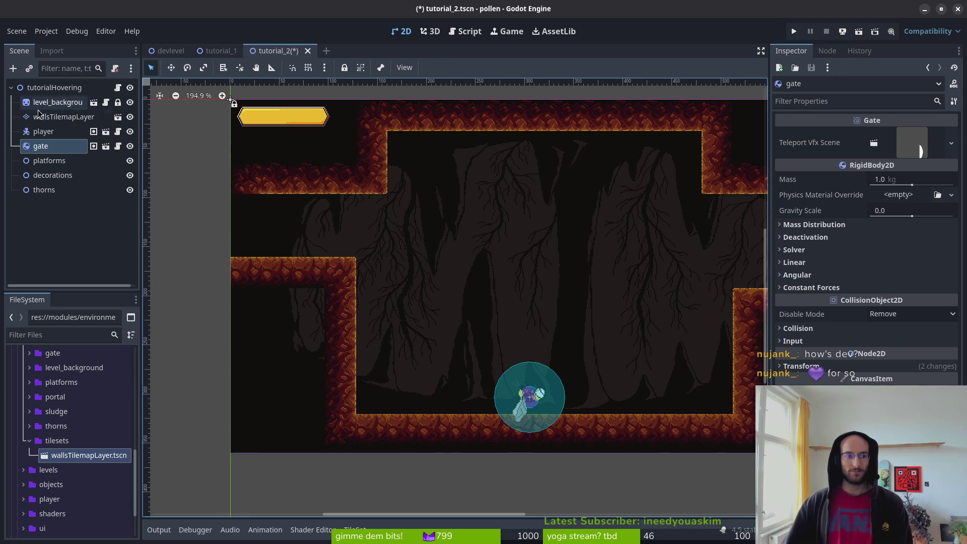
Paint a tile atop the left wall column and a top-edge ledge row leftward
{"action": "left_click", "coordinate": [63, 116]}
{"action": "scroll", "coordinate": [496, 270], "scroll_direction": "right", "scroll_amount": 20}
{"action": "scroll", "coordinate": [495, 270], "scroll_direction": "down", "scroll_amount": 6}
{"action": "scroll", "coordinate": [380, 246], "scroll_direction": "left", "scroll_amount": 8}
{"action": "scroll", "coordinate": [380, 246], "scroll_direction": "down", "scroll_amount": 1}
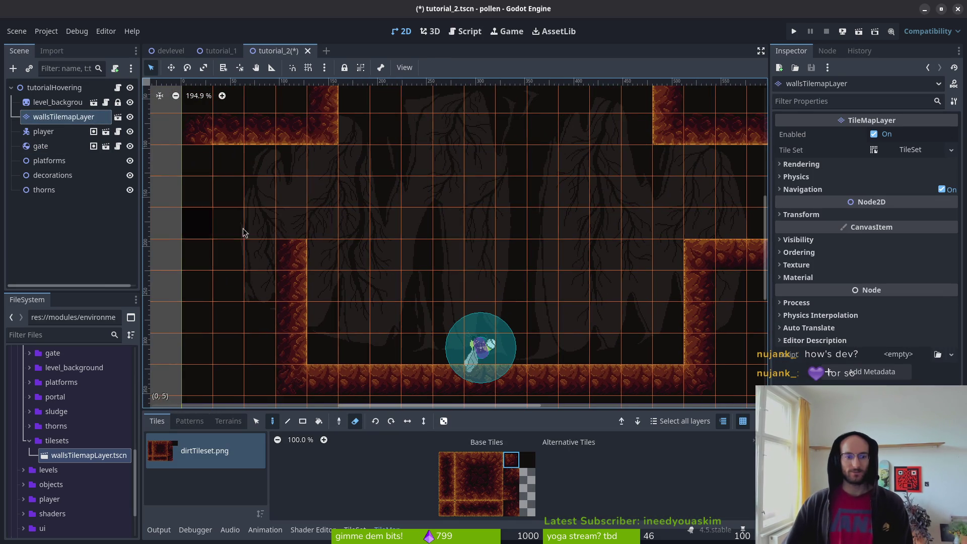
{"action": "left_click", "coordinate": [495, 460]}
{"action": "left_click", "coordinate": [298, 262]}
{"action": "left_click", "coordinate": [479, 459]}
{"action": "left_click_drag", "start_coordinate": [261, 254], "coordinate": [196, 254]}
Try other wall tiles from the dirt atlas, then stop editing wallsTilemapLayer
{"action": "scroll", "coordinate": [423, 266], "scroll_direction": "left", "scroll_amount": 2}
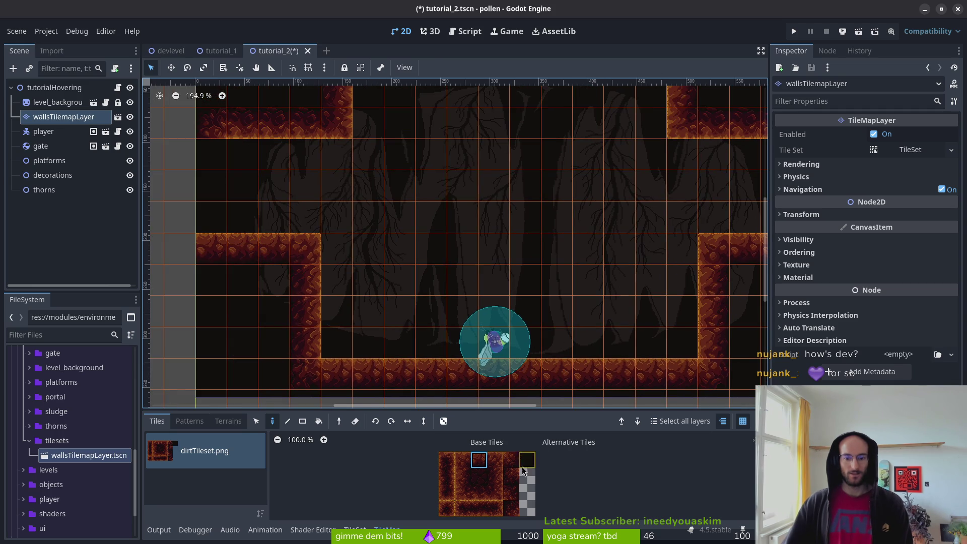
{"action": "left_click", "coordinate": [511, 476]}
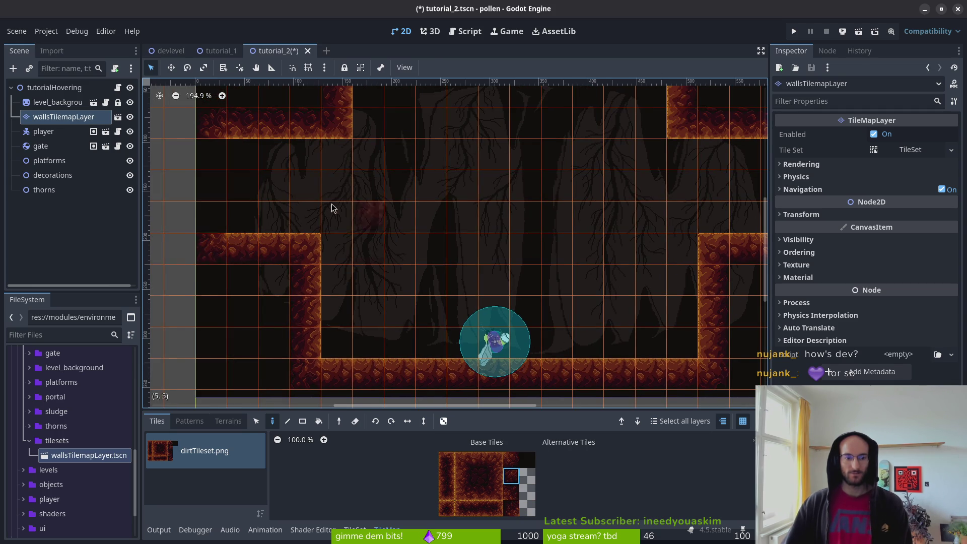
{"action": "scroll", "coordinate": [437, 318], "scroll_direction": "left", "scroll_amount": 5}
{"action": "scroll", "coordinate": [437, 318], "scroll_direction": "up", "scroll_amount": 3}
{"action": "left_click", "coordinate": [495, 475]}
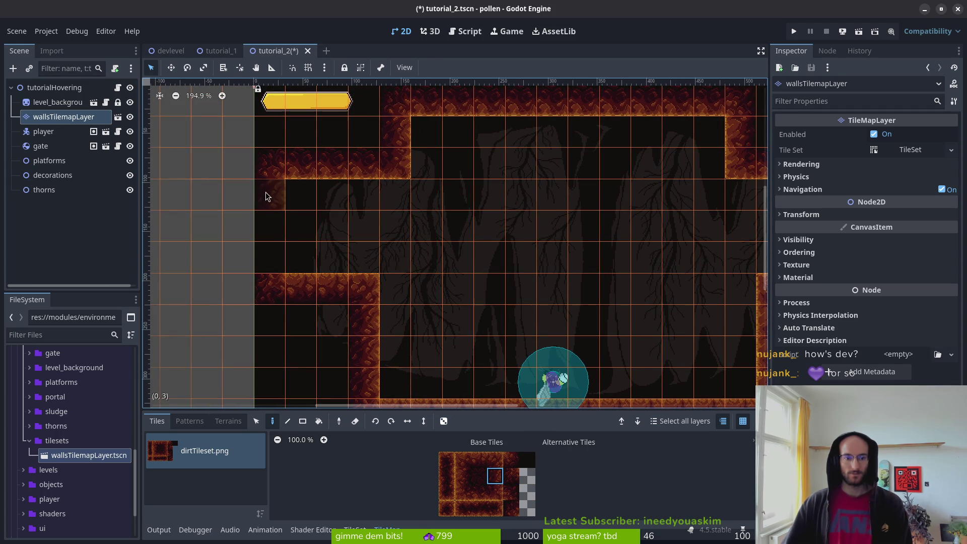
{"action": "scroll", "coordinate": [403, 260], "scroll_direction": "down", "scroll_amount": 3}
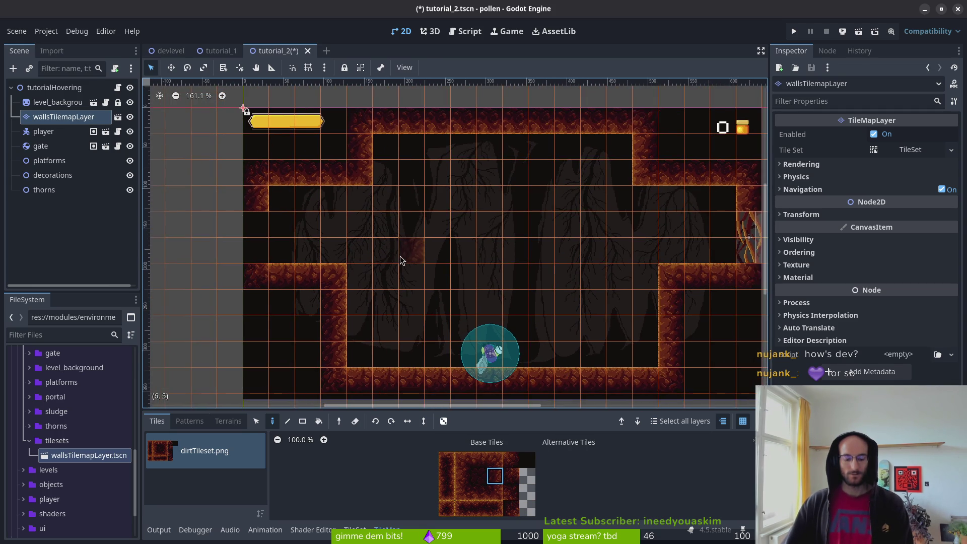
{"action": "key", "text": "Escape"}
{"action": "scroll", "coordinate": [411, 248], "scroll_direction": "right", "scroll_amount": 4}
{"action": "scroll", "coordinate": [412, 248], "scroll_direction": "down", "scroll_amount": 2}
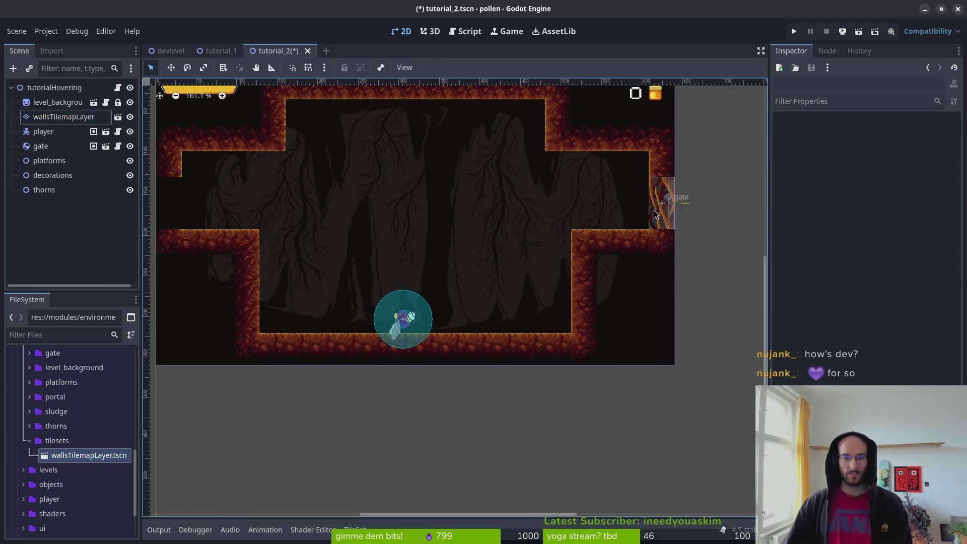
Paste a copy of the gate, gate2, under the root and place it at the left entrance
{"action": "left_click", "coordinate": [41, 146]}
{"action": "left_click", "coordinate": [57, 89]}
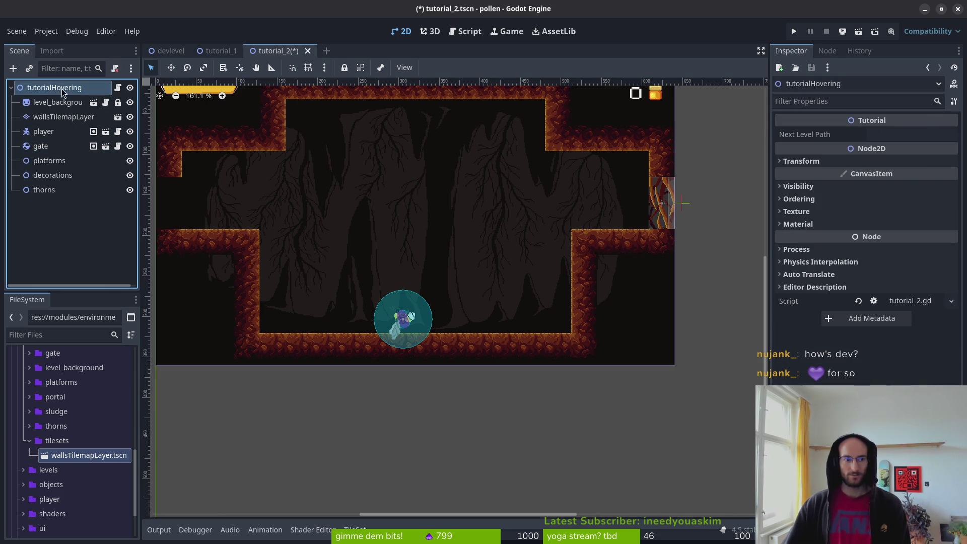
{"action": "key", "text": "ctrl+v"}
{"action": "mouse_move", "coordinate": [664, 209]}
{"action": "left_mouse_down"}
{"action": "mouse_move", "coordinate": [201, 182]}
{"action": "mouse_move", "coordinate": [243, 184]}
{"action": "left_mouse_up"}
{"action": "scroll", "coordinate": [504, 226], "scroll_direction": "up", "scroll_amount": 5}
{"action": "mouse_move", "coordinate": [549, 231]}
{"action": "left_mouse_down"}
{"action": "mouse_move", "coordinate": [460, 266]}
{"action": "mouse_move", "coordinate": [446, 262]}
{"action": "mouse_move", "coordinate": [449, 277]}
{"action": "left_mouse_up"}
{"action": "scroll", "coordinate": [446, 276], "scroll_direction": "up", "scroll_amount": 3}
{"action": "scroll", "coordinate": [521, 276], "scroll_direction": "down", "scroll_amount": 6}
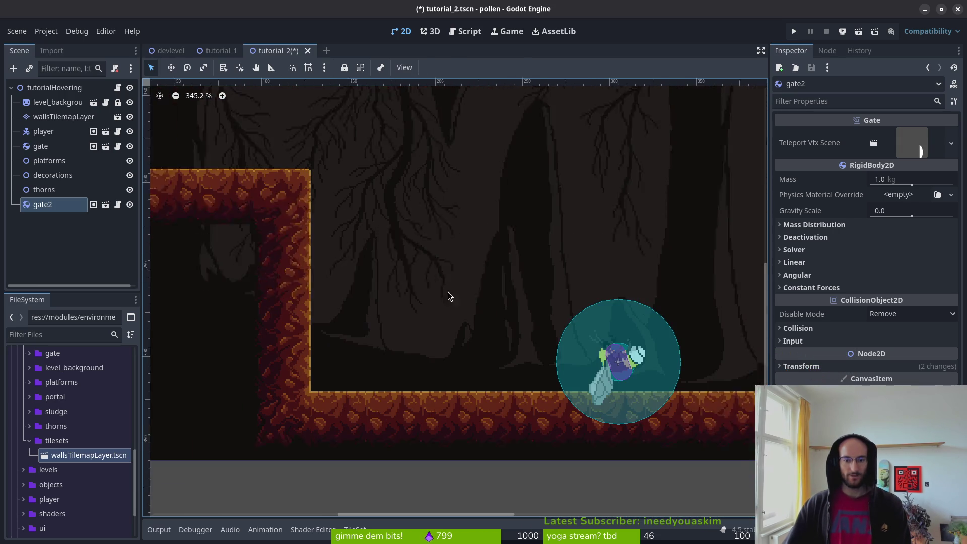
Move the player left and down beside the left entrance wall
{"action": "left_click", "coordinate": [592, 323]}
{"action": "mouse_move", "coordinate": [584, 297]}
{"action": "left_mouse_down"}
{"action": "mouse_move", "coordinate": [459, 274]}
{"action": "mouse_move", "coordinate": [439, 282]}
{"action": "mouse_move", "coordinate": [451, 267]}
{"action": "left_mouse_up"}
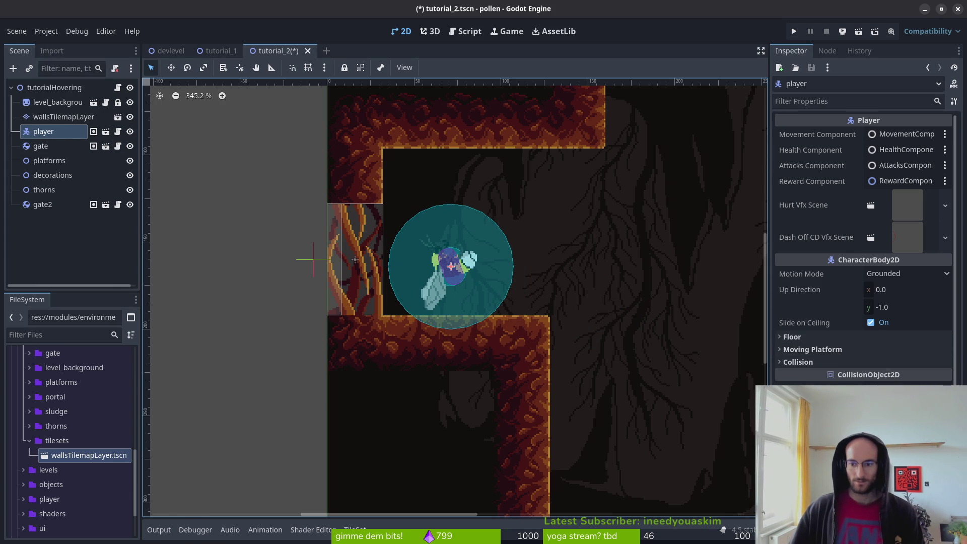
{"action": "left_click", "coordinate": [804, 323]}
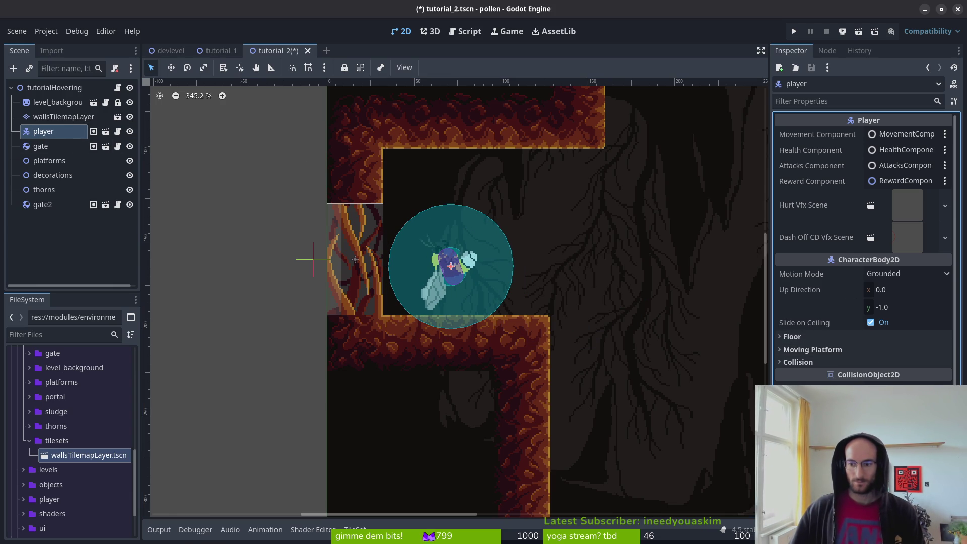
{"action": "mouse_move", "coordinate": [450, 273]}
{"action": "left_mouse_down"}
{"action": "mouse_move", "coordinate": [409, 286]}
{"action": "mouse_move", "coordinate": [419, 287]}
{"action": "mouse_move", "coordinate": [391, 310]}
{"action": "left_mouse_up"}
{"action": "scroll", "coordinate": [420, 287], "scroll_direction": "up", "scroll_amount": 5}
{"action": "scroll", "coordinate": [403, 302], "scroll_direction": "down", "scroll_amount": 3}
{"action": "scroll", "coordinate": [464, 259], "scroll_direction": "down", "scroll_amount": 3}
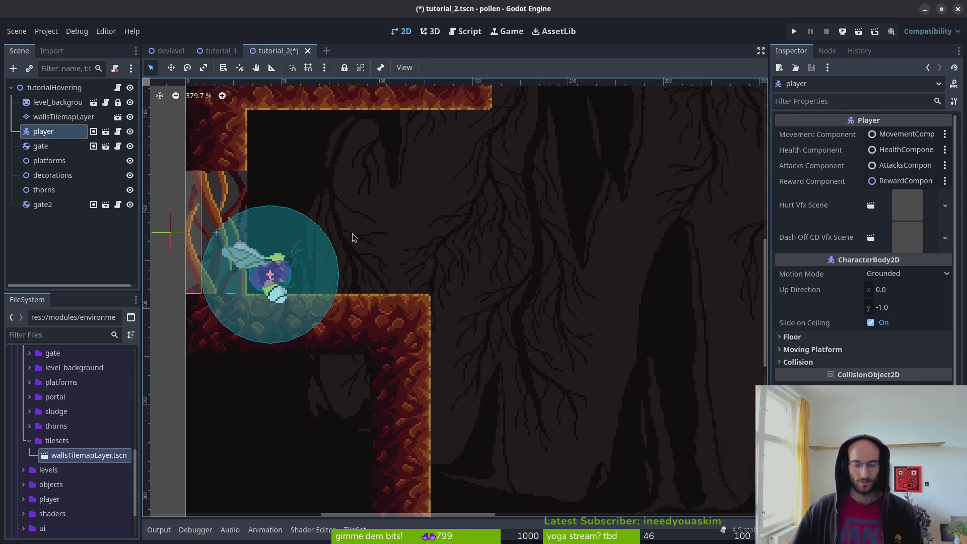
Reorder gate2 next to gate in the Scene dock and bring up the tutorial_1 scene
{"action": "mouse_move", "coordinate": [394, 242]}
{"action": "left_mouse_down"}
{"action": "mouse_move", "coordinate": [518, 267]}
{"action": "mouse_move", "coordinate": [427, 264]}
{"action": "mouse_move", "coordinate": [398, 232]}
{"action": "left_mouse_up"}
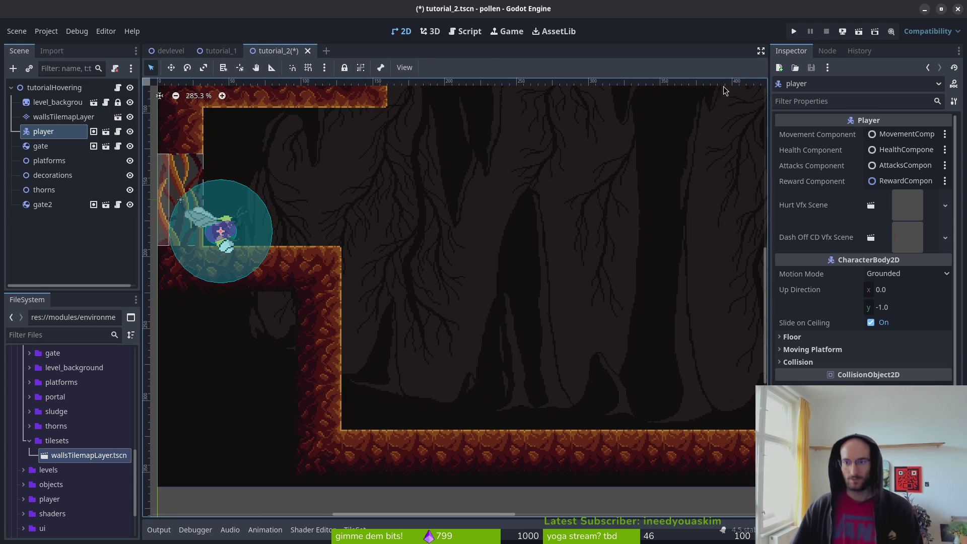
{"action": "scroll", "coordinate": [368, 237], "scroll_direction": "down", "scroll_amount": 6}
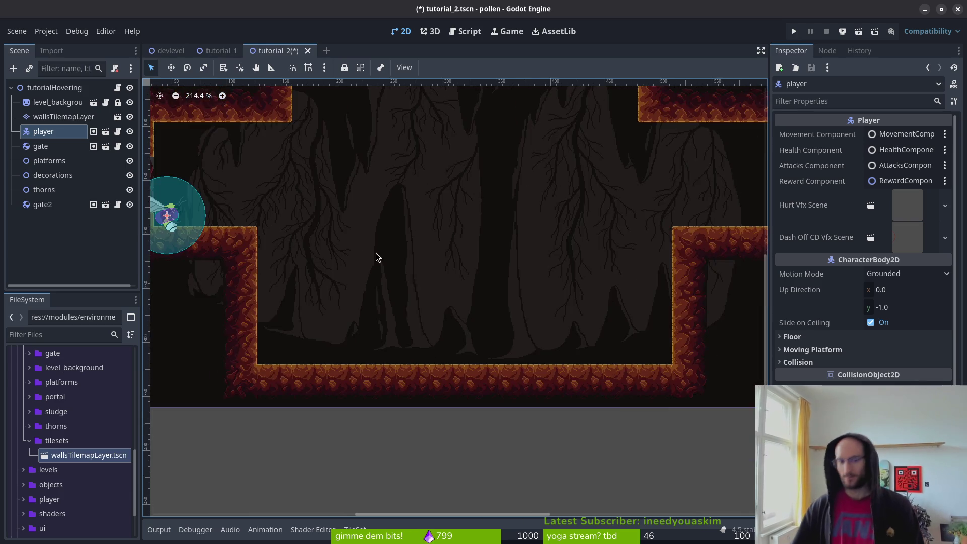
{"action": "scroll", "coordinate": [500, 356], "scroll_direction": "down", "scroll_amount": 3}
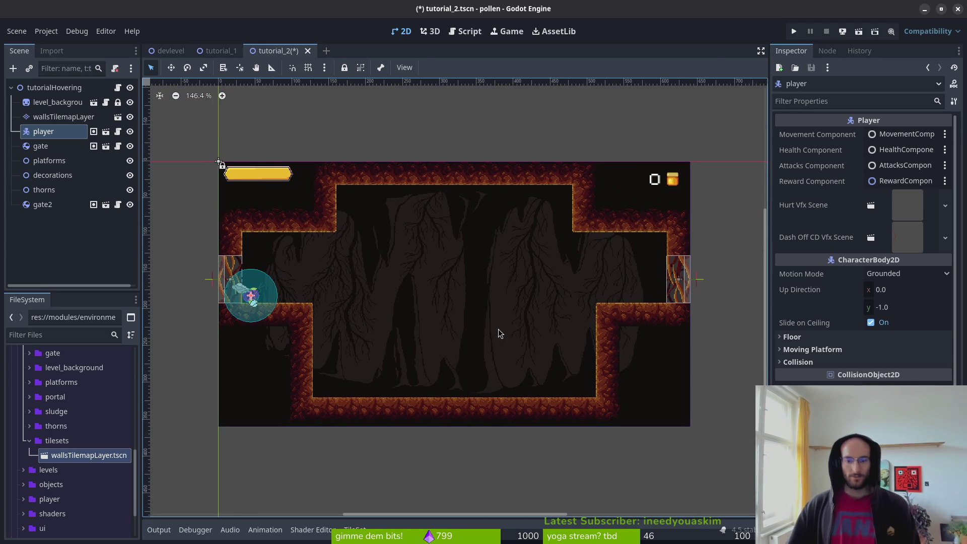
{"action": "scroll", "coordinate": [501, 334], "scroll_direction": "down", "scroll_amount": 1}
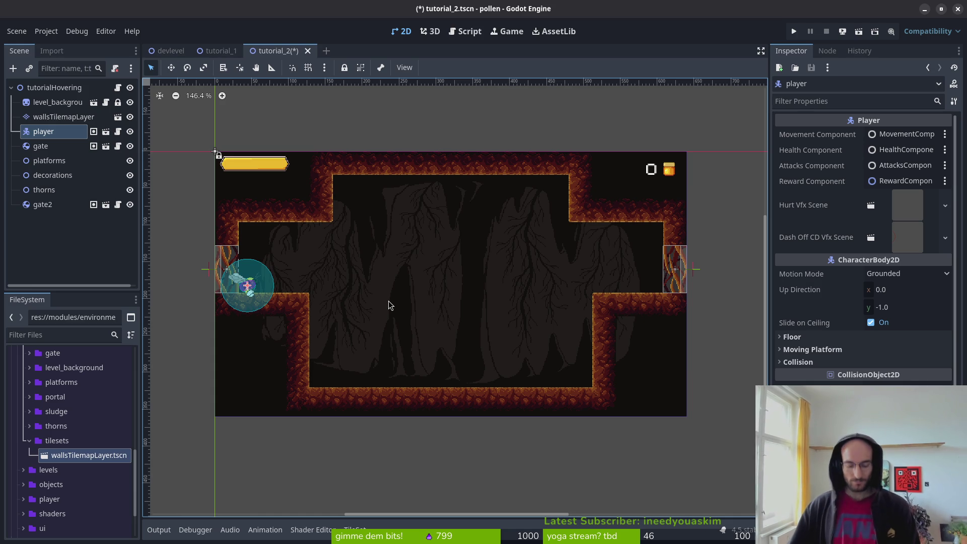
{"action": "mouse_move", "coordinate": [43, 204]}
{"action": "left_mouse_down"}
{"action": "mouse_move", "coordinate": [59, 146]}
{"action": "mouse_move", "coordinate": [60, 160]}
{"action": "left_mouse_up"}
{"action": "left_click", "coordinate": [220, 52]}
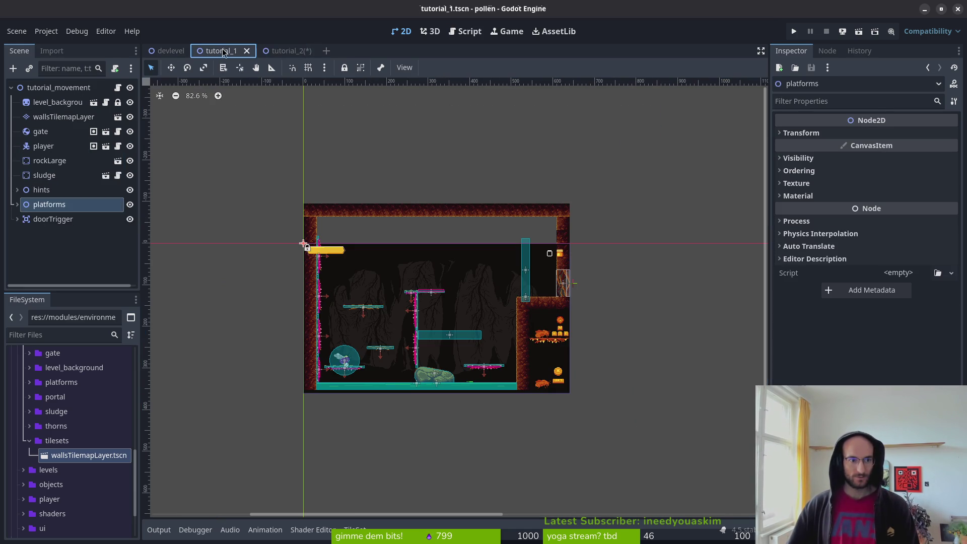
In tutorial_2, move gate2 above gate and rename them entry and exit
{"action": "left_click", "coordinate": [287, 51]}
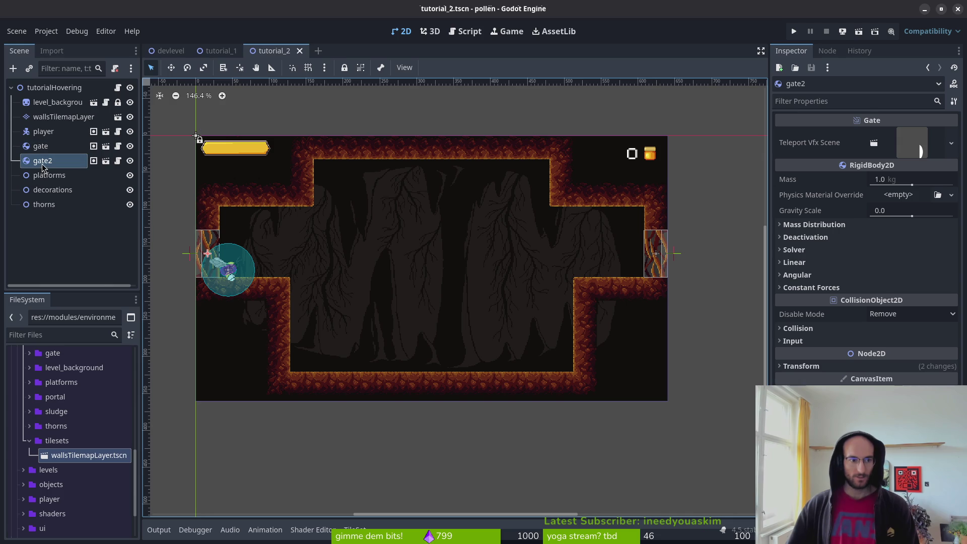
{"action": "mouse_move", "coordinate": [69, 164]}
{"action": "left_mouse_down"}
{"action": "mouse_move", "coordinate": [69, 144]}
{"action": "mouse_move", "coordinate": [55, 150]}
{"action": "left_mouse_up"}
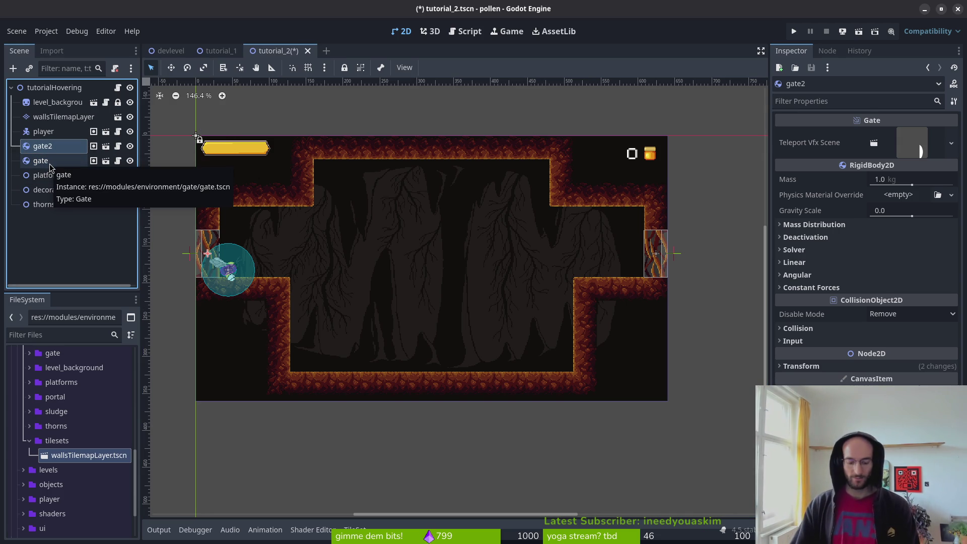
{"action": "key", "text": "F2"}
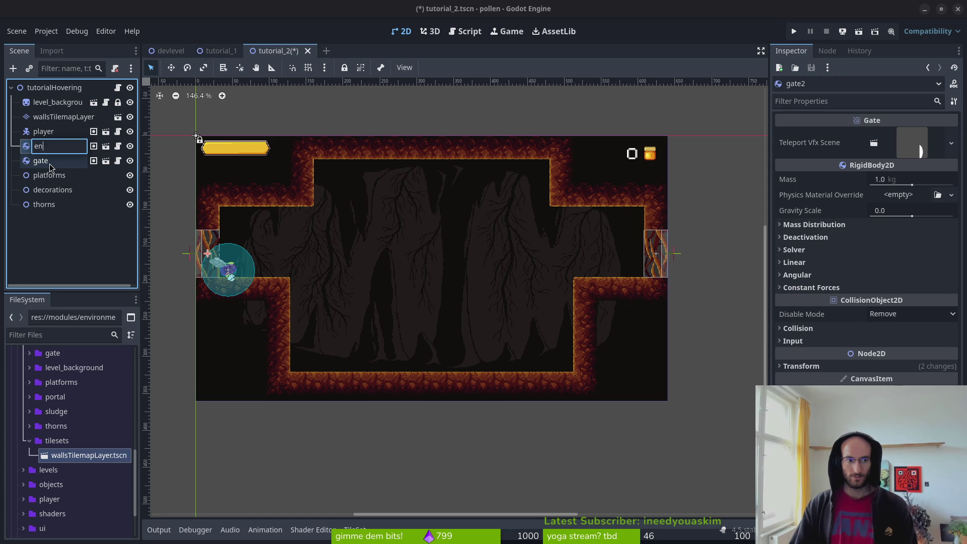
{"action": "type", "text": "entry"}
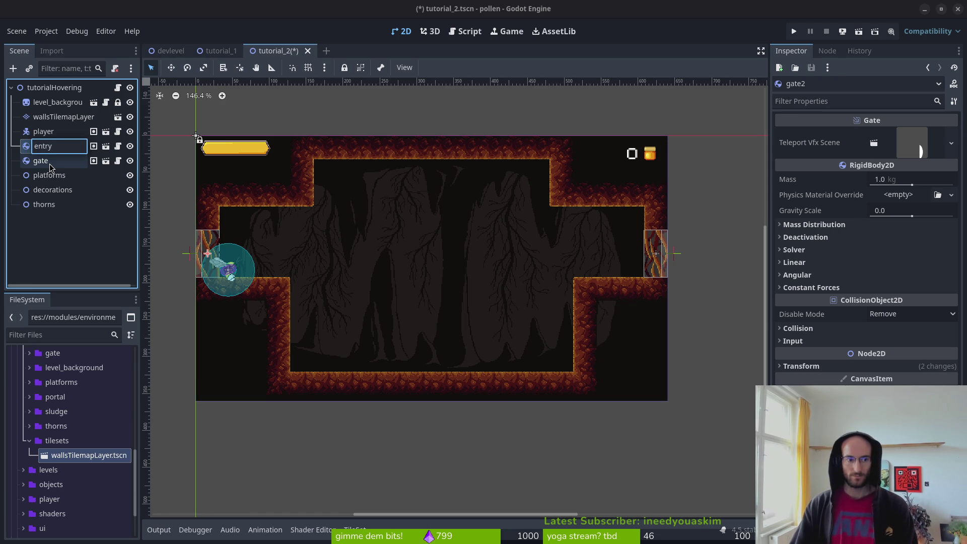
{"action": "key", "text": "Return"}
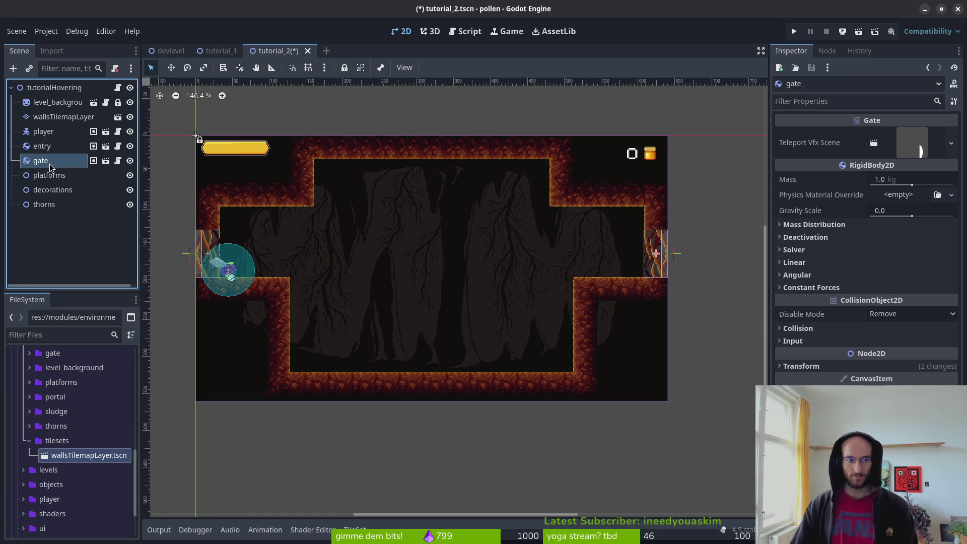
{"action": "double_click", "coordinate": [49, 164]}
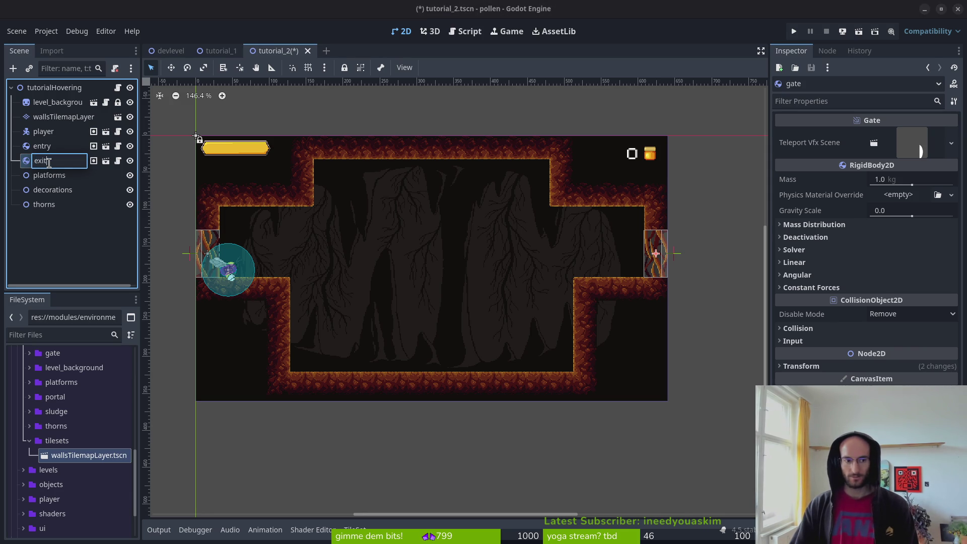
{"action": "key", "text": "Return"}
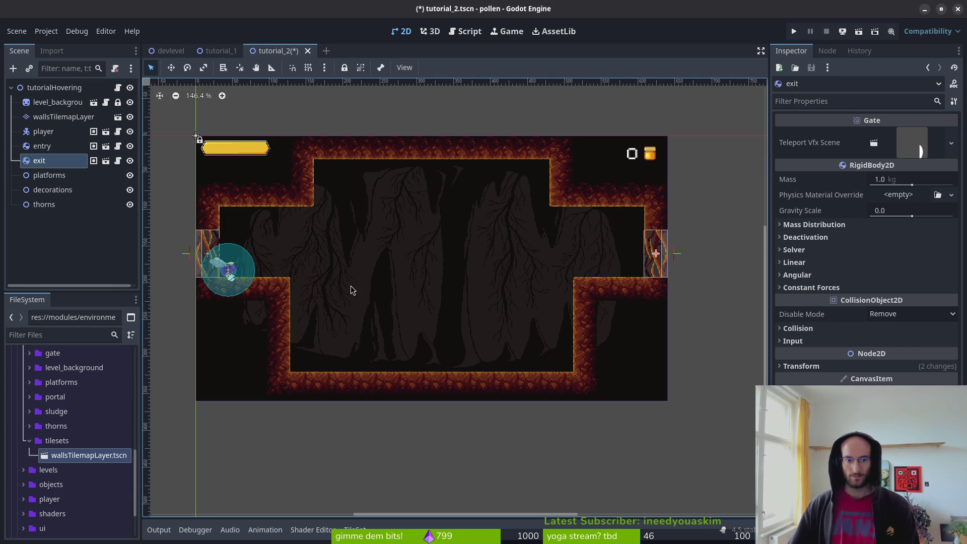
{"action": "scroll", "coordinate": [351, 290], "scroll_direction": "down", "scroll_amount": 2}
{"action": "left_click", "coordinate": [41, 177]}
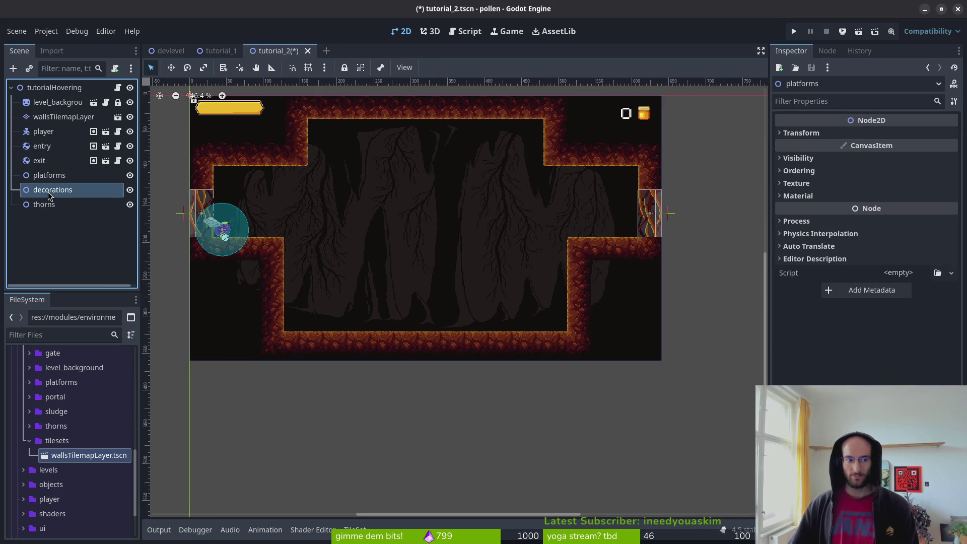
{"action": "left_click", "coordinate": [46, 180]}
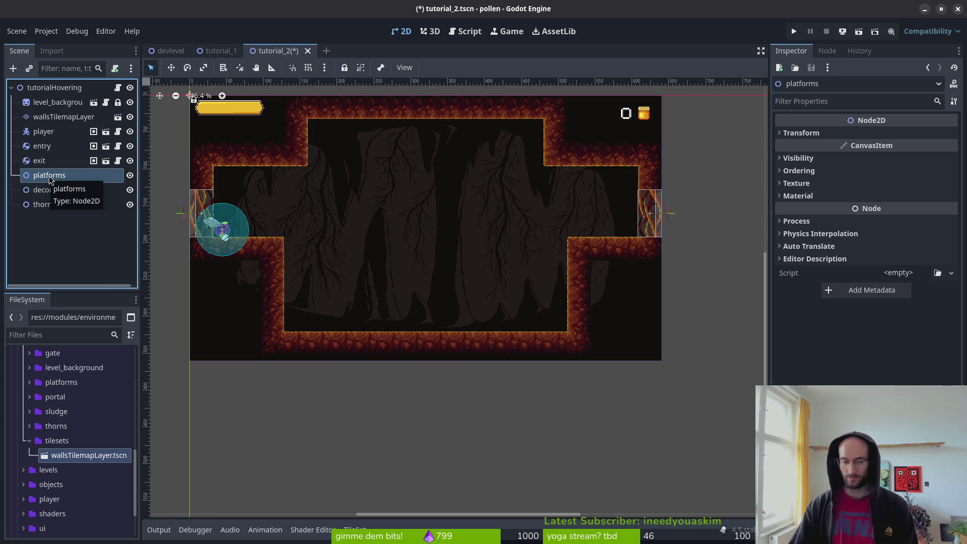
{"action": "key", "text": "Delete"}
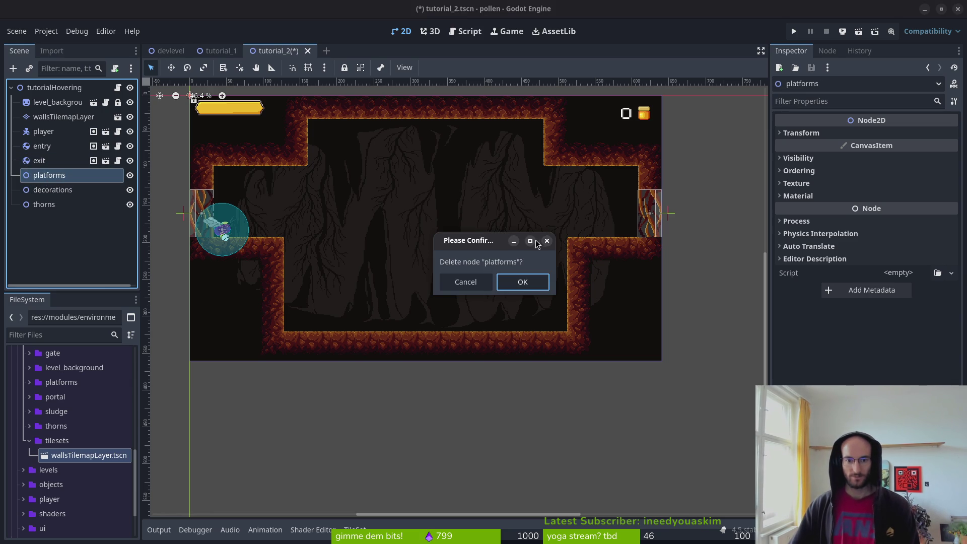
{"action": "left_click", "coordinate": [522, 281]}
{"action": "mouse_move", "coordinate": [481, 263]}
{"action": "left_mouse_down"}
{"action": "mouse_move", "coordinate": [587, 244]}
{"action": "mouse_move", "coordinate": [584, 259]}
{"action": "mouse_move", "coordinate": [488, 273]}
{"action": "left_mouse_up"}
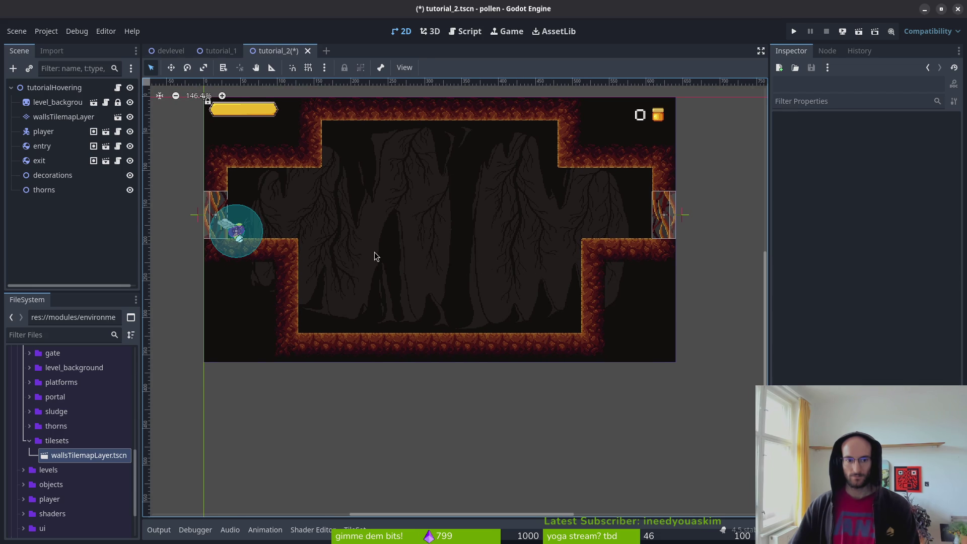
{"action": "left_click_drag", "start_coordinate": [374, 252], "coordinate": [360, 252]}
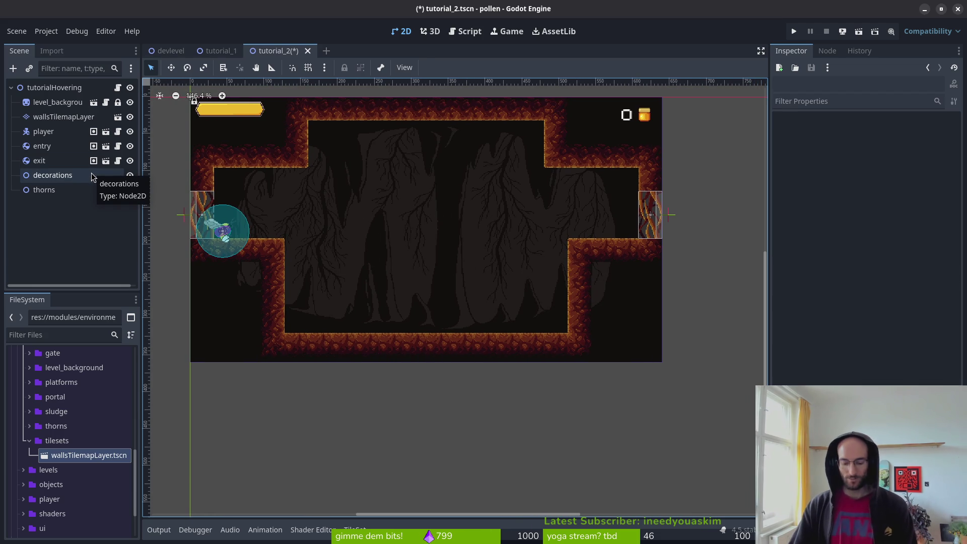
{"action": "key", "text": "ctrl+v"}
{"action": "key", "text": "ctrl+Up"}
{"action": "key", "text": "ctrl+Up"}
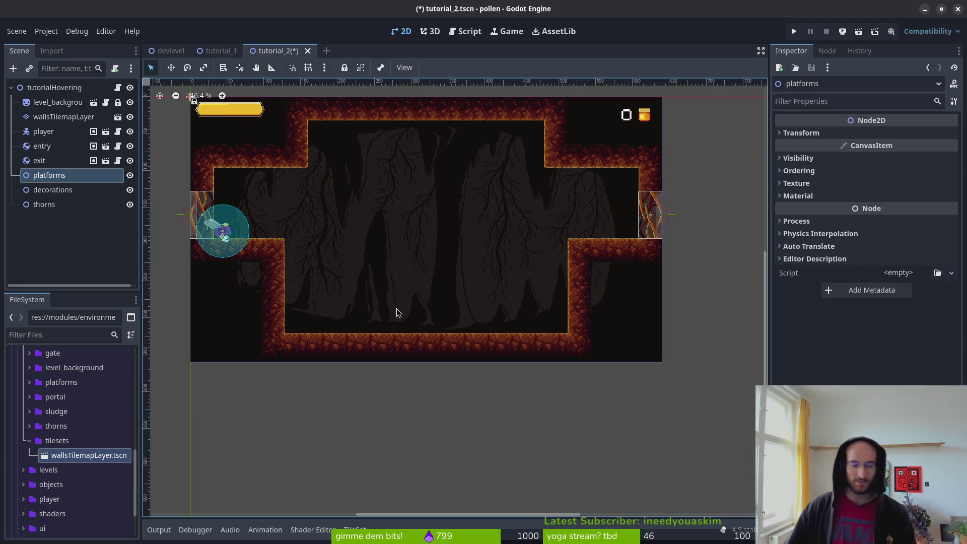
Browse the FileSystem dock to list the scenes in environment > platforms
{"action": "left_click", "coordinate": [30, 441]}
{"action": "scroll", "coordinate": [31, 443], "scroll_direction": "up", "scroll_amount": 3}
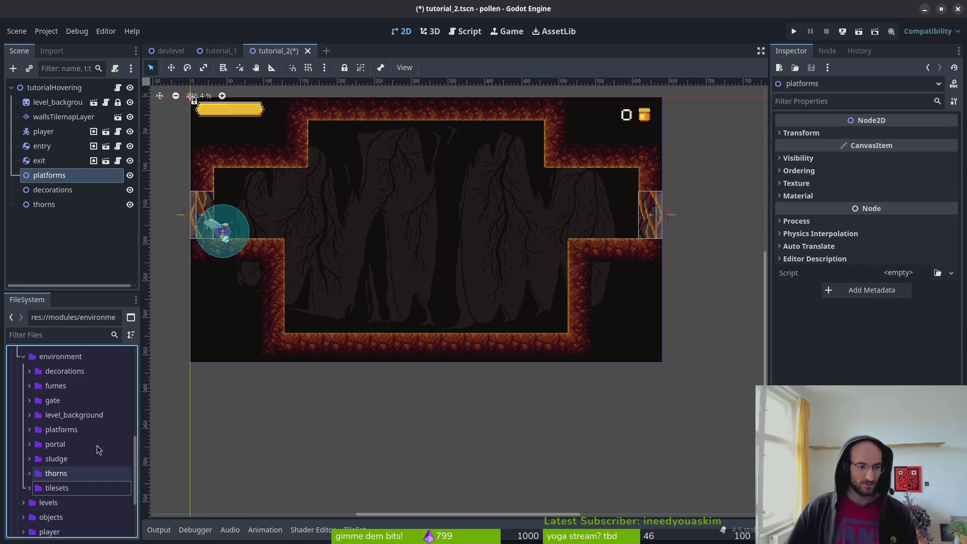
{"action": "scroll", "coordinate": [60, 448], "scroll_direction": "down", "scroll_amount": 2}
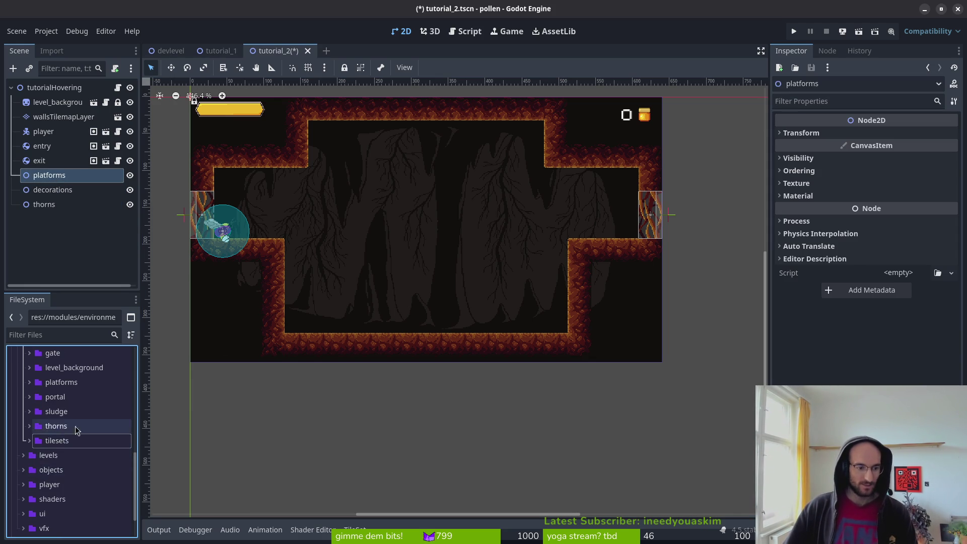
{"action": "scroll", "coordinate": [52, 437], "scroll_direction": "up", "scroll_amount": 3}
{"action": "left_click", "coordinate": [23, 379]}
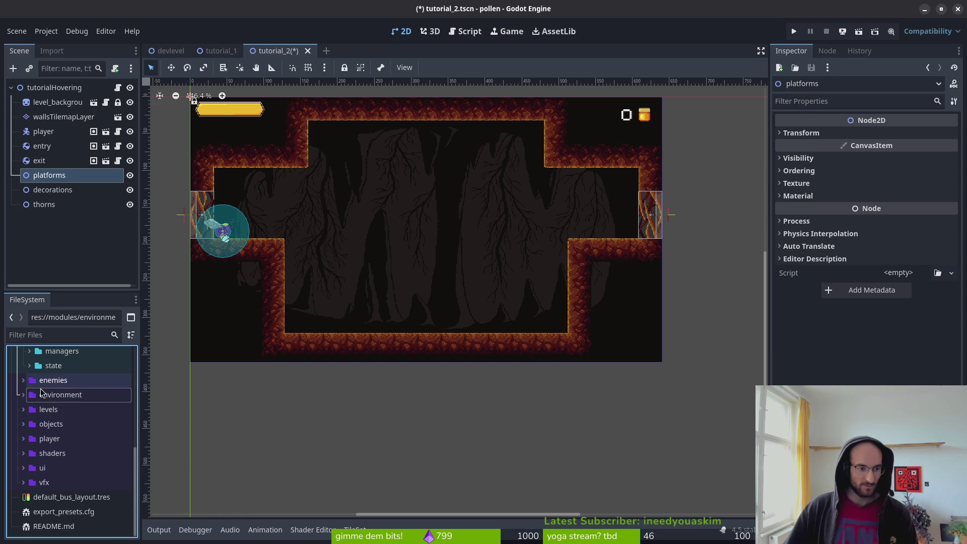
{"action": "left_click", "coordinate": [23, 424]}
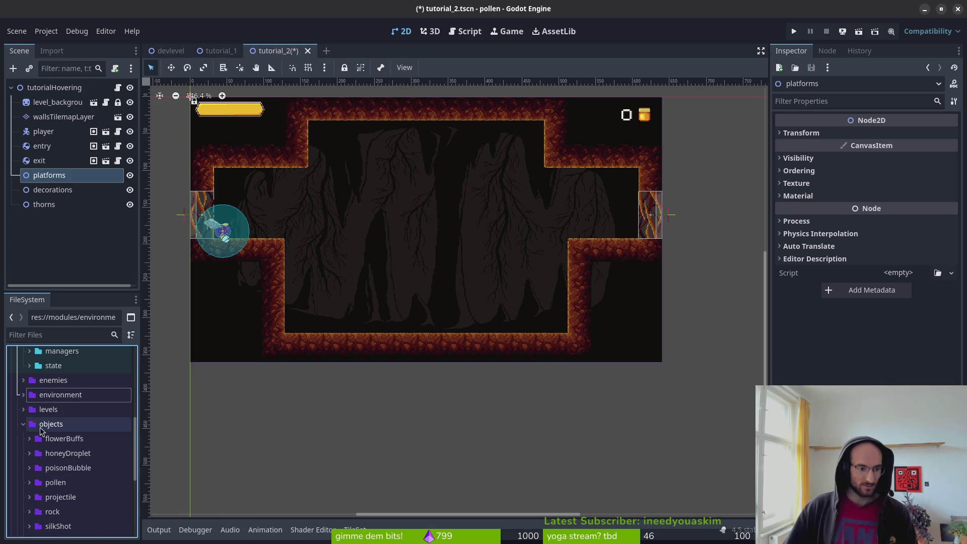
{"action": "scroll", "coordinate": [27, 428], "scroll_direction": "down", "scroll_amount": 2}
{"action": "scroll", "coordinate": [23, 438], "scroll_direction": "up", "scroll_amount": 3}
{"action": "left_click", "coordinate": [23, 447]}
{"action": "left_click", "coordinate": [23, 418]}
{"action": "left_click", "coordinate": [62, 491]}
{"action": "double_click", "coordinate": [62, 492]}
{"action": "scroll", "coordinate": [110, 416], "scroll_direction": "down", "scroll_amount": 4}
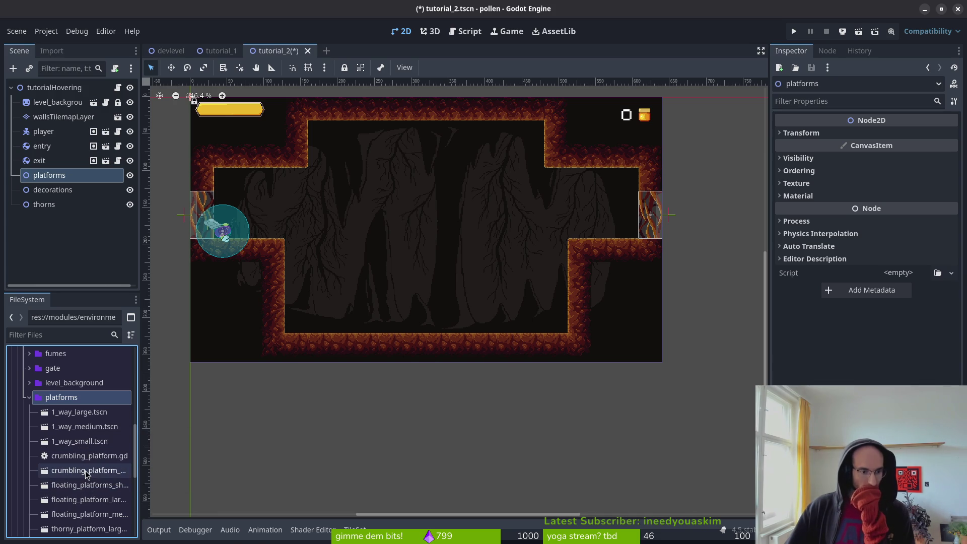
Place crumbling_platform_medium.tscn mid-cave as a trial, then delete it
{"action": "mouse_move", "coordinate": [80, 476]}
{"action": "left_mouse_down"}
{"action": "mouse_move", "coordinate": [347, 314]}
{"action": "mouse_move", "coordinate": [431, 229]}
{"action": "mouse_move", "coordinate": [493, 362]}
{"action": "left_mouse_up"}
{"action": "scroll", "coordinate": [436, 237], "scroll_direction": "up", "scroll_amount": 5}
{"action": "scroll", "coordinate": [438, 242], "scroll_direction": "up", "scroll_amount": 6}
{"action": "scroll", "coordinate": [481, 370], "scroll_direction": "down", "scroll_amount": 10}
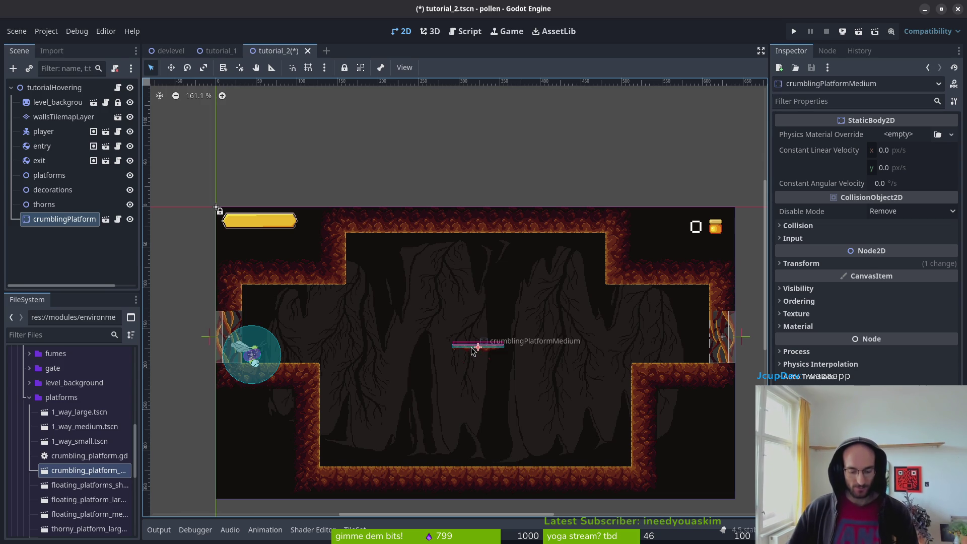
{"action": "key", "text": "Delete"}
{"action": "scroll", "coordinate": [82, 445], "scroll_direction": "down", "scroll_amount": 3}
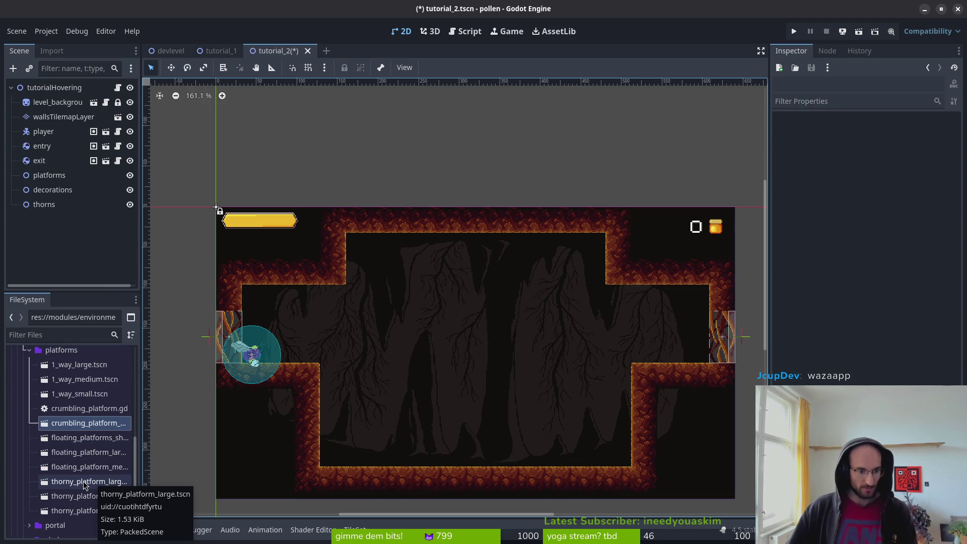
Place a small thorny platform mid-cave, discarding the large and medium thorny platforms tried first
{"action": "left_click_drag", "start_coordinate": [83, 484], "coordinate": [483, 350]}
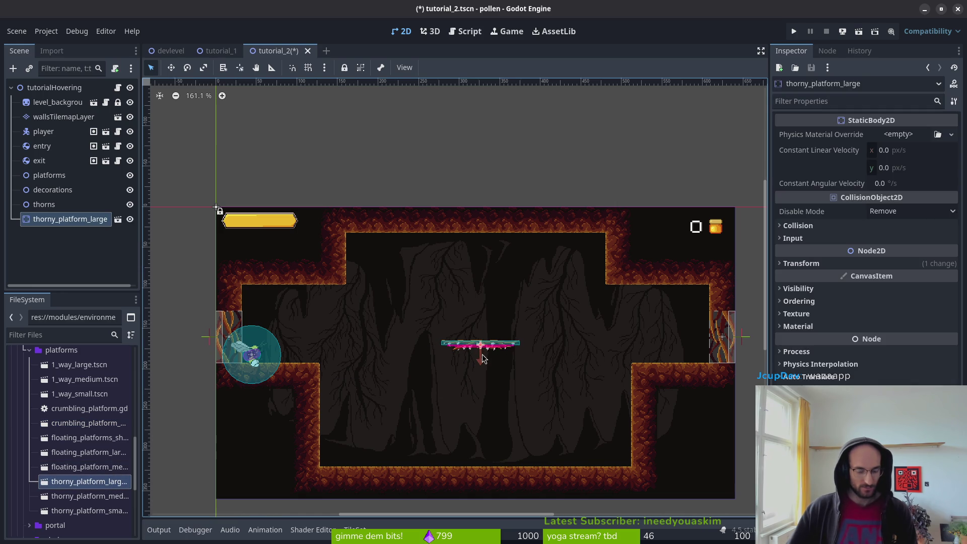
{"action": "key", "text": "ctrl+z"}
{"action": "left_click", "coordinate": [99, 467]}
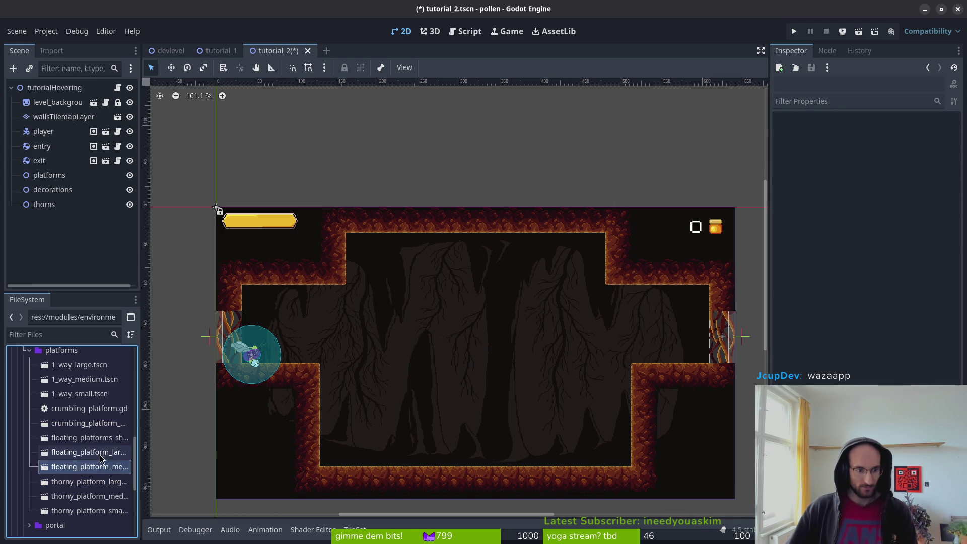
{"action": "mouse_move", "coordinate": [86, 510]}
{"action": "left_mouse_down"}
{"action": "mouse_move", "coordinate": [470, 337]}
{"action": "mouse_move", "coordinate": [481, 337]}
{"action": "mouse_move", "coordinate": [480, 349]}
{"action": "left_mouse_up"}
{"action": "mouse_move", "coordinate": [90, 496]}
{"action": "left_mouse_down"}
{"action": "mouse_move", "coordinate": [445, 367]}
{"action": "mouse_move", "coordinate": [478, 346]}
{"action": "mouse_move", "coordinate": [479, 328]}
{"action": "mouse_move", "coordinate": [472, 452]}
{"action": "mouse_move", "coordinate": [484, 313]}
{"action": "mouse_move", "coordinate": [474, 367]}
{"action": "left_mouse_up"}
{"action": "scroll", "coordinate": [479, 346], "scroll_direction": "up", "scroll_amount": 5}
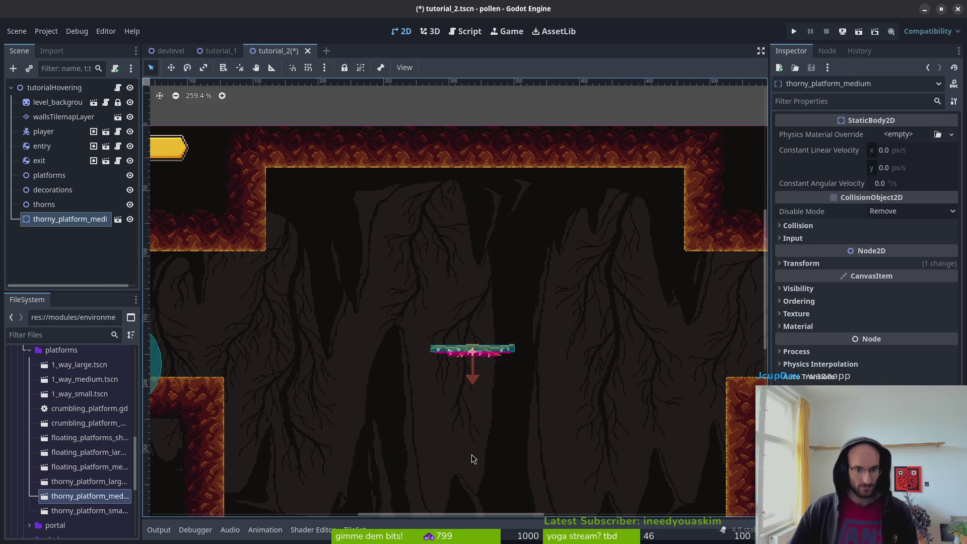
{"action": "scroll", "coordinate": [455, 366], "scroll_direction": "down", "scroll_amount": 2}
{"action": "left_click_drag", "start_coordinate": [452, 295], "coordinate": [454, 316]}
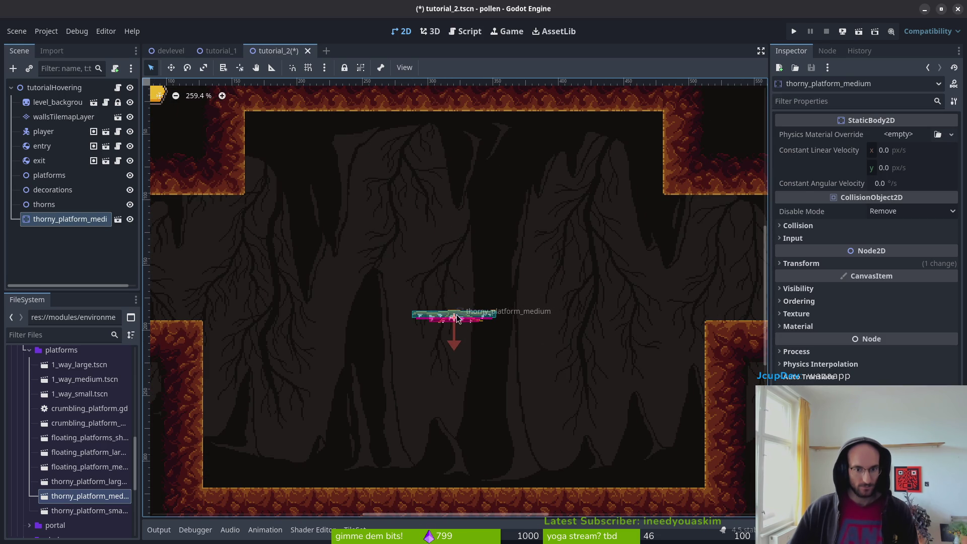
{"action": "key", "text": "ctrl+z"}
{"action": "key", "text": "ctrl+z"}
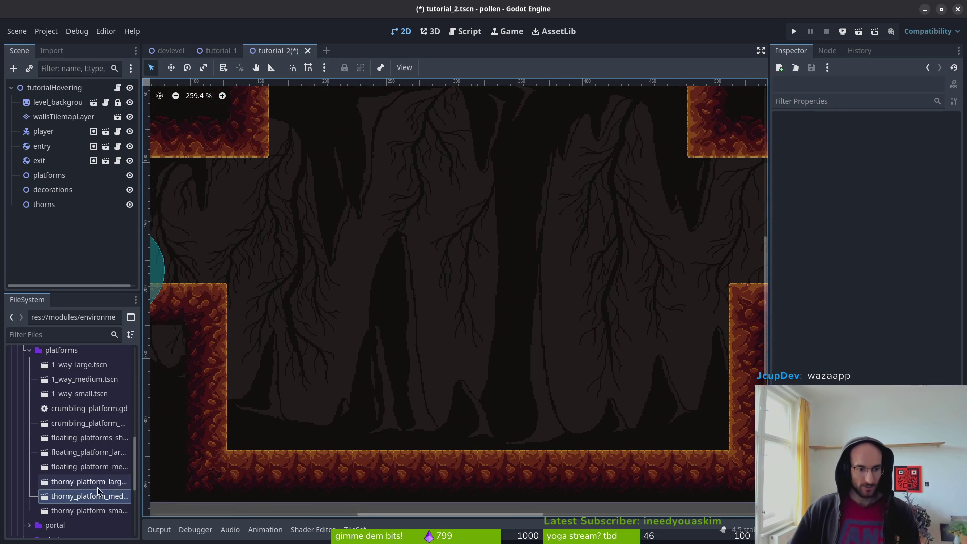
{"action": "left_click", "coordinate": [93, 512]}
{"action": "mouse_move", "coordinate": [93, 512]}
{"action": "left_mouse_down"}
{"action": "mouse_move", "coordinate": [477, 287]}
{"action": "mouse_move", "coordinate": [477, 259]}
{"action": "left_mouse_up"}
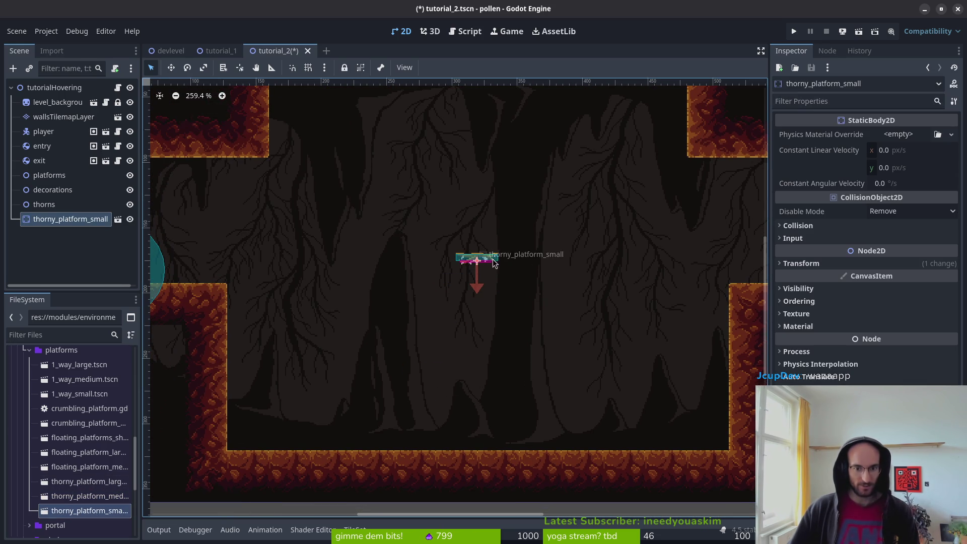
Set the small thorny platform's position to (320, 180)
{"action": "left_click", "coordinate": [801, 263]}
{"action": "left_click", "coordinate": [934, 279]}
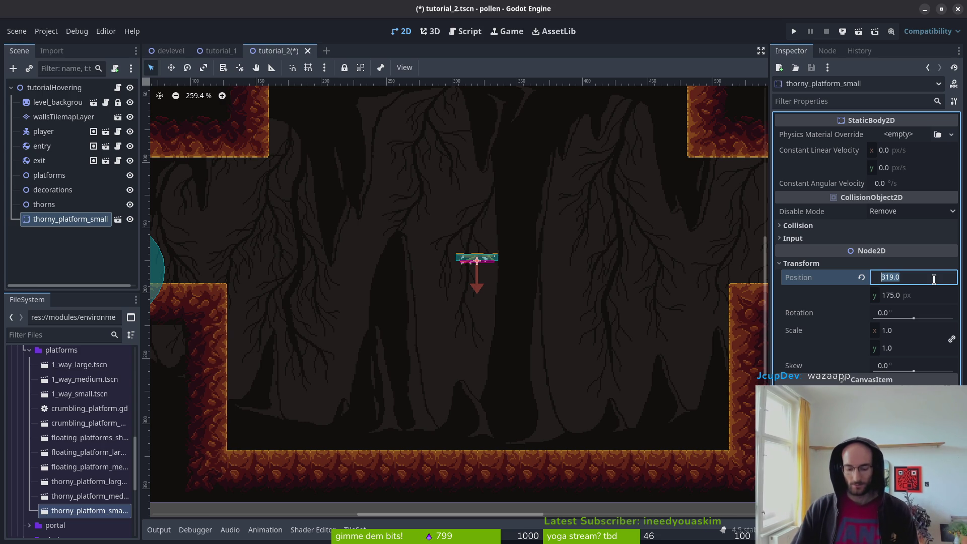
{"action": "key", "text": "Return"}
{"action": "left_click", "coordinate": [924, 300]}
{"action": "type", "text": "180"}
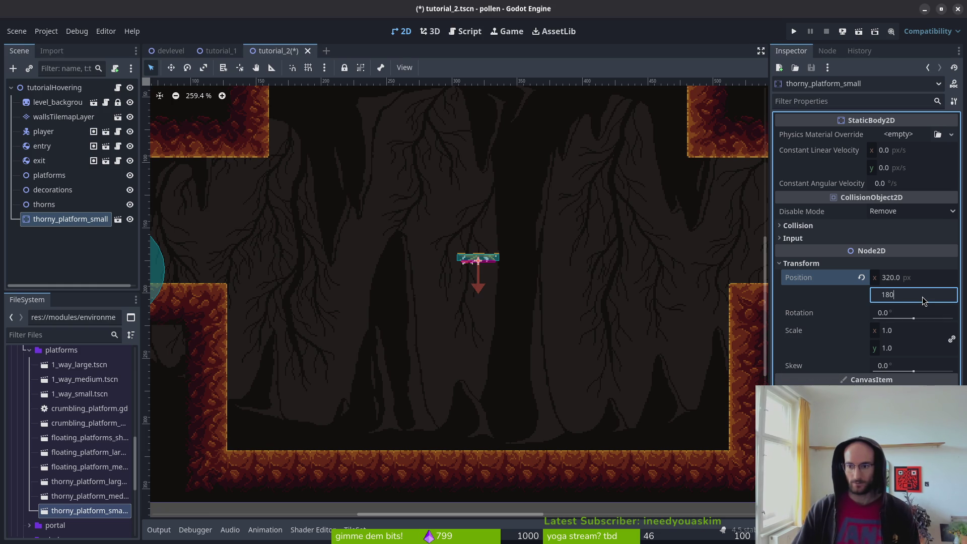
{"action": "key", "text": "Return"}
{"action": "scroll", "coordinate": [485, 262], "scroll_direction": "down", "scroll_amount": 5}
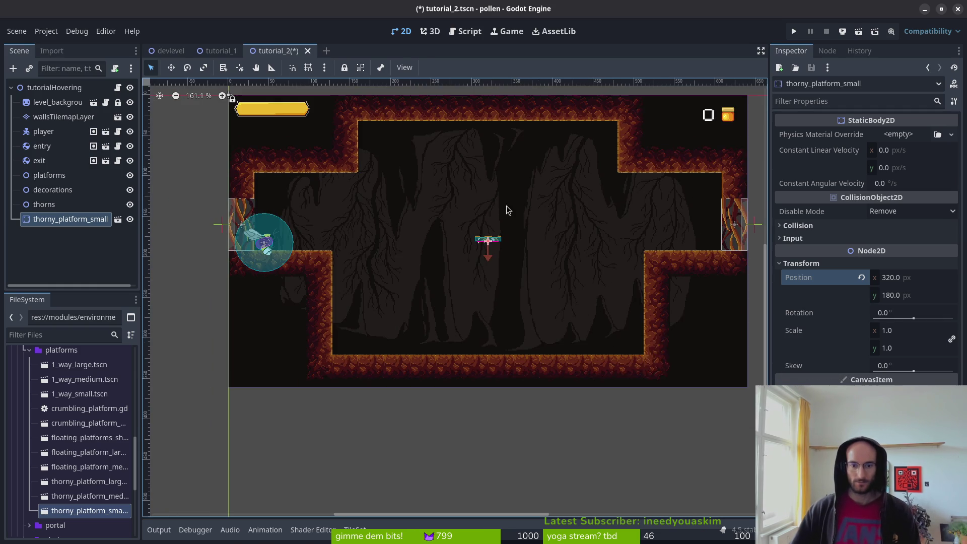
Save tutorial_2 and move thorny_platform_small under the platforms group
{"action": "key", "text": "ctrl+s"}
{"action": "left_click_drag", "start_coordinate": [57, 223], "coordinate": [44, 181]}
{"action": "left_click", "coordinate": [17, 175]}
{"action": "left_click", "coordinate": [39, 232]}
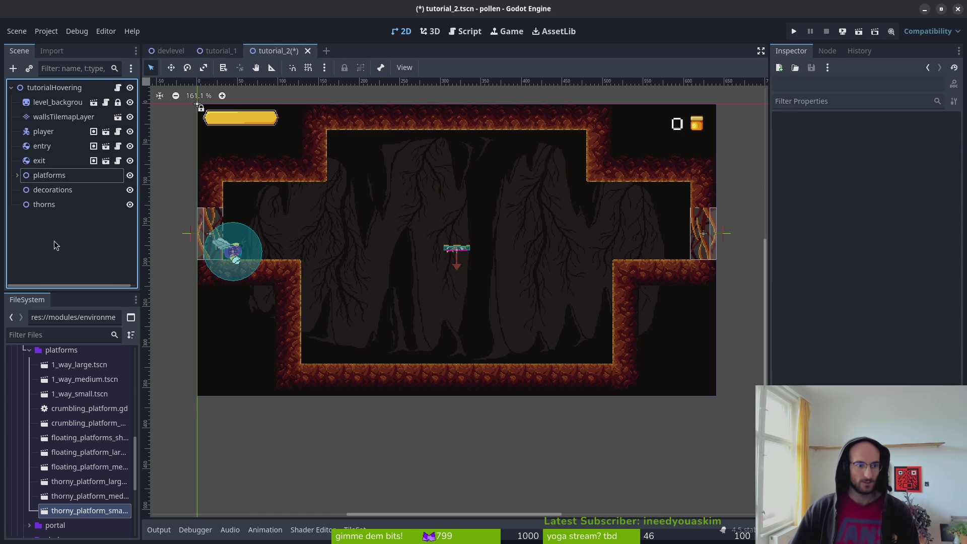
From the thorns folder, place a thorns_large set on the cave floor
{"action": "scroll", "coordinate": [50, 377], "scroll_direction": "up", "scroll_amount": 2}
{"action": "left_click", "coordinate": [28, 398]}
{"action": "left_click", "coordinate": [55, 441]}
{"action": "left_click", "coordinate": [29, 441]}
{"action": "left_click", "coordinate": [87, 456]}
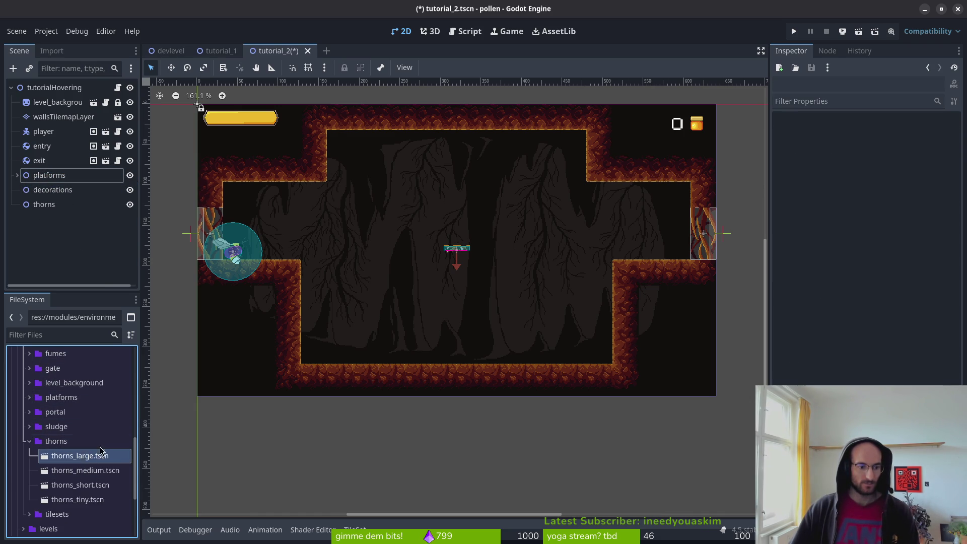
{"action": "scroll", "coordinate": [502, 276], "scroll_direction": "up", "scroll_amount": 4}
{"action": "scroll", "coordinate": [460, 360], "scroll_direction": "right", "scroll_amount": 5}
{"action": "left_click_drag", "start_coordinate": [177, 403], "coordinate": [280, 303]}
{"action": "scroll", "coordinate": [524, 332], "scroll_direction": "left", "scroll_amount": 5}
{"action": "left_click_drag", "start_coordinate": [535, 313], "coordinate": [400, 309]}
Add a medium thorn set and a second large thorn set along the floor
{"action": "scroll", "coordinate": [410, 307], "scroll_direction": "up", "scroll_amount": 6}
{"action": "scroll", "coordinate": [403, 337], "scroll_direction": "right", "scroll_amount": 5}
{"action": "scroll", "coordinate": [403, 337], "scroll_direction": "down", "scroll_amount": 1}
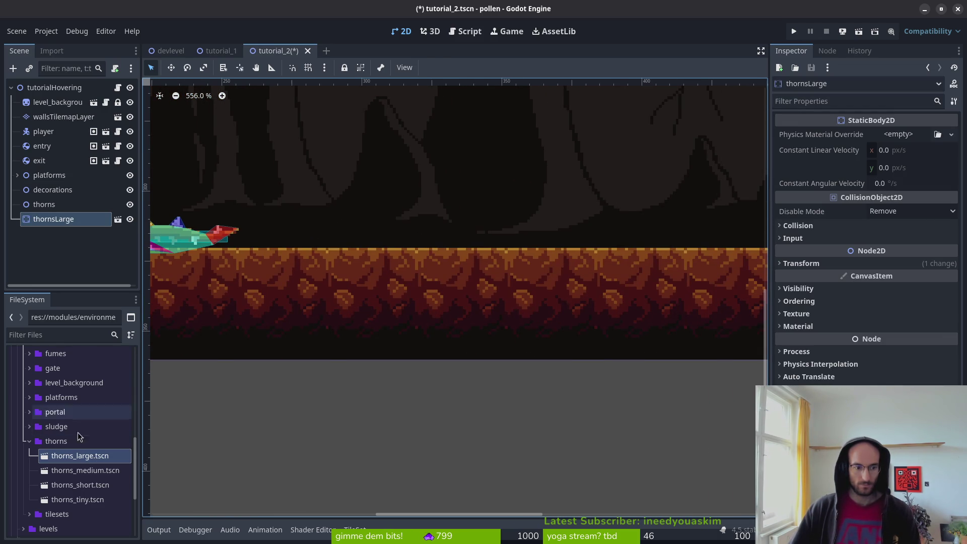
{"action": "scroll", "coordinate": [213, 406], "scroll_direction": "down", "scroll_amount": 1}
{"action": "mouse_move", "coordinate": [85, 470]}
{"action": "left_mouse_down"}
{"action": "mouse_move", "coordinate": [132, 463]}
{"action": "mouse_move", "coordinate": [356, 247]}
{"action": "mouse_move", "coordinate": [367, 250]}
{"action": "left_mouse_up"}
{"action": "scroll", "coordinate": [453, 292], "scroll_direction": "up", "scroll_amount": 6}
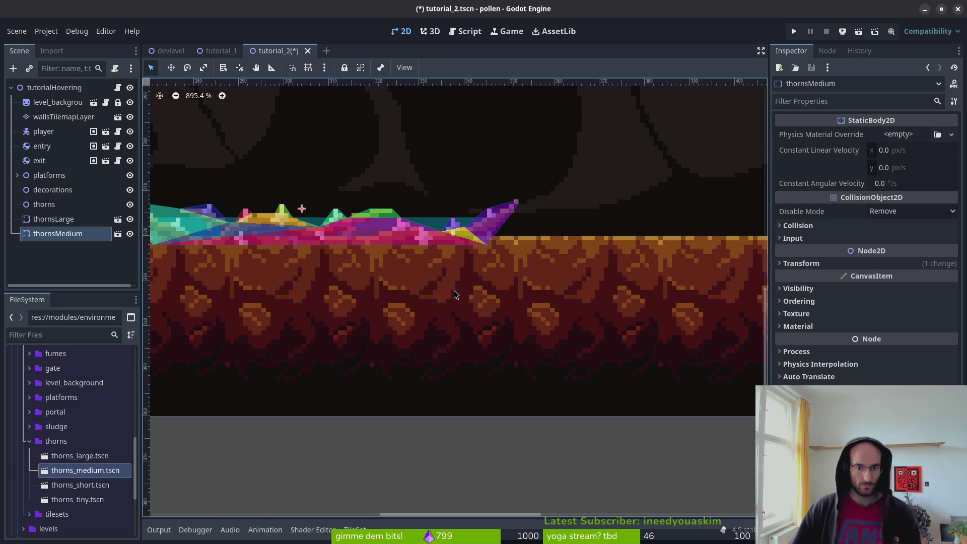
{"action": "scroll", "coordinate": [515, 303], "scroll_direction": "right", "scroll_amount": 1}
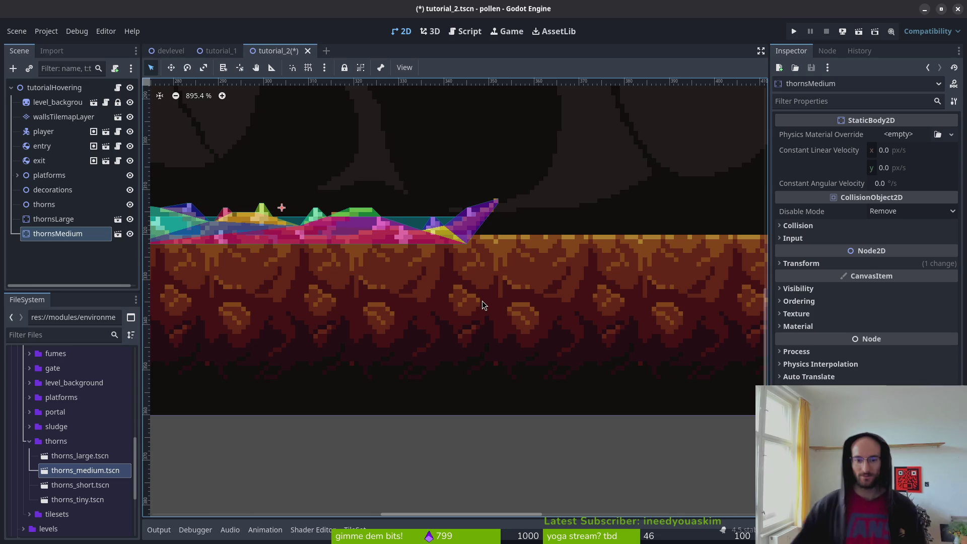
{"action": "scroll", "coordinate": [505, 327], "scroll_direction": "down", "scroll_amount": 5}
{"action": "scroll", "coordinate": [403, 321], "scroll_direction": "right", "scroll_amount": 5}
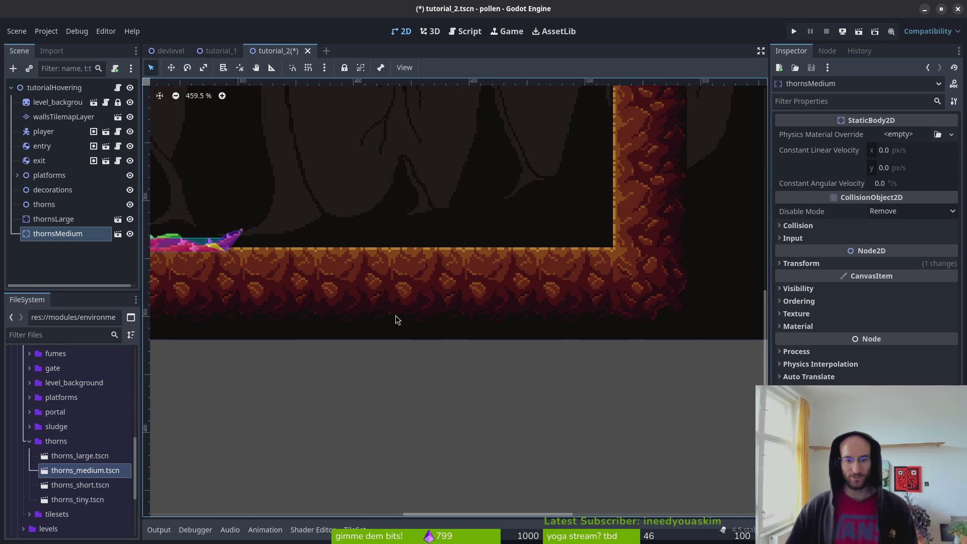
{"action": "mouse_move", "coordinate": [101, 456]}
{"action": "left_mouse_down"}
{"action": "mouse_move", "coordinate": [121, 455]}
{"action": "mouse_move", "coordinate": [455, 235]}
{"action": "left_mouse_up"}
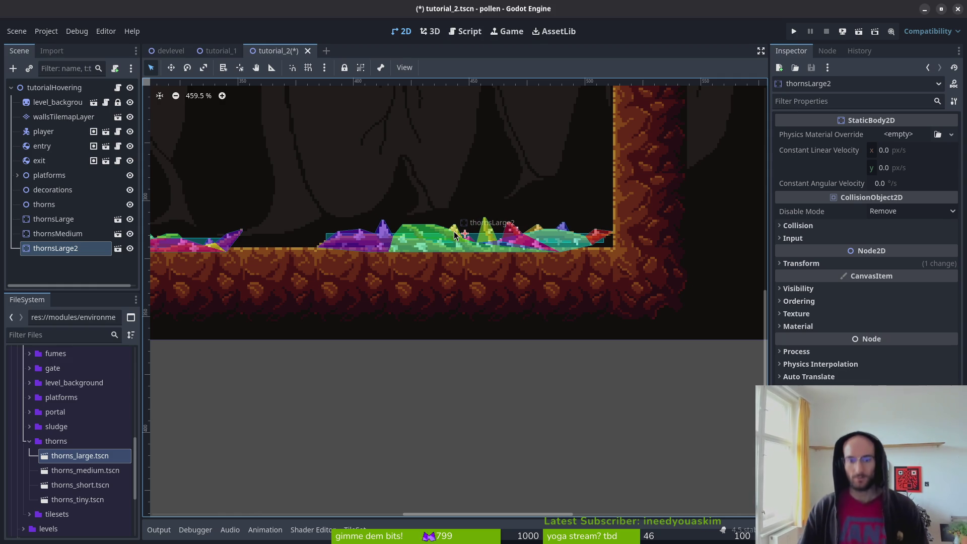
Add tiny thorns to the cave floor after checking and discarding thorns_short
{"action": "scroll", "coordinate": [289, 241], "scroll_direction": "left", "scroll_amount": 5}
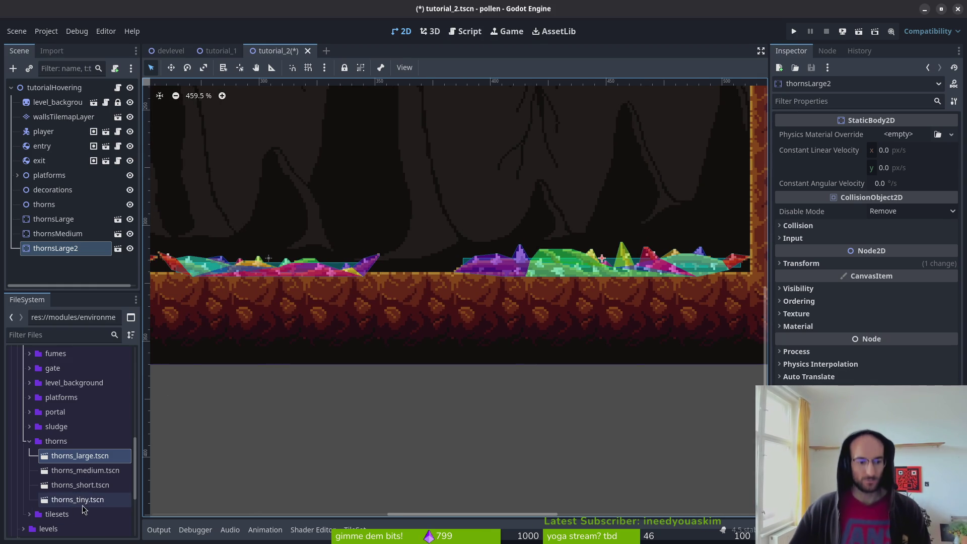
{"action": "double_click", "coordinate": [94, 489]}
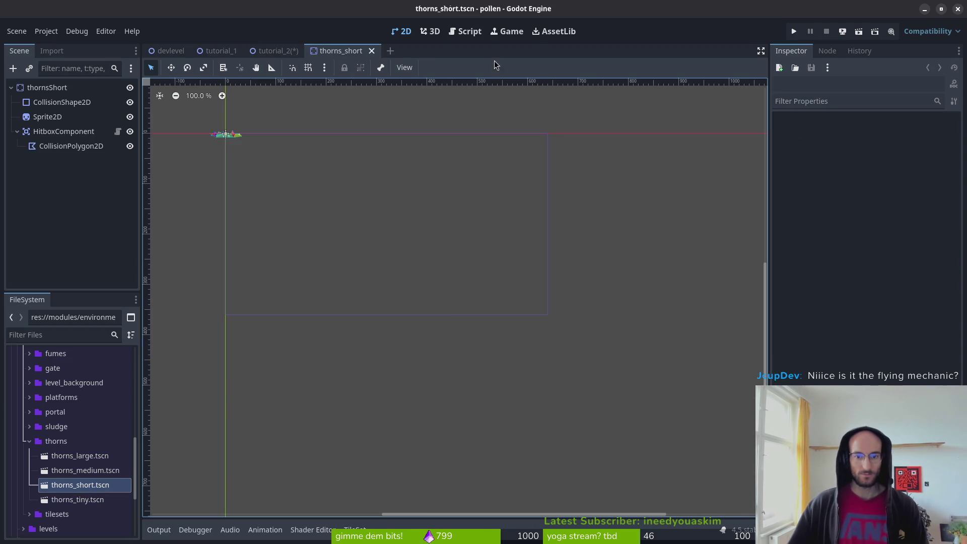
{"action": "left_click", "coordinate": [371, 50]}
{"action": "mouse_move", "coordinate": [80, 484]}
{"action": "left_mouse_down"}
{"action": "mouse_move", "coordinate": [392, 295]}
{"action": "mouse_move", "coordinate": [427, 248]}
{"action": "left_mouse_up"}
{"action": "key", "text": "ctrl+z"}
{"action": "mouse_move", "coordinate": [77, 499]}
{"action": "left_mouse_down"}
{"action": "mouse_move", "coordinate": [270, 425]}
{"action": "mouse_move", "coordinate": [420, 255]}
{"action": "left_mouse_up"}
{"action": "scroll", "coordinate": [419, 264], "scroll_direction": "up", "scroll_amount": 1}
{"action": "scroll", "coordinate": [420, 262], "scroll_direction": "up", "scroll_amount": 3}
{"action": "scroll", "coordinate": [420, 255], "scroll_direction": "down", "scroll_amount": 16}
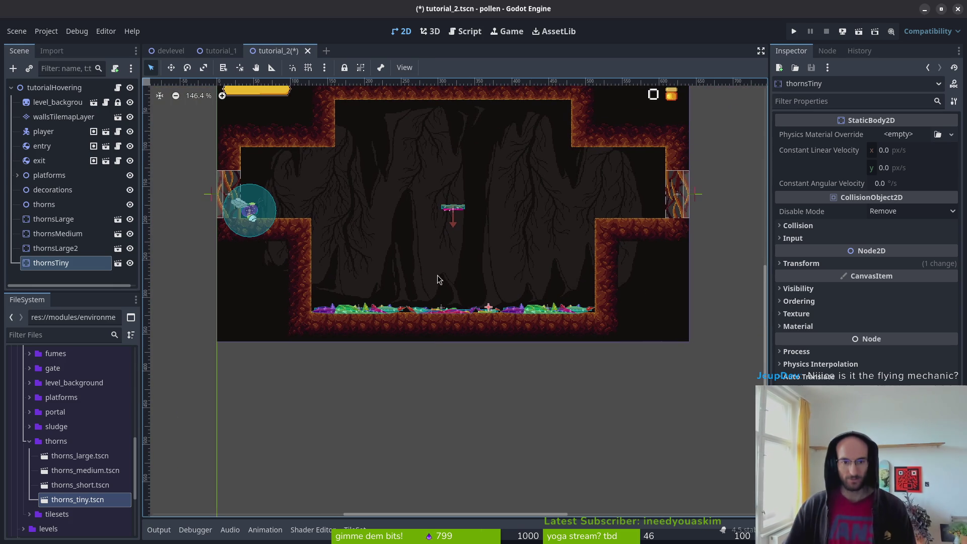
{"action": "left_click_drag", "start_coordinate": [438, 280], "coordinate": [458, 274]}
{"action": "scroll", "coordinate": [451, 274], "scroll_direction": "up", "scroll_amount": 2}
{"action": "scroll", "coordinate": [451, 274], "scroll_direction": "left", "scroll_amount": 2}
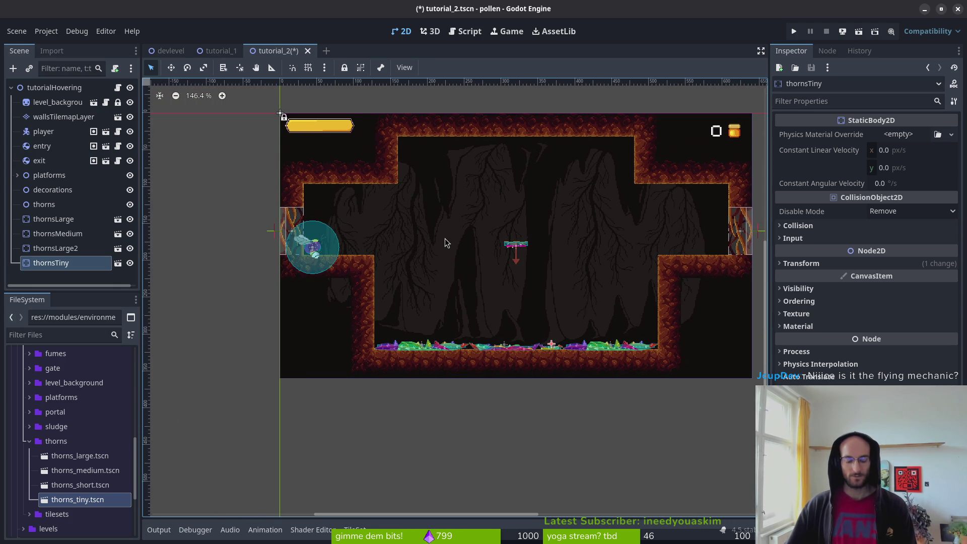
{"action": "left_click", "coordinate": [458, 261]}
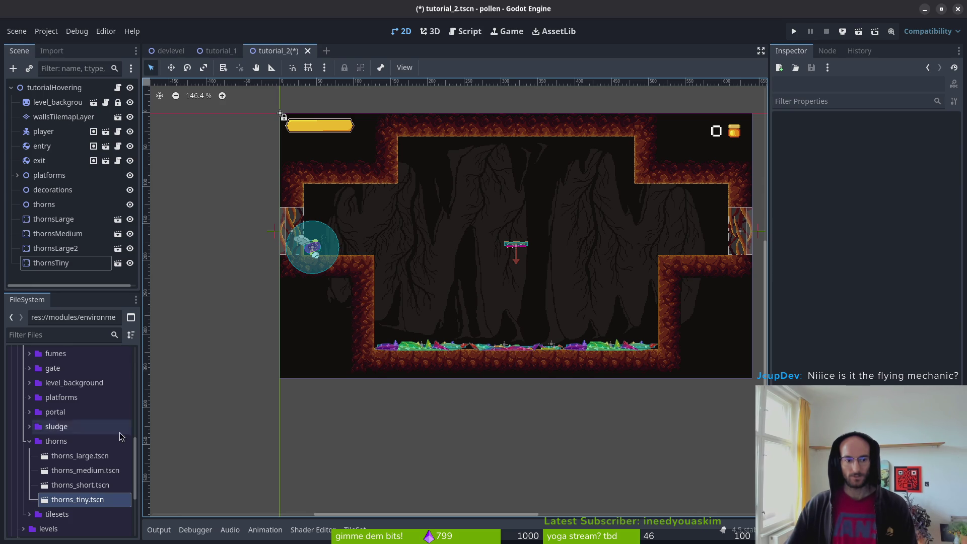
Place a large thorn set up against the cave ceiling edge
{"action": "mouse_move", "coordinate": [79, 455]}
{"action": "left_mouse_down"}
{"action": "mouse_move", "coordinate": [492, 191]}
{"action": "mouse_move", "coordinate": [378, 92]}
{"action": "mouse_move", "coordinate": [445, 89]}
{"action": "mouse_move", "coordinate": [483, 178]}
{"action": "left_mouse_up"}
{"action": "scroll", "coordinate": [482, 178], "scroll_direction": "up", "scroll_amount": 5}
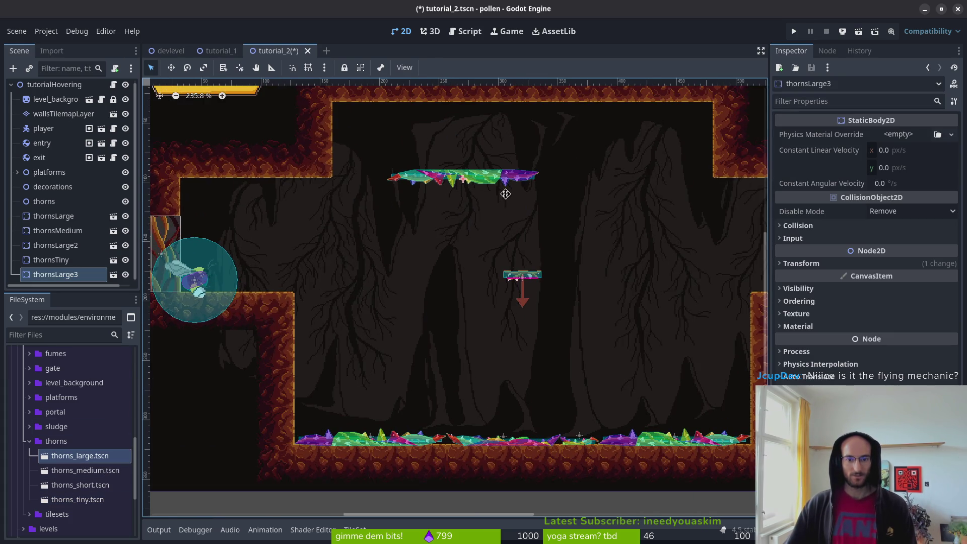
{"action": "left_click_drag", "start_coordinate": [498, 241], "coordinate": [446, 186]}
{"action": "scroll", "coordinate": [441, 175], "scroll_direction": "up", "scroll_amount": 5}
{"action": "left_click_drag", "start_coordinate": [441, 175], "coordinate": [431, 169]}
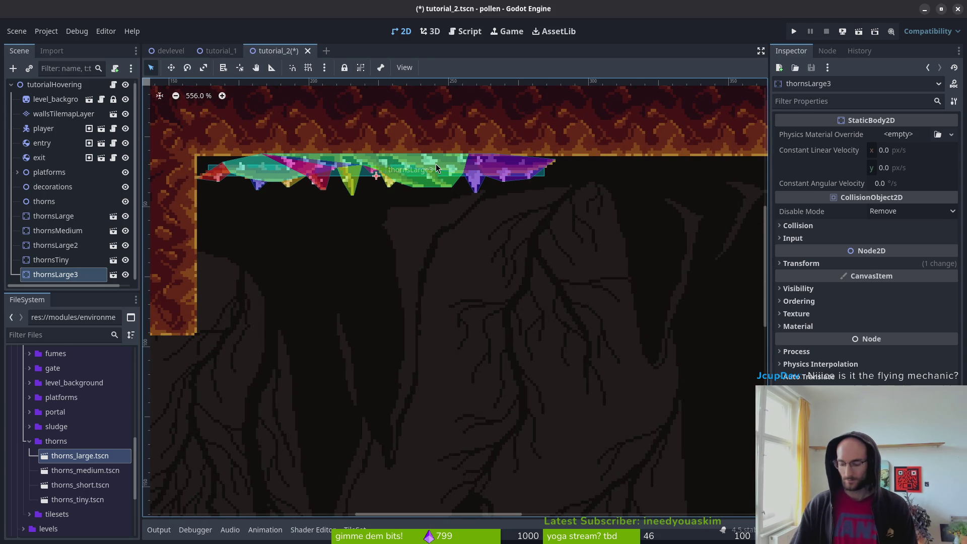
{"action": "scroll", "coordinate": [439, 280], "scroll_direction": "down", "scroll_amount": 3}
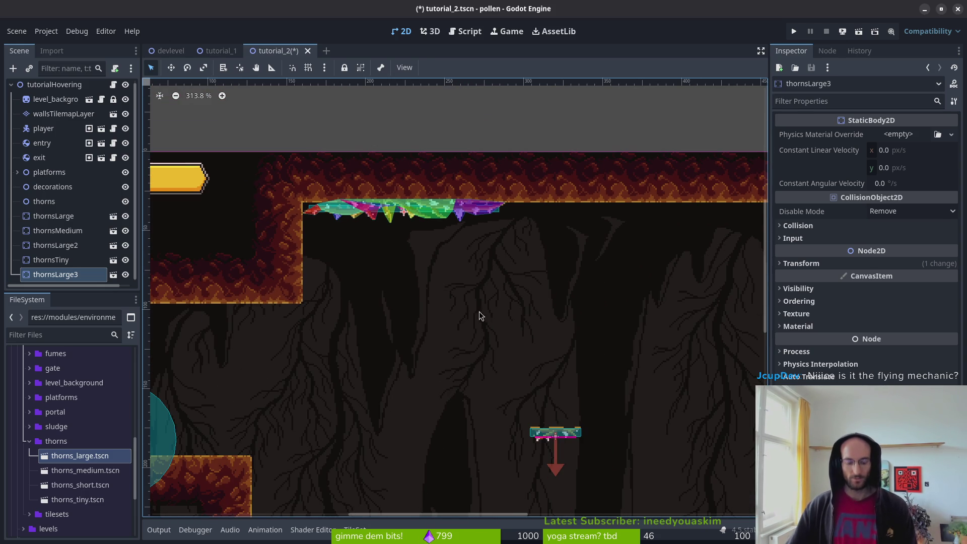
{"action": "left_click", "coordinate": [485, 307]}
Add another large thorn set flipped to hang from the ceiling, nudged up and right
{"action": "scroll", "coordinate": [485, 308], "scroll_direction": "right", "scroll_amount": 5}
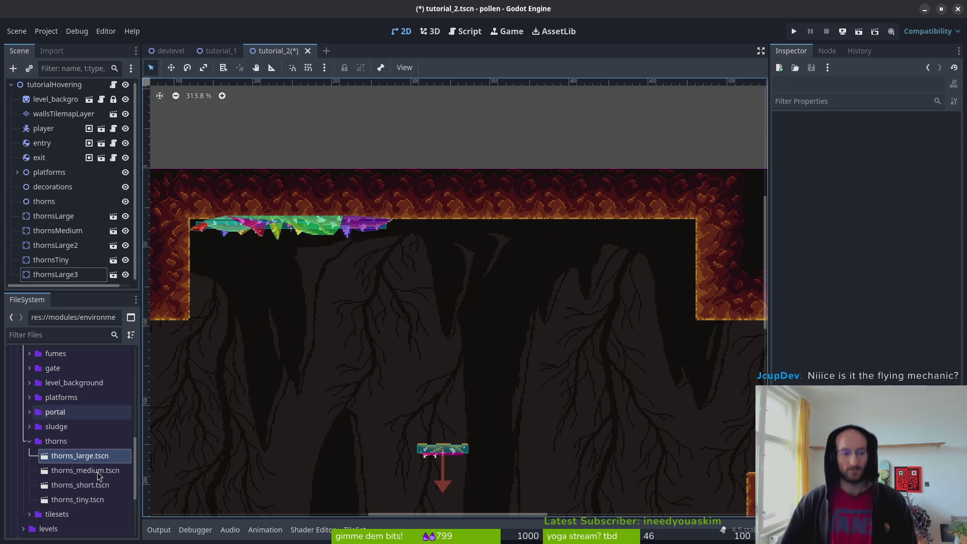
{"action": "mouse_move", "coordinate": [79, 455]}
{"action": "left_mouse_down"}
{"action": "mouse_move", "coordinate": [579, 254]}
{"action": "mouse_move", "coordinate": [543, 254]}
{"action": "left_mouse_up"}
{"action": "mouse_move", "coordinate": [564, 297]}
{"action": "left_mouse_down"}
{"action": "mouse_move", "coordinate": [584, 192]}
{"action": "mouse_move", "coordinate": [520, 142]}
{"action": "mouse_move", "coordinate": [492, 156]}
{"action": "left_mouse_up"}
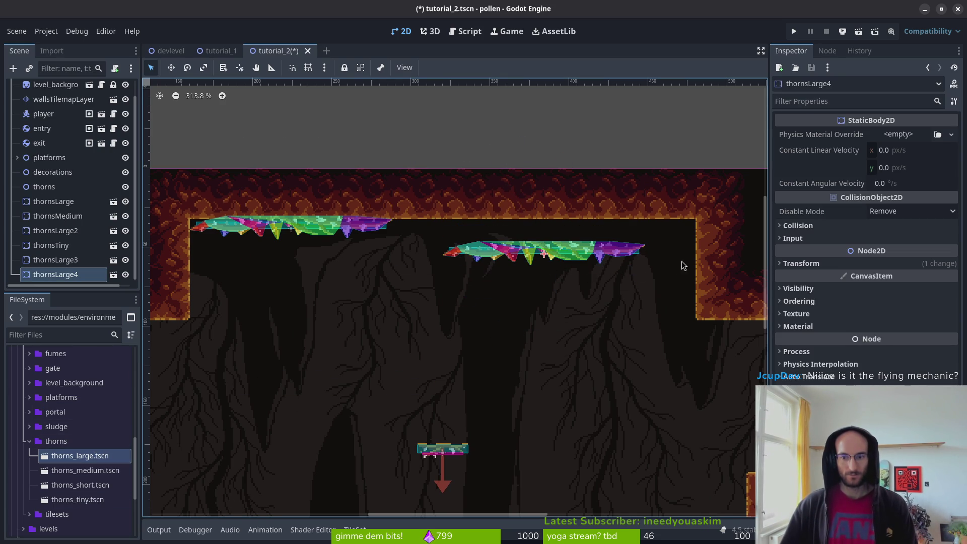
{"action": "key", "text": "Delete"}
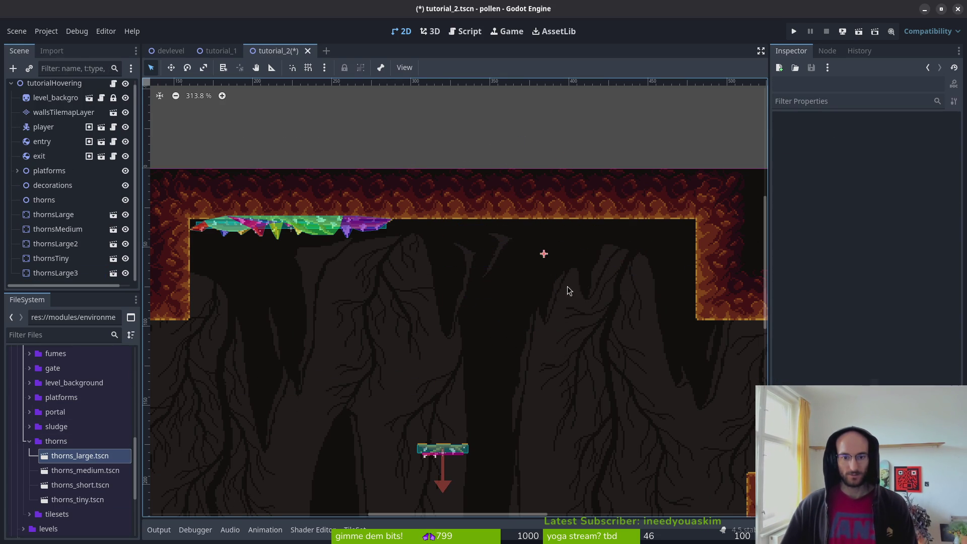
{"action": "mouse_move", "coordinate": [96, 459]}
{"action": "left_mouse_down"}
{"action": "mouse_move", "coordinate": [322, 328]}
{"action": "mouse_move", "coordinate": [582, 253]}
{"action": "left_mouse_up"}
{"action": "mouse_move", "coordinate": [582, 254]}
{"action": "left_mouse_down"}
{"action": "mouse_move", "coordinate": [409, 147]}
{"action": "mouse_move", "coordinate": [531, 121]}
{"action": "mouse_move", "coordinate": [506, 130]}
{"action": "left_mouse_up"}
{"action": "scroll", "coordinate": [582, 271], "scroll_direction": "up", "scroll_amount": 6}
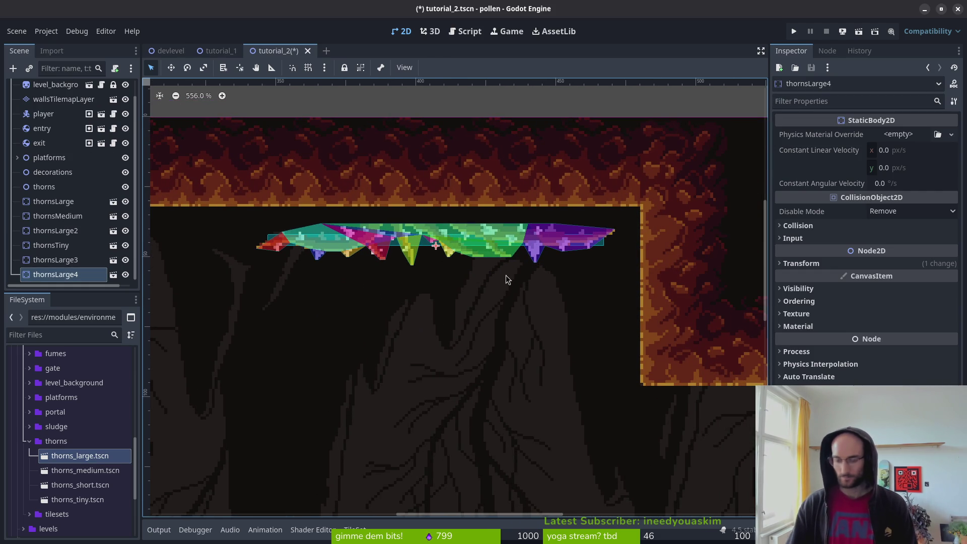
{"action": "key", "text": "Up"}
{"action": "key", "text": "Up"}
{"action": "key", "text": "Up"}
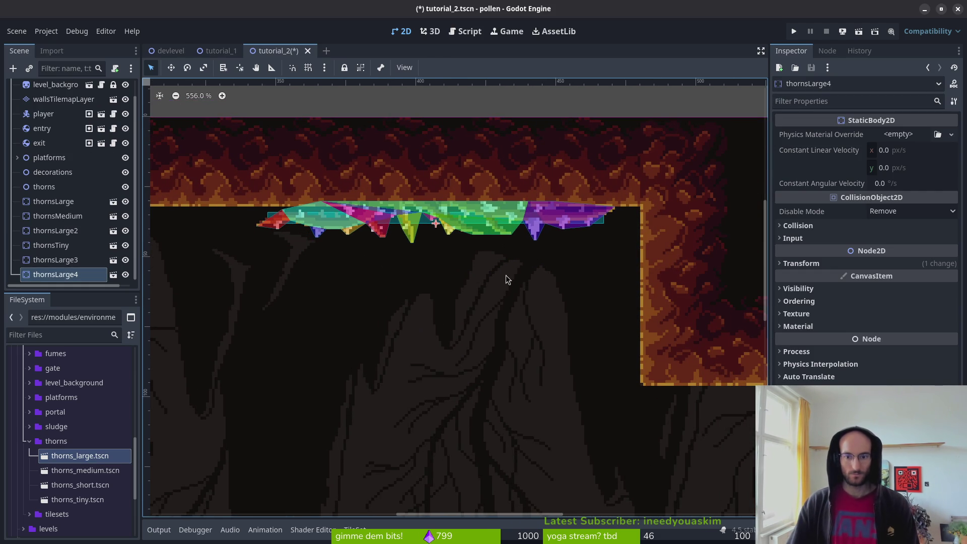
{"action": "key", "text": "Right"}
{"action": "key", "text": "Right"}
{"action": "key", "text": "Right"}
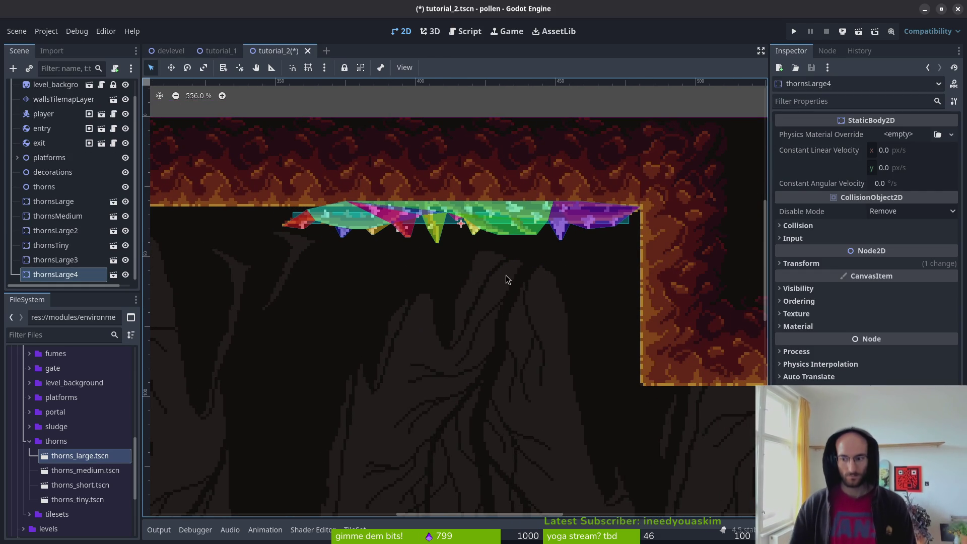
{"action": "scroll", "coordinate": [516, 327], "scroll_direction": "down", "scroll_amount": 6}
{"action": "scroll", "coordinate": [523, 343], "scroll_direction": "up", "scroll_amount": 4}
{"action": "scroll", "coordinate": [536, 314], "scroll_direction": "down", "scroll_amount": 1}
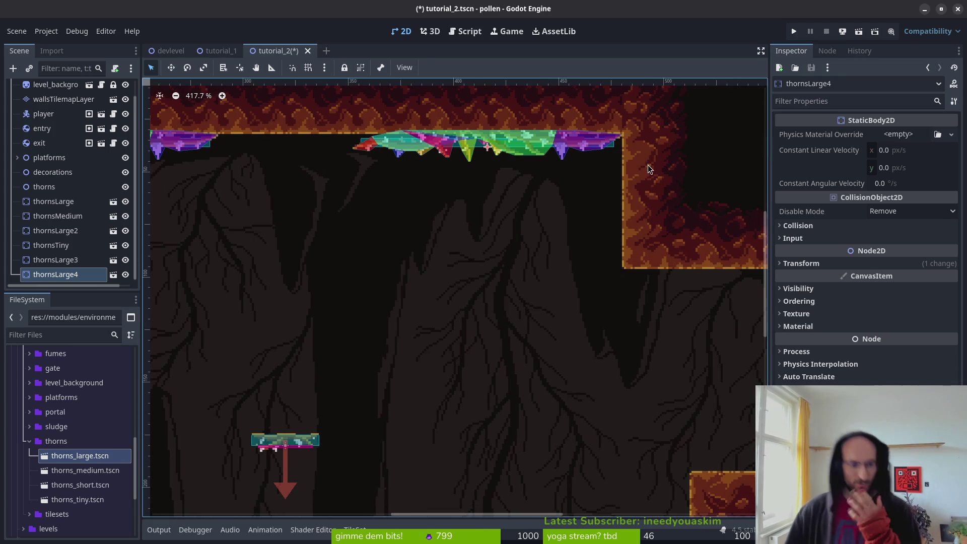
Hang flipped short thorns in the ceiling row, nudge them one pixel left, and save
{"action": "mouse_move", "coordinate": [124, 472]}
{"action": "left_mouse_down"}
{"action": "mouse_move", "coordinate": [87, 471]}
{"action": "mouse_move", "coordinate": [332, 229]}
{"action": "mouse_move", "coordinate": [296, 164]}
{"action": "mouse_move", "coordinate": [297, 341]}
{"action": "mouse_move", "coordinate": [297, 321]}
{"action": "left_mouse_up"}
{"action": "key", "text": "ctrl+z"}
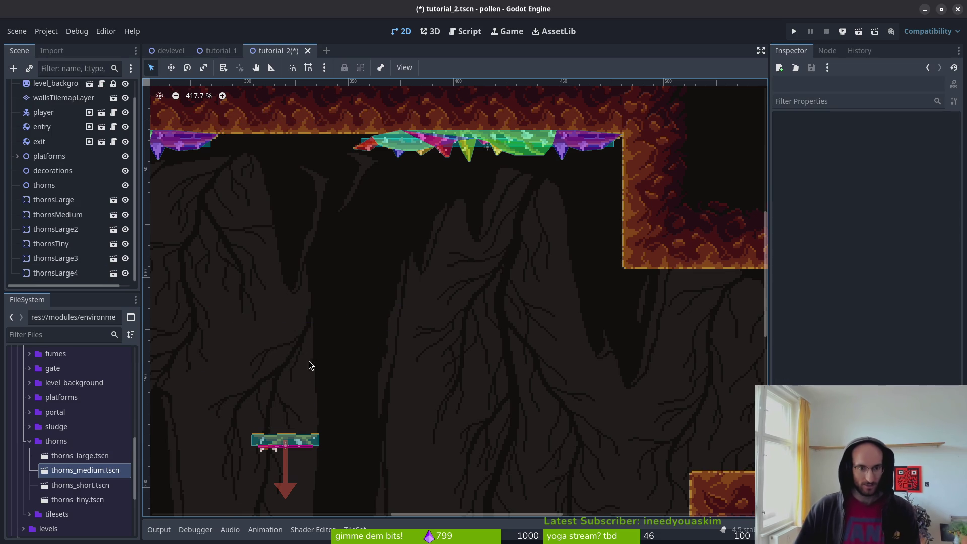
{"action": "scroll", "coordinate": [190, 451], "scroll_direction": "left", "scroll_amount": 5}
{"action": "mouse_move", "coordinate": [95, 484]}
{"action": "left_mouse_down"}
{"action": "mouse_move", "coordinate": [524, 210]}
{"action": "mouse_move", "coordinate": [526, 175]}
{"action": "left_mouse_up"}
{"action": "mouse_move", "coordinate": [590, 246]}
{"action": "left_mouse_down"}
{"action": "mouse_move", "coordinate": [345, 147]}
{"action": "mouse_move", "coordinate": [368, 159]}
{"action": "left_mouse_up"}
{"action": "left_click_drag", "start_coordinate": [524, 183], "coordinate": [478, 127]}
{"action": "scroll", "coordinate": [503, 136], "scroll_direction": "up", "scroll_amount": 5}
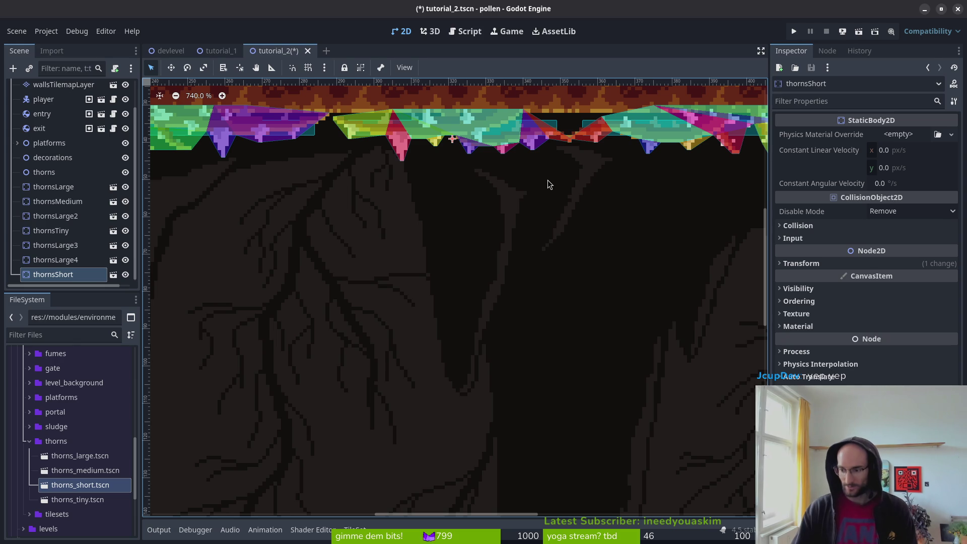
{"action": "key", "text": "Left"}
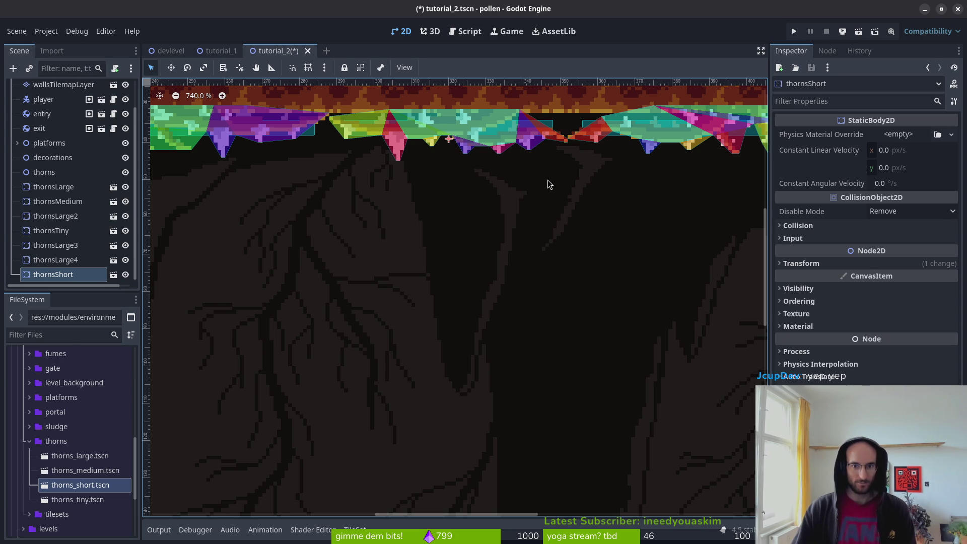
{"action": "scroll", "coordinate": [527, 295], "scroll_direction": "down", "scroll_amount": 6}
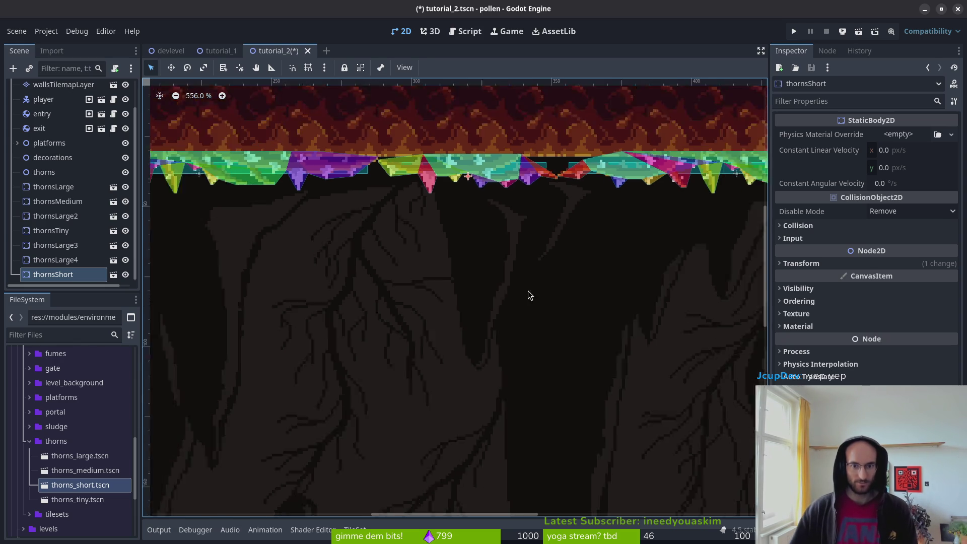
{"action": "key", "text": "ctrl+s"}
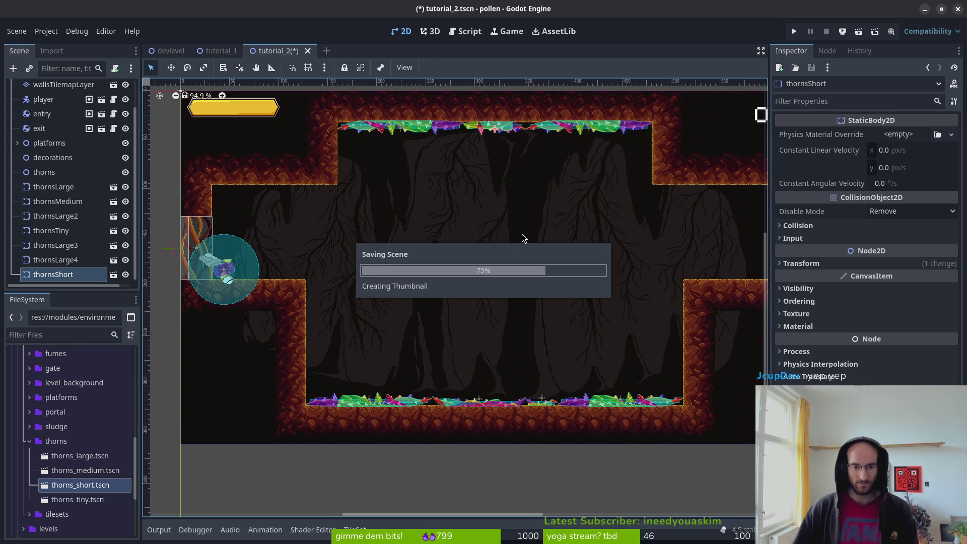
Select thornsLarge through thornsShort and move all seven under the thorns node
{"action": "scroll", "coordinate": [418, 226], "scroll_direction": "down", "scroll_amount": 2}
{"action": "scroll", "coordinate": [450, 259], "scroll_direction": "down", "scroll_amount": 1}
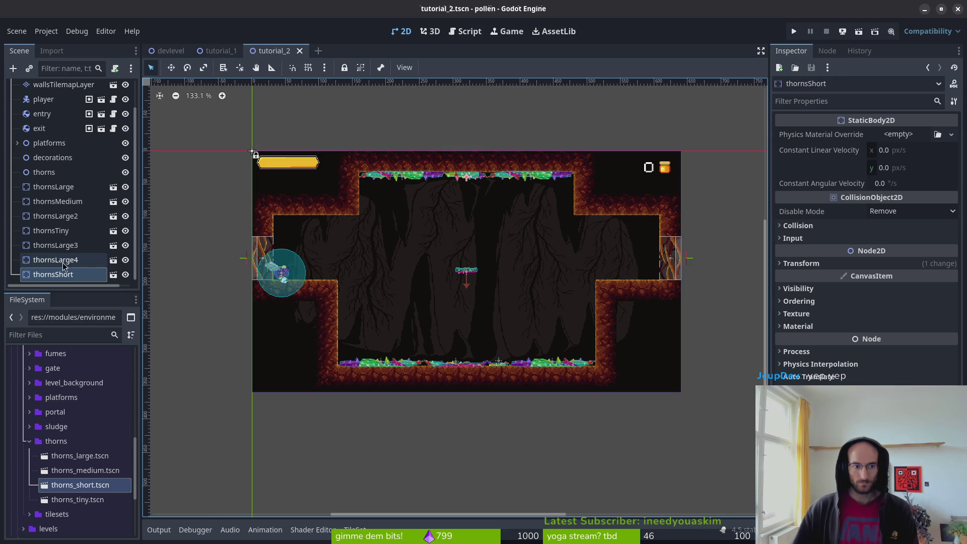
{"action": "left_click", "coordinate": [48, 186]}
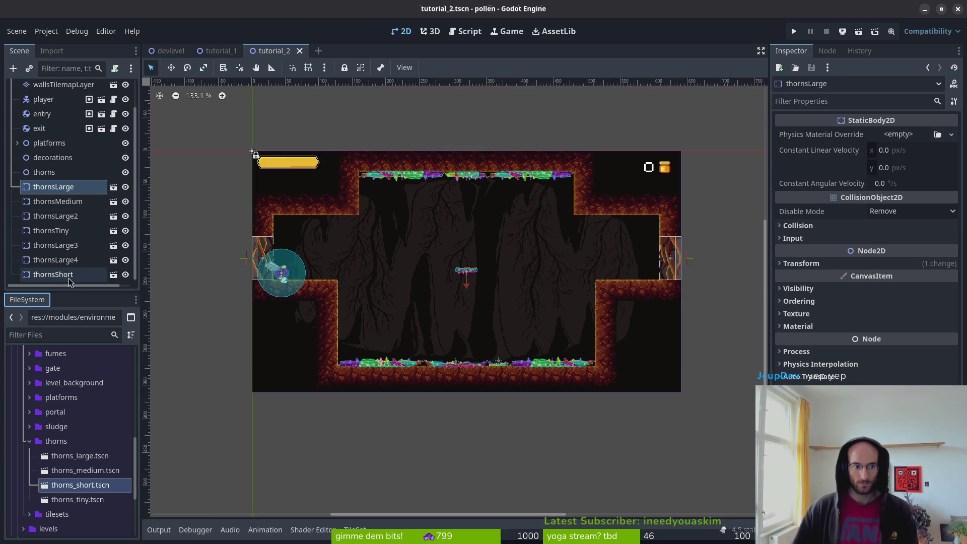
{"action": "left_click", "coordinate": [61, 278], "text": "shift"}
{"action": "left_click_drag", "start_coordinate": [66, 190], "coordinate": [63, 172]}
Reset the canvas to 100% zoom, save, and launch the game
{"action": "key", "text": "ctrl+0"}
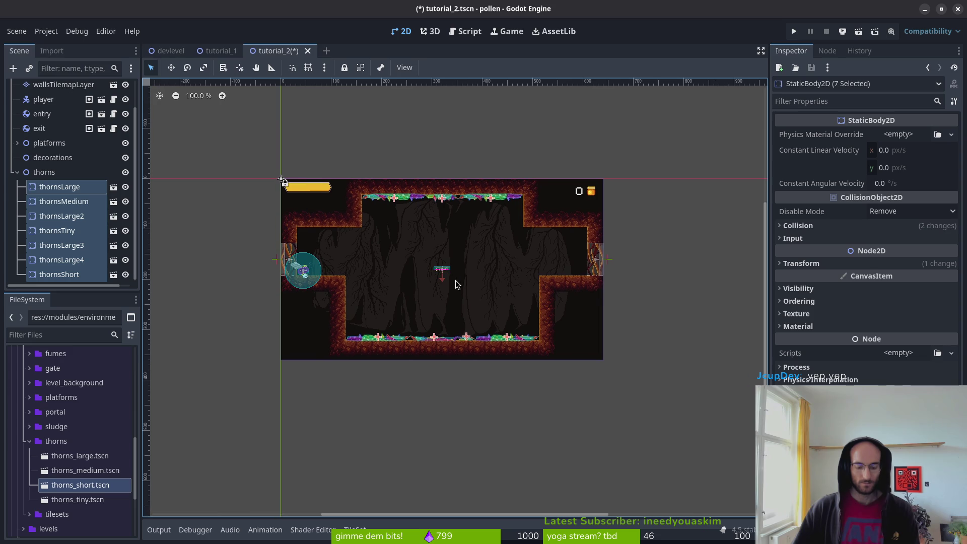
{"action": "key", "text": "ctrl+s"}
{"action": "left_click", "coordinate": [792, 33]}
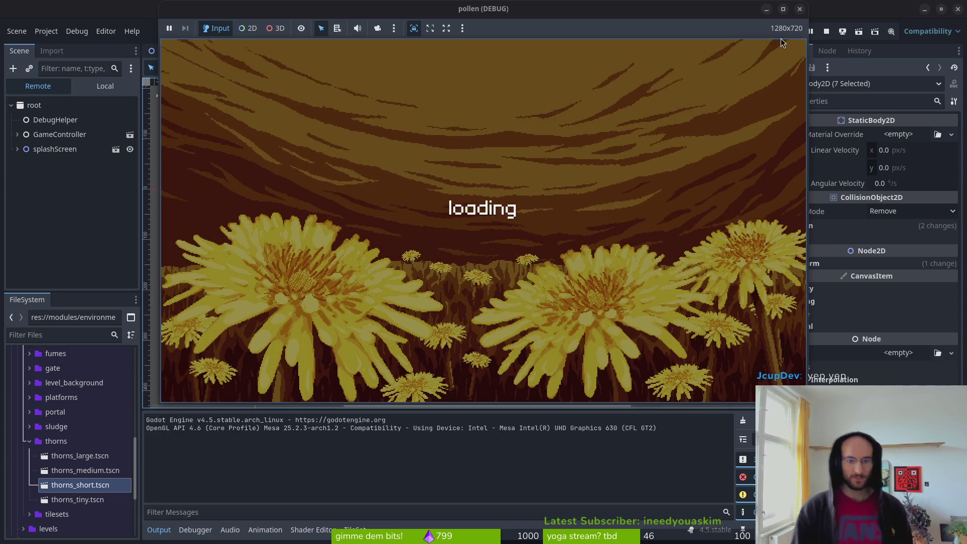
Guide the bee across the platforms and up the right wall to the exit, then stop the game
{"action": "key", "text": "d"}
{"action": "key", "text": "space"}
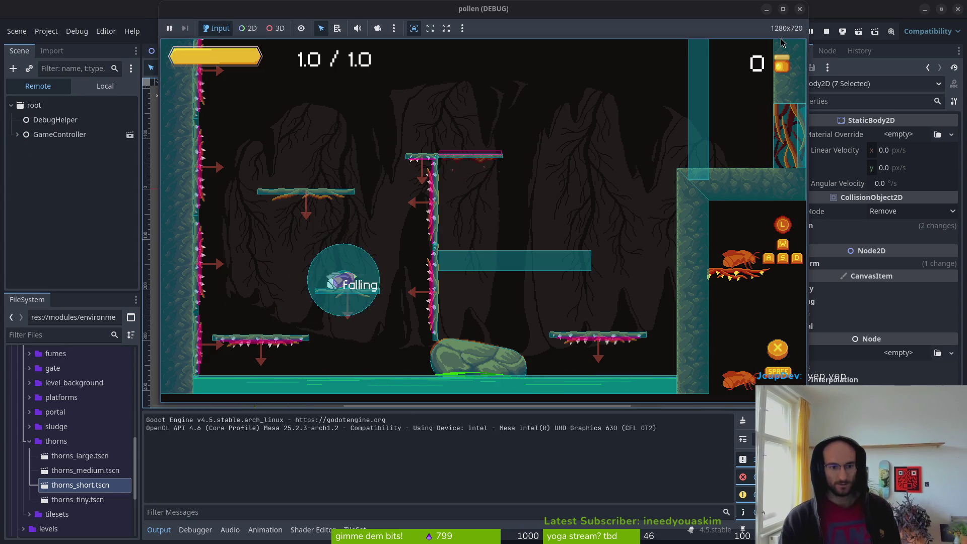
{"action": "key", "text": "space"}
{"action": "key", "text": "space"}
{"action": "key", "text": "space"}
{"action": "key", "text": "d"}
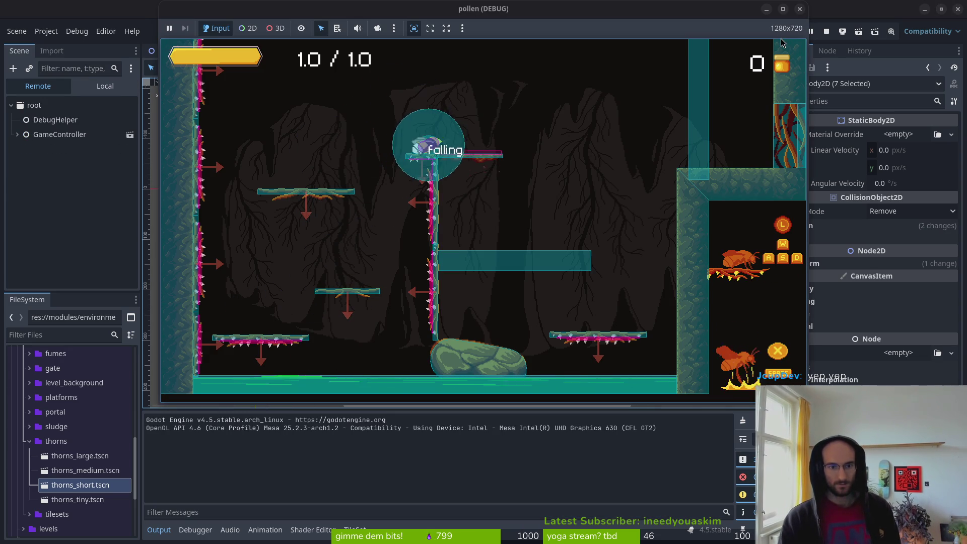
{"action": "key", "text": "space"}
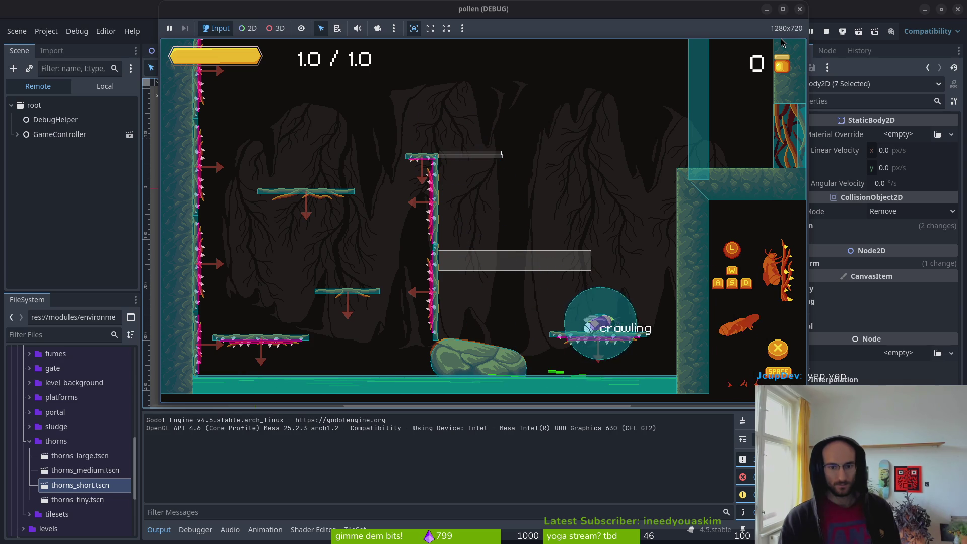
{"action": "key", "text": "space"}
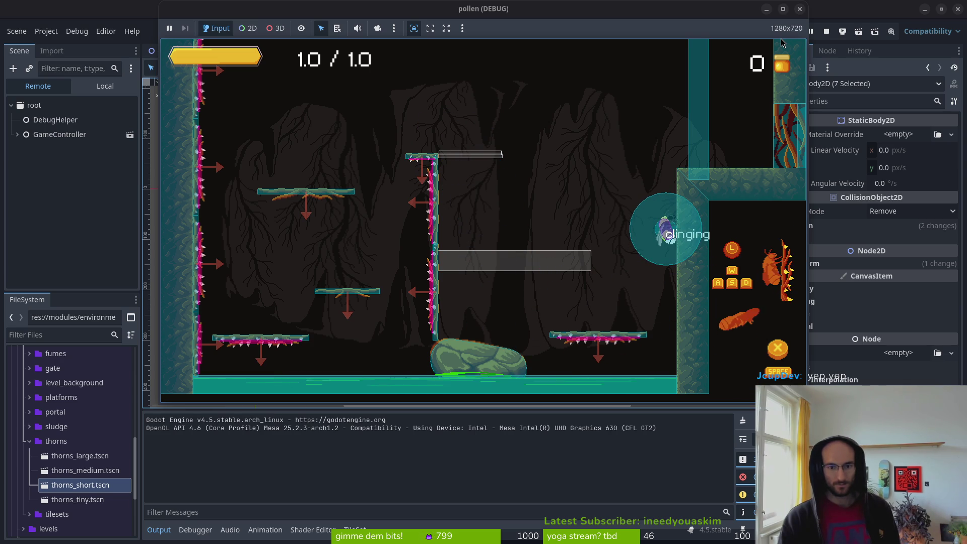
{"action": "key", "text": "a"}
{"action": "key", "text": "space"}
{"action": "key", "text": "d"}
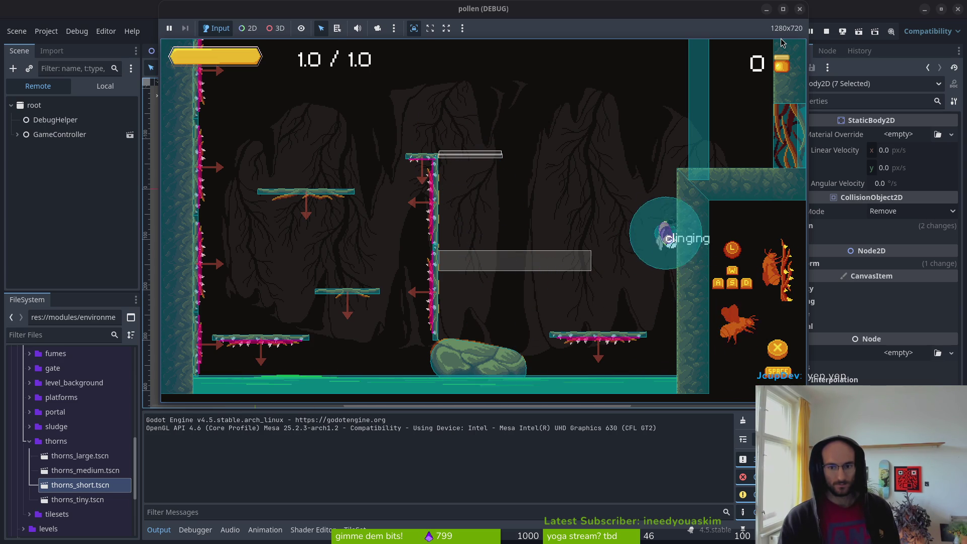
{"action": "key", "text": "d"}
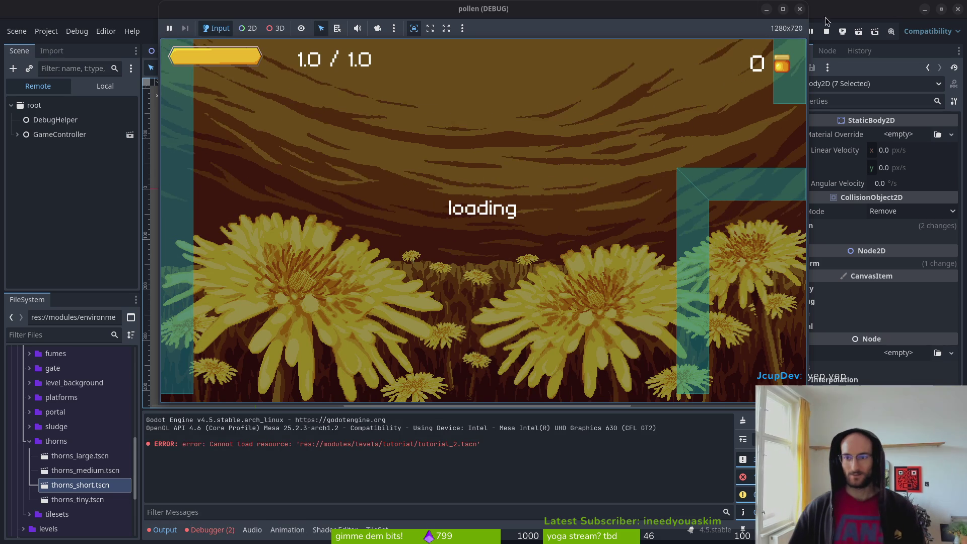
{"action": "left_click", "coordinate": [799, 9]}
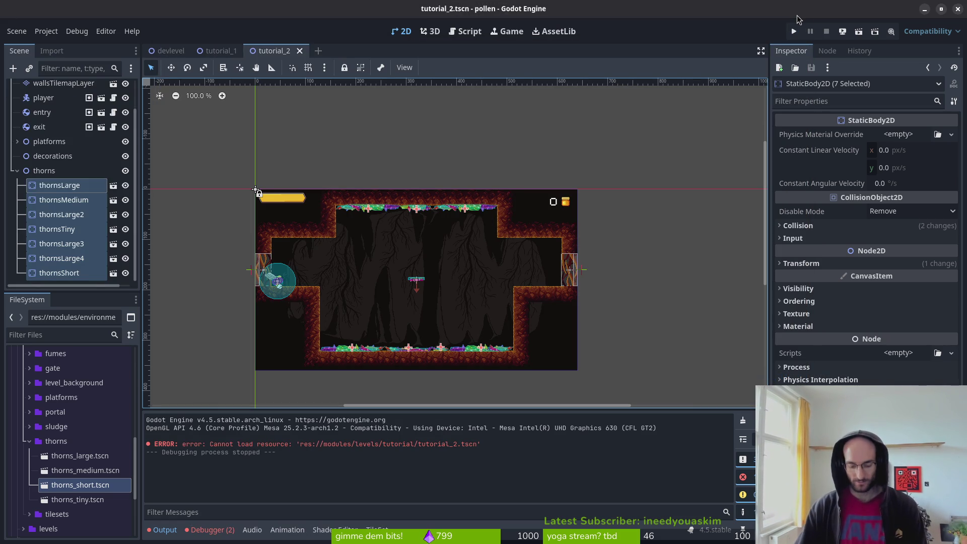
In Neovim, find 'l1' in the file finder to open level_1.gd, then return to Godot
{"action": "key", "text": "super+1"}
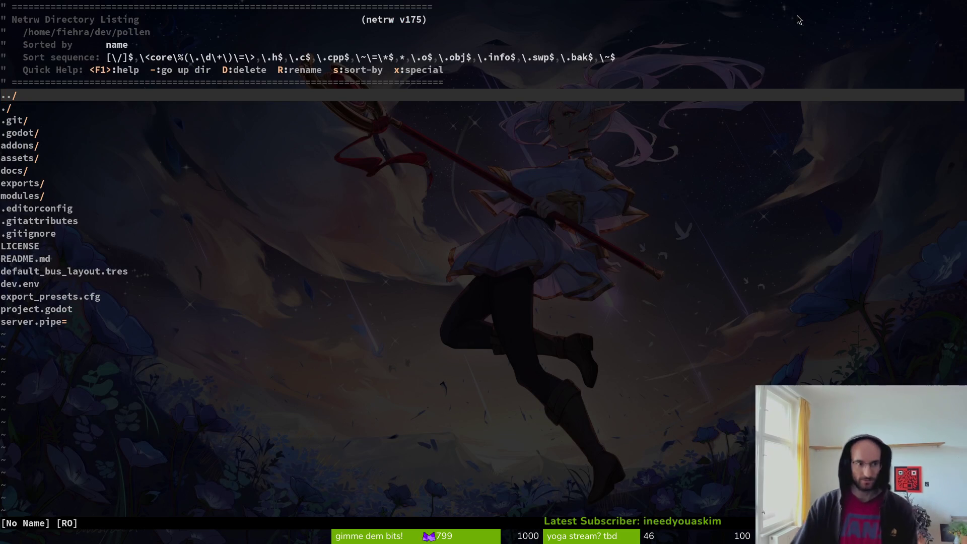
{"action": "key", "text": "ctrl+p"}
{"action": "type", "text": "l"}
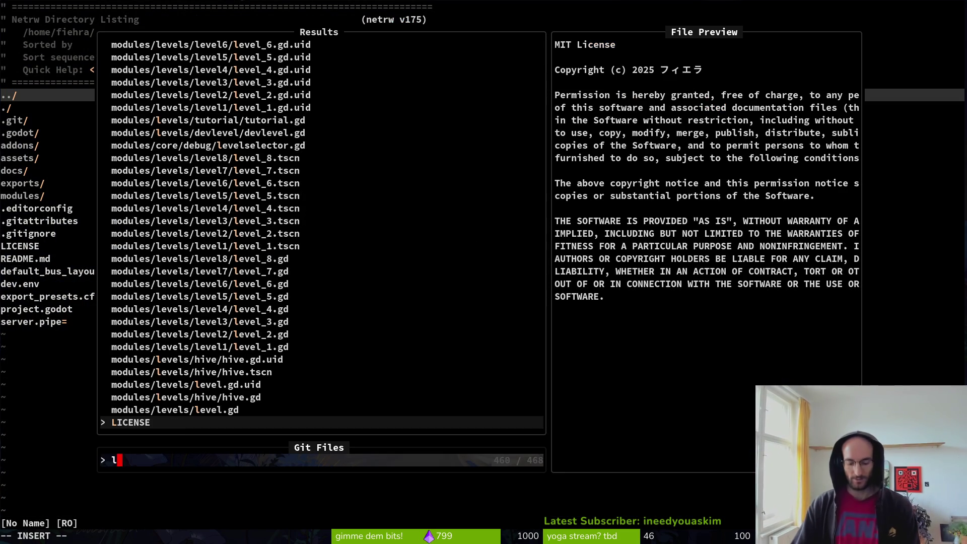
{"action": "type", "text": "1"}
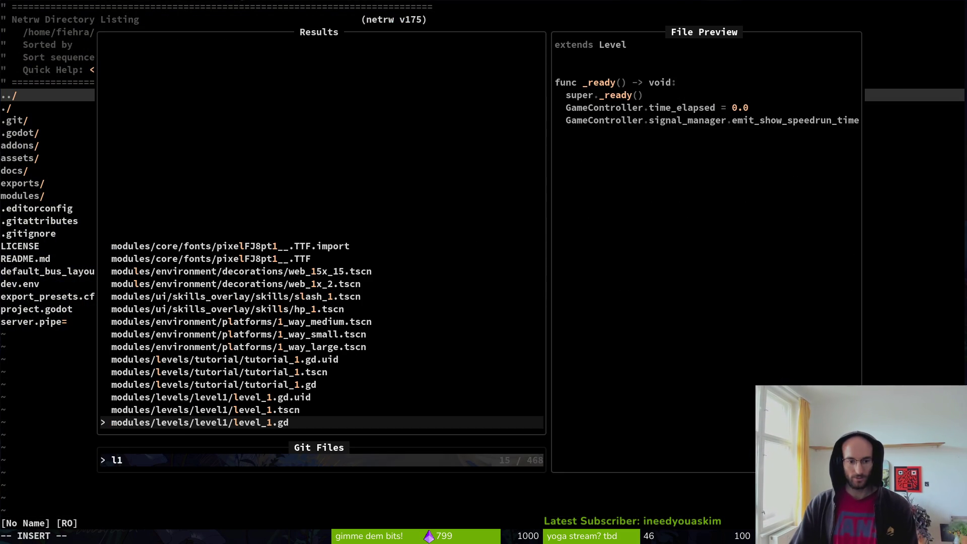
{"action": "key", "text": "Return"}
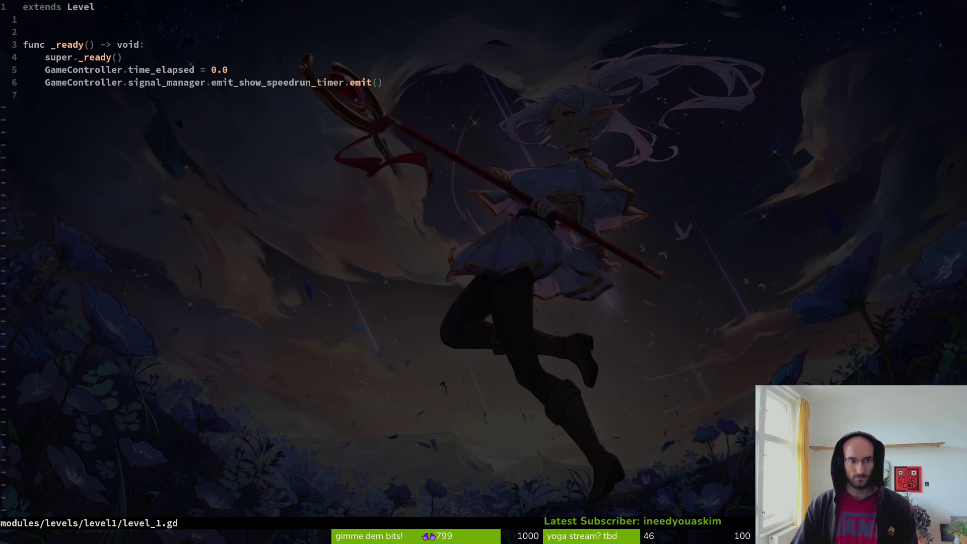
{"action": "key", "text": "alt+Tab"}
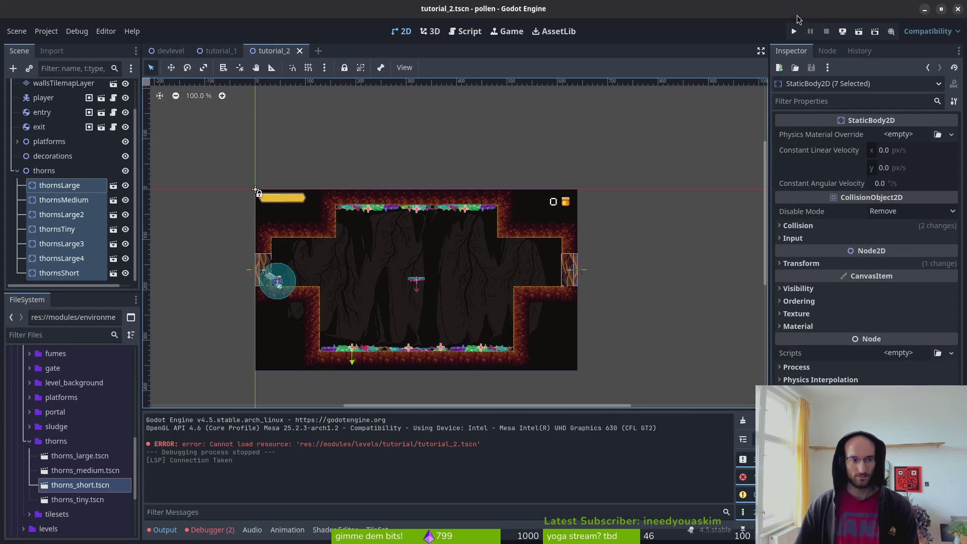
Inspect tutorial_2's entry, exit and root nodes, noting the empty Next Level Path
{"action": "left_click", "coordinate": [42, 146]}
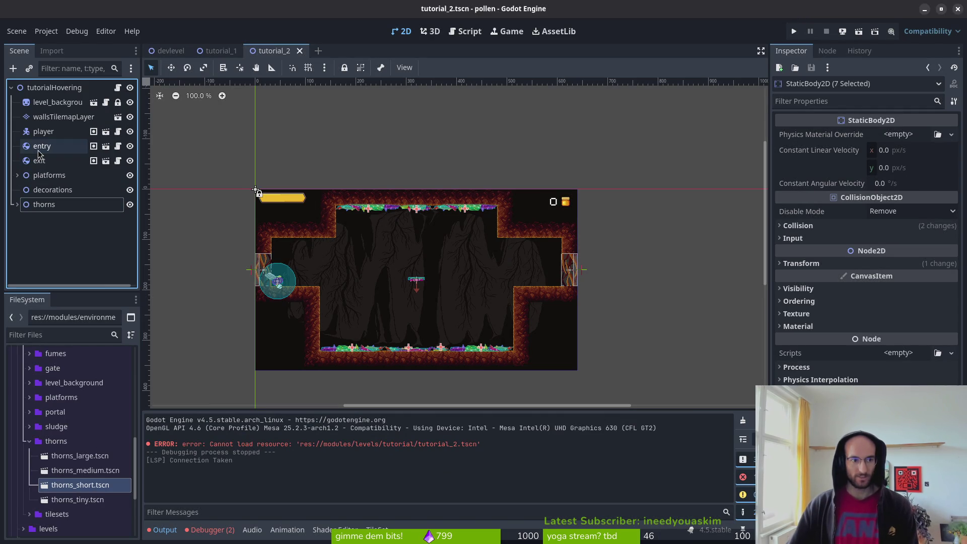
{"action": "left_click", "coordinate": [50, 162]}
{"action": "left_click", "coordinate": [50, 146]}
{"action": "left_click", "coordinate": [51, 161]}
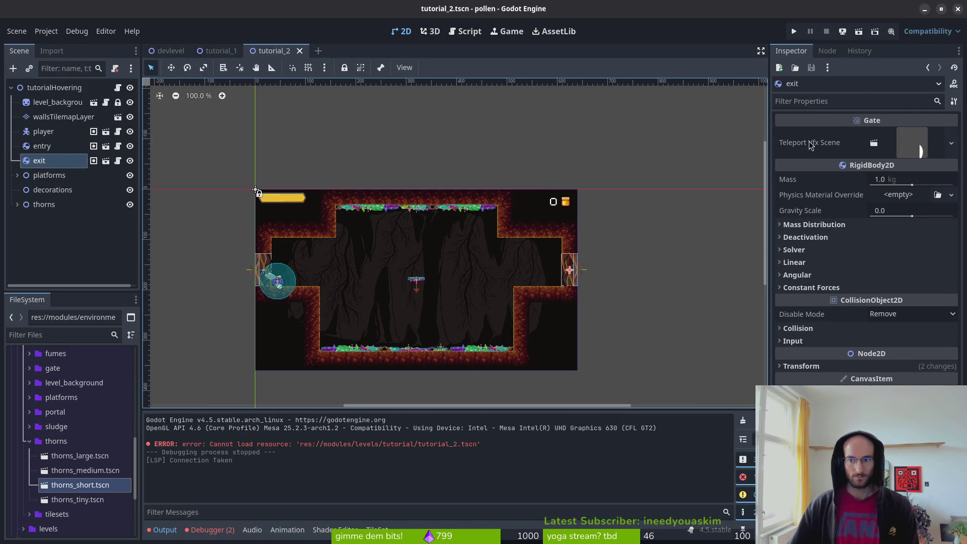
{"action": "left_click", "coordinate": [56, 146]}
{"action": "left_click", "coordinate": [56, 161]}
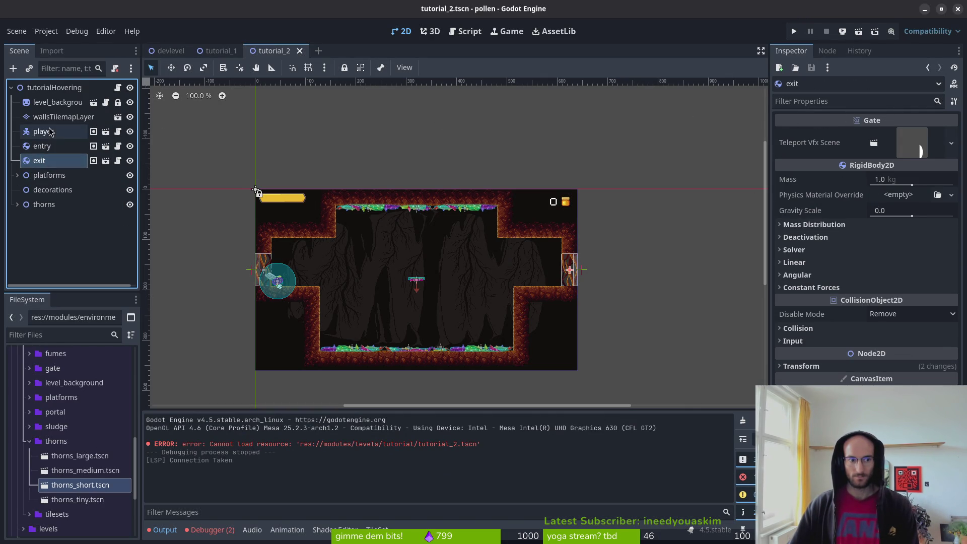
{"action": "left_click", "coordinate": [48, 89]}
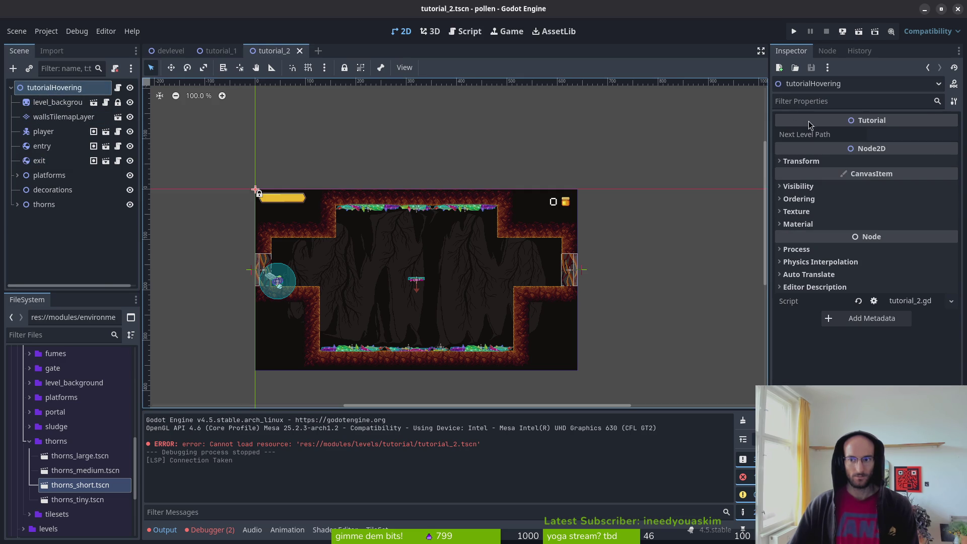
{"action": "left_click", "coordinate": [905, 135]}
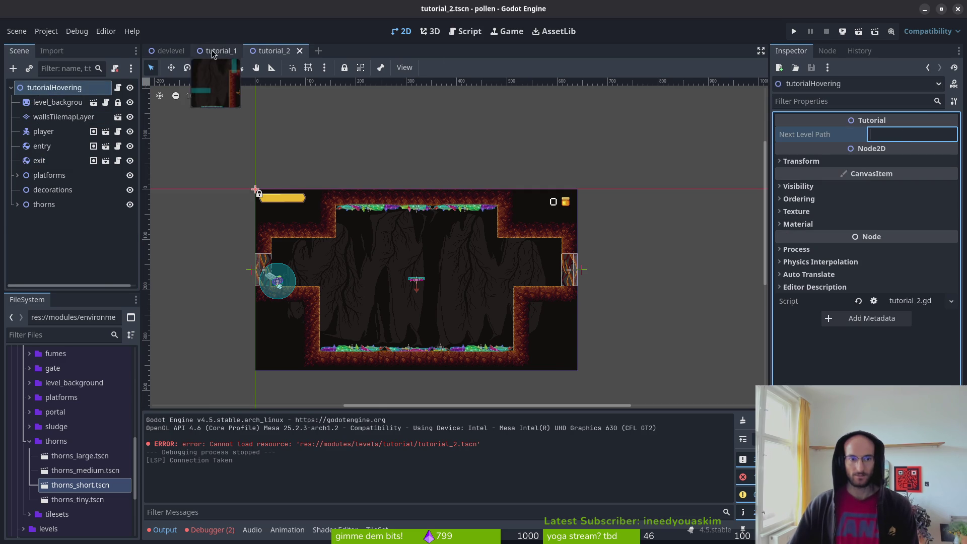
Copy tutorial_1's Next Level Path into tutorial_2 and change it to tutorial_3.tscn
{"action": "left_click", "coordinate": [221, 51]}
{"action": "left_click", "coordinate": [50, 88]}
{"action": "left_click", "coordinate": [916, 134]}
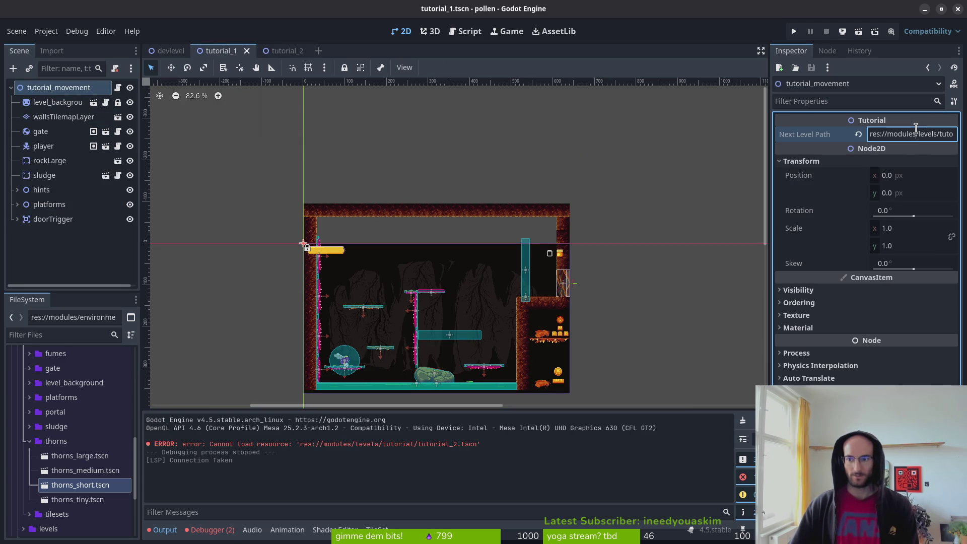
{"action": "triple_click", "coordinate": [927, 134]}
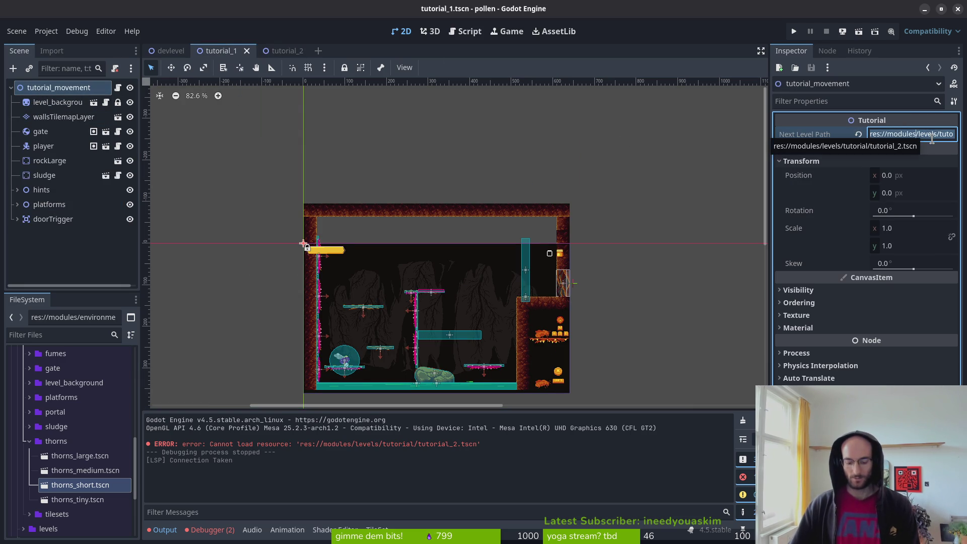
{"action": "left_click", "coordinate": [282, 50]}
{"action": "left_click", "coordinate": [904, 134]}
{"action": "key", "text": "ctrl+v"}
{"action": "left_click", "coordinate": [939, 134]}
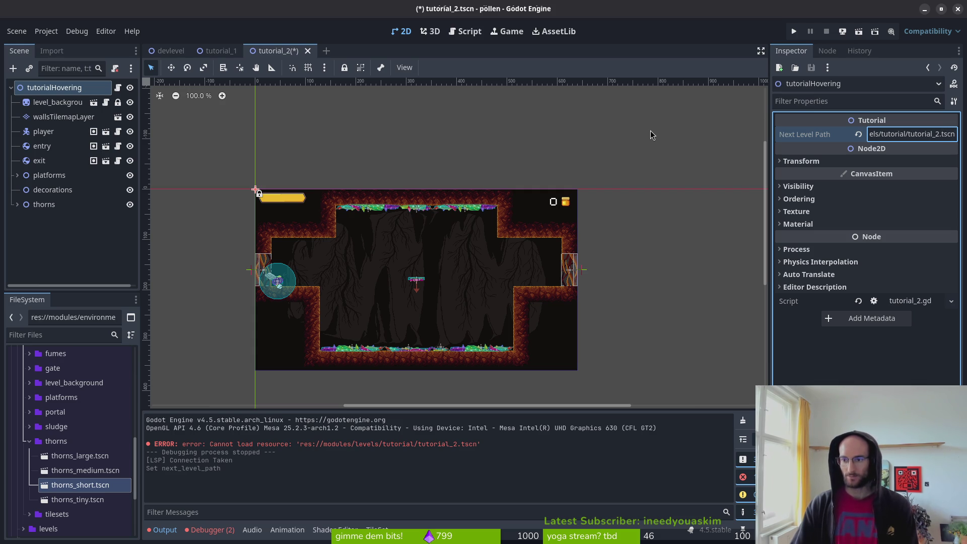
{"action": "key", "text": "BackSpace"}
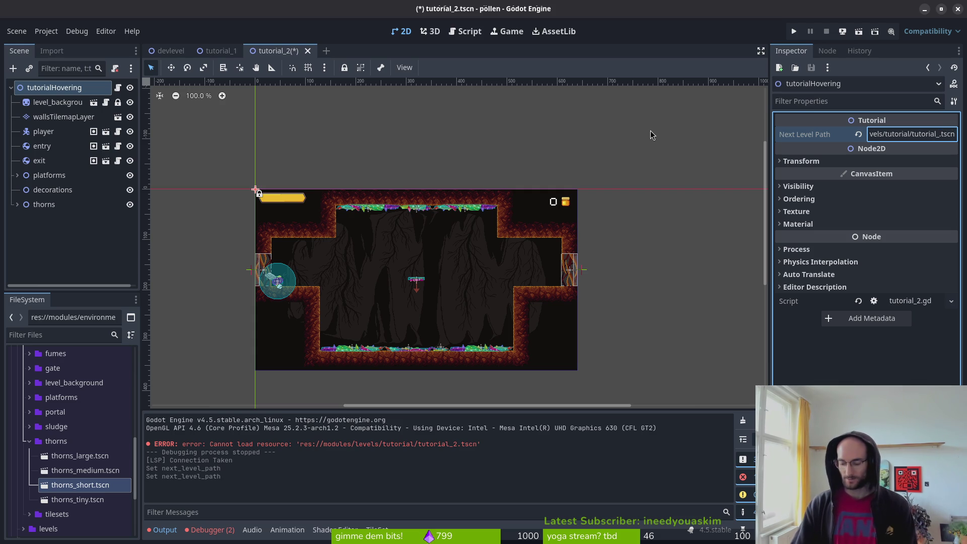
{"action": "type", "text": "3"}
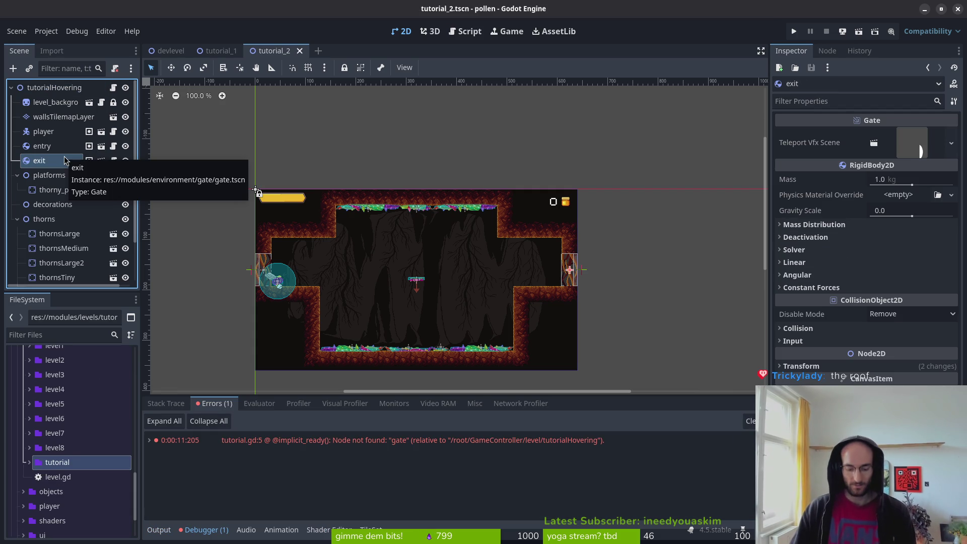
Rename the exit node to gate and save the tutorial_2 scene
{"action": "double_click", "coordinate": [64, 160]}
{"action": "type", "text": "gate"}
{"action": "key", "text": "Return"}
{"action": "key", "text": "ctrl+d"}
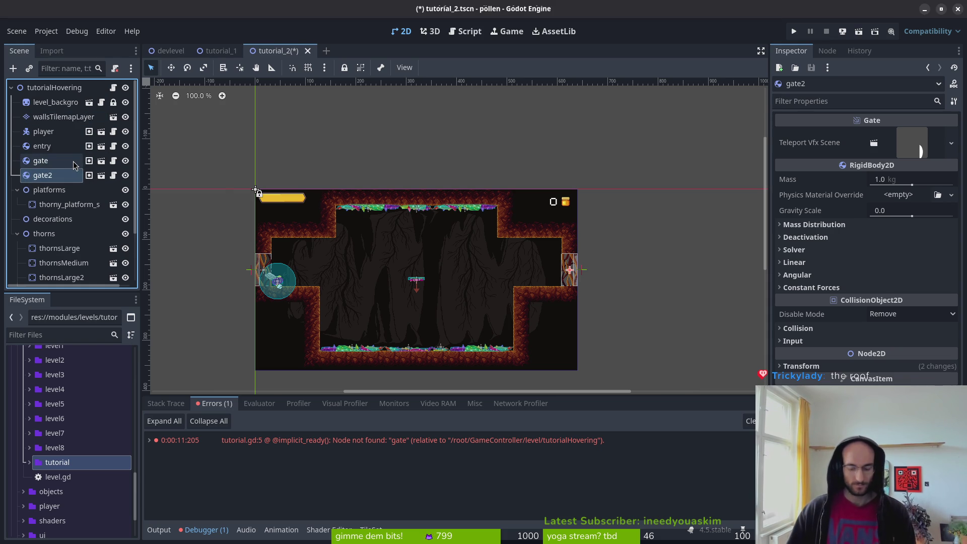
{"action": "key", "text": "Delete"}
{"action": "key", "text": "ctrl+s"}
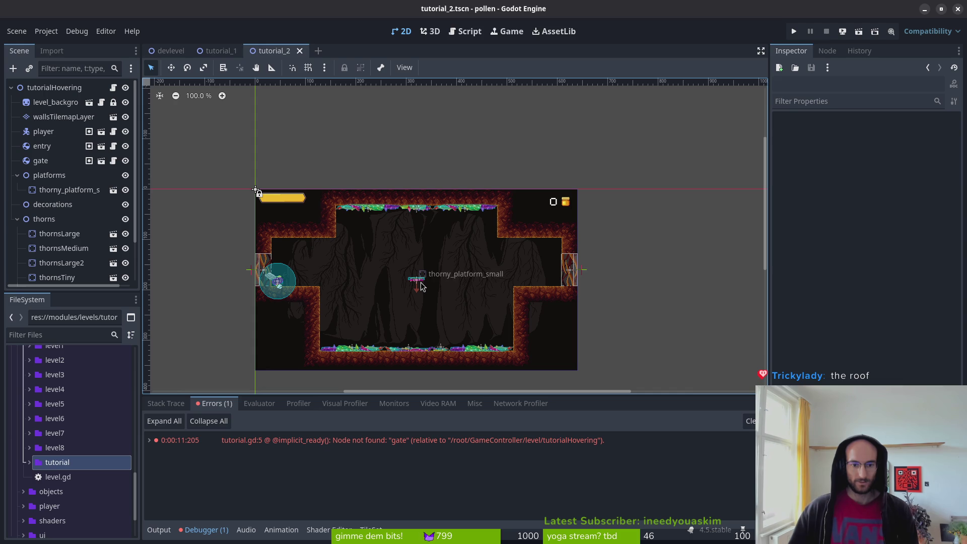
{"action": "key", "text": "alt+Tab"}
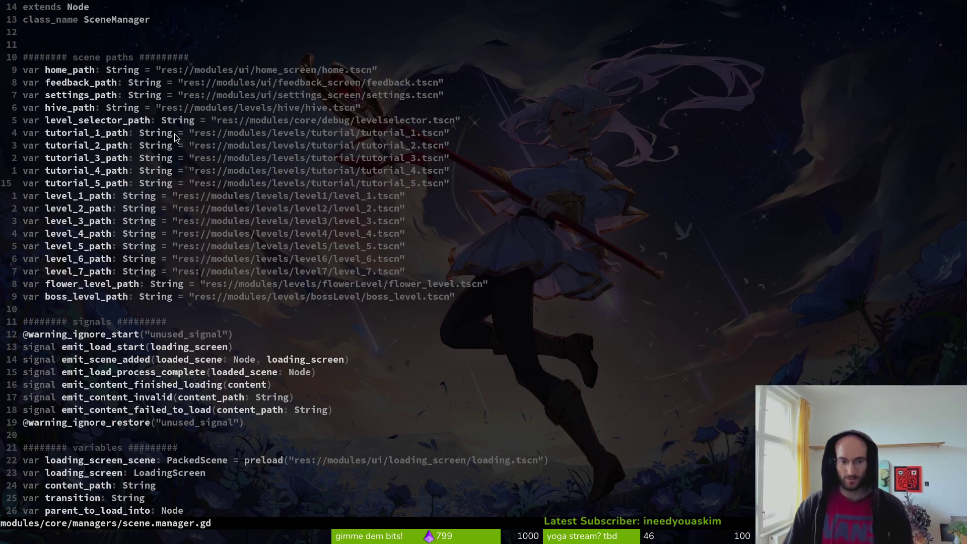
Open tutorial_3.gd through the project file finder
{"action": "key", "text": "ctrl+p"}
{"action": "type", "text": "tut"}
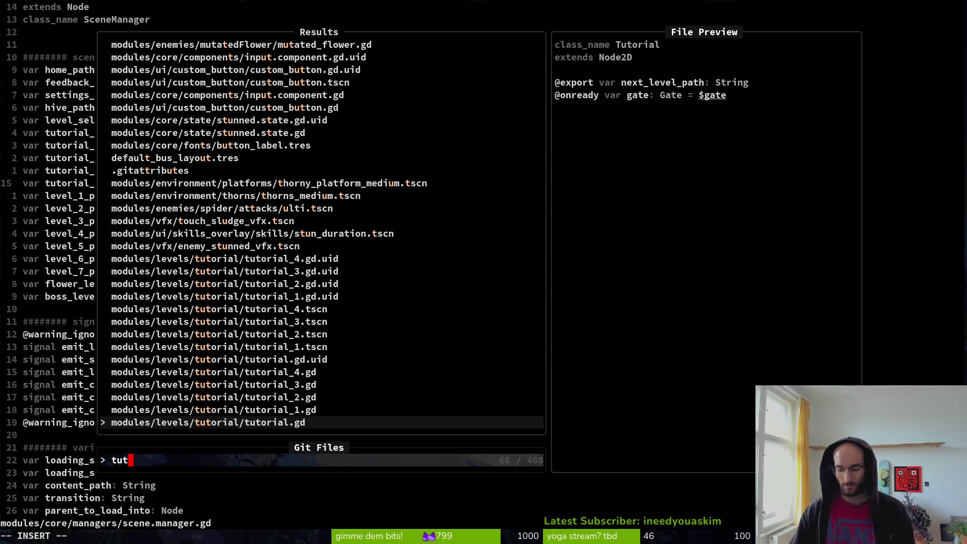
{"action": "type", "text": "3"}
{"action": "key", "text": "Return"}
Copy tutorial_3.gd's whole _ready function, restoring the disabled_slash line after an accidental deletion
{"action": "key", "text": "j"}
{"action": "key", "text": "j"}
{"action": "key", "text": "j"}
{"action": "key", "text": "j"}
{"action": "key", "text": "k"}
{"action": "key", "text": "k"}
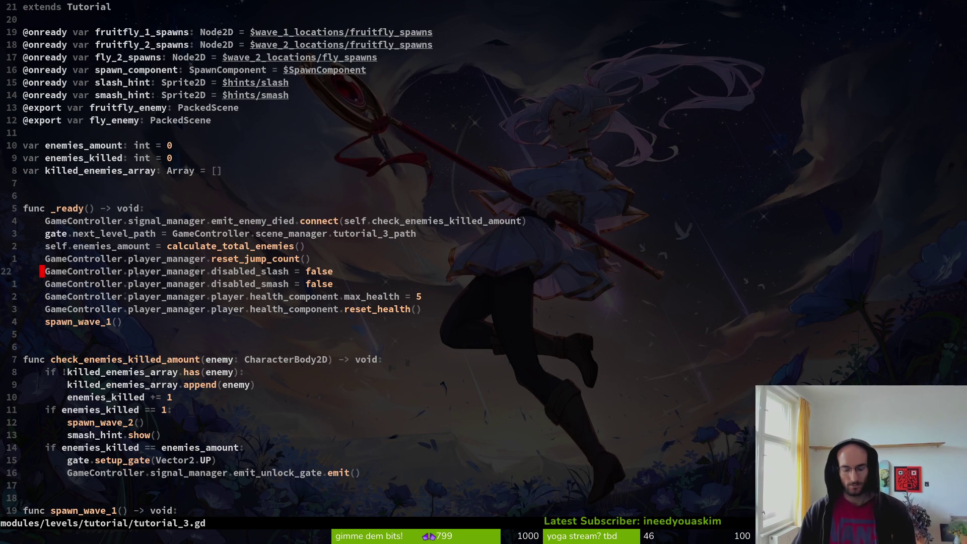
{"action": "key", "text": "shift+v"}
{"action": "key", "text": "d"}
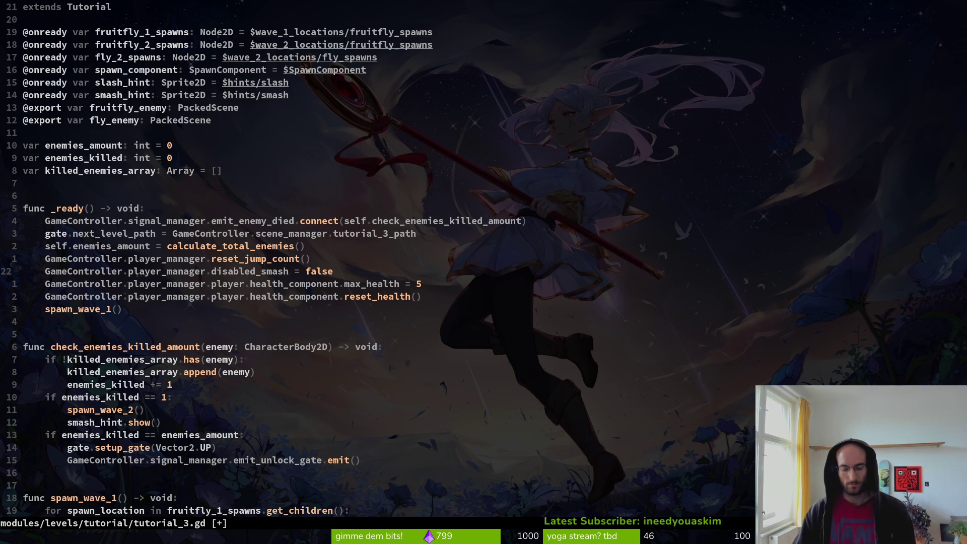
{"action": "key", "text": "u"}
{"action": "key", "text": "k"}
{"action": "key", "text": "k"}
{"action": "key", "text": "k"}
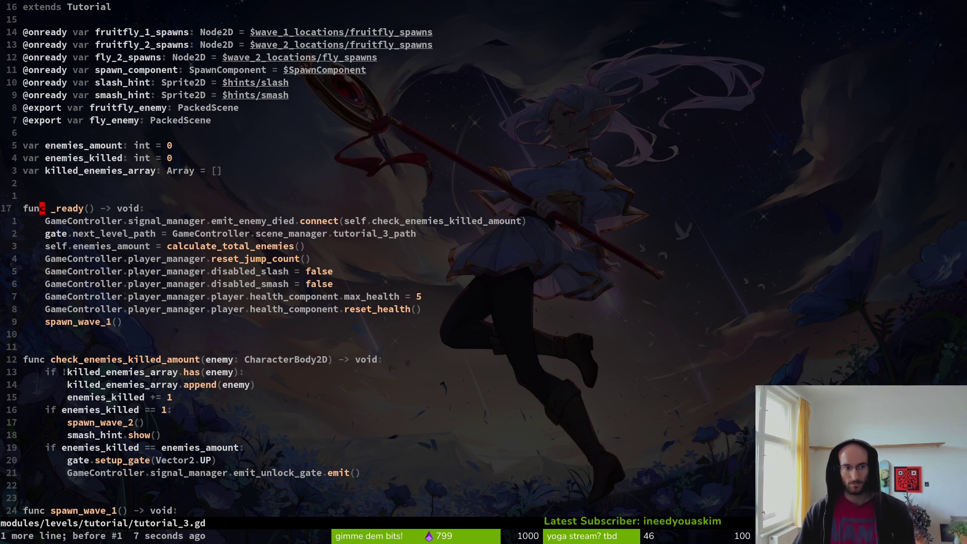
{"action": "key", "text": "shift+v"}
{"action": "key", "text": "j"}
{"action": "key", "text": "j"}
{"action": "key", "text": "j"}
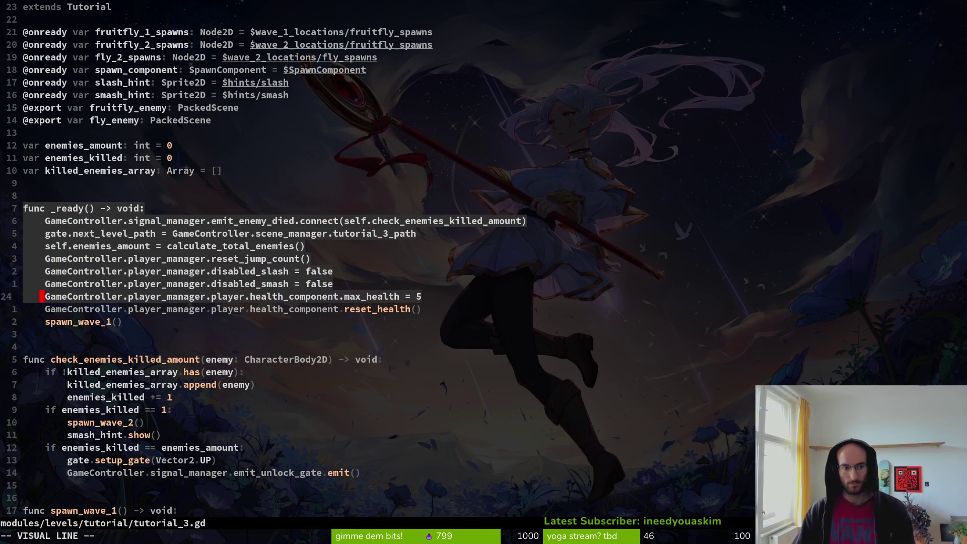
{"action": "key", "text": "y"}
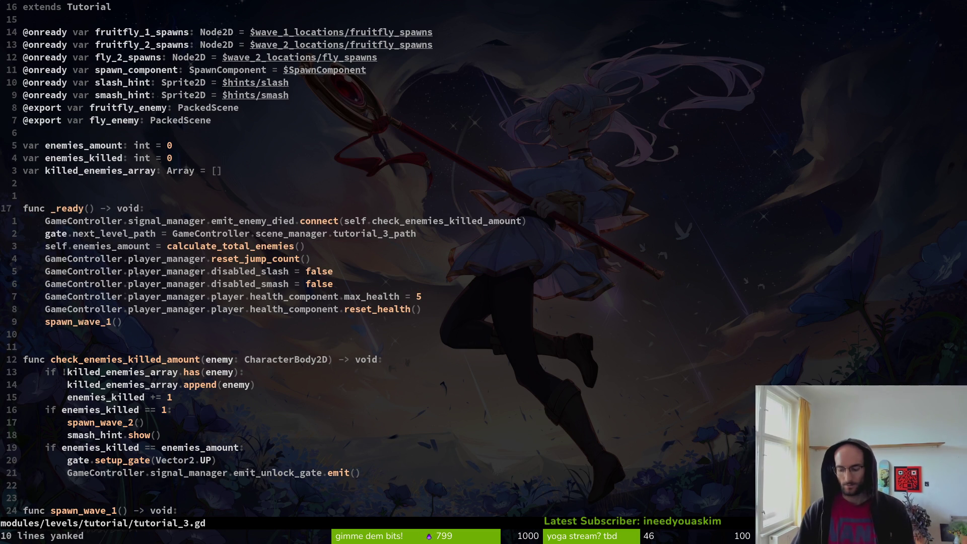
Open tutorial_2.gd from the file finder
{"action": "key", "text": "ctrl+p"}
{"action": "type", "text": "tutw"}
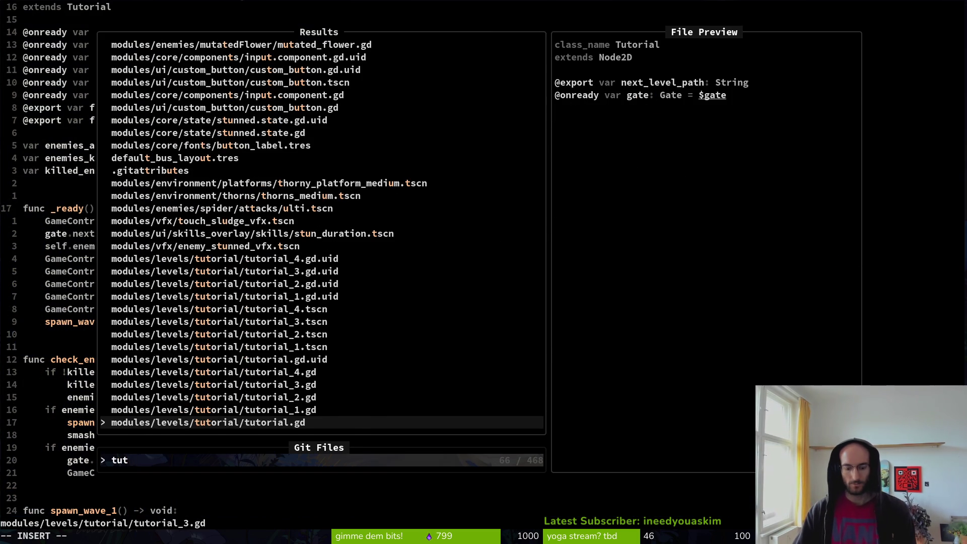
{"action": "key", "text": "BackSpace"}
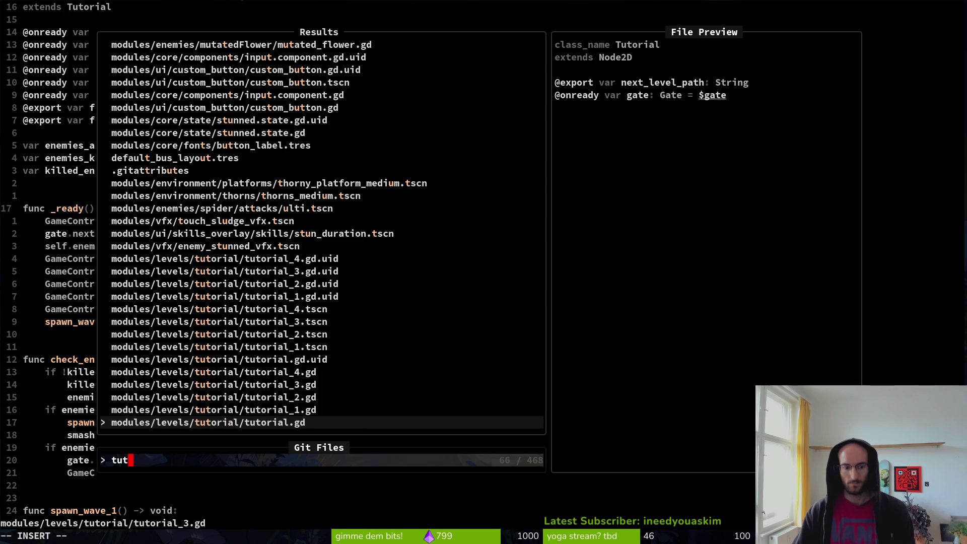
{"action": "type", "text": "2"}
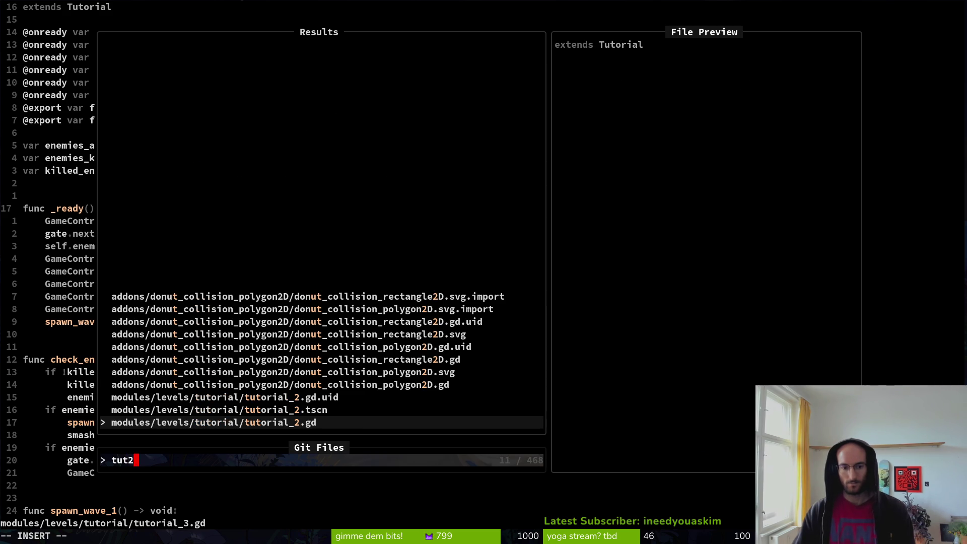
{"action": "key", "text": "Return"}
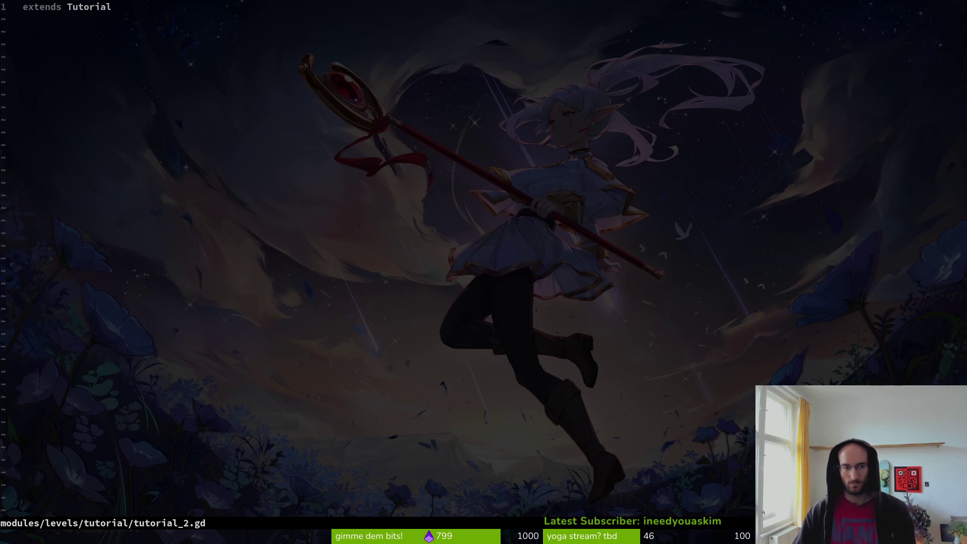
Paste the copied _ready into tutorial_2.gd and remove its enemies_amount and signal connect lines
{"action": "key", "text": "o"}
{"action": "key", "text": "Return"}
{"action": "key", "text": "Return"}
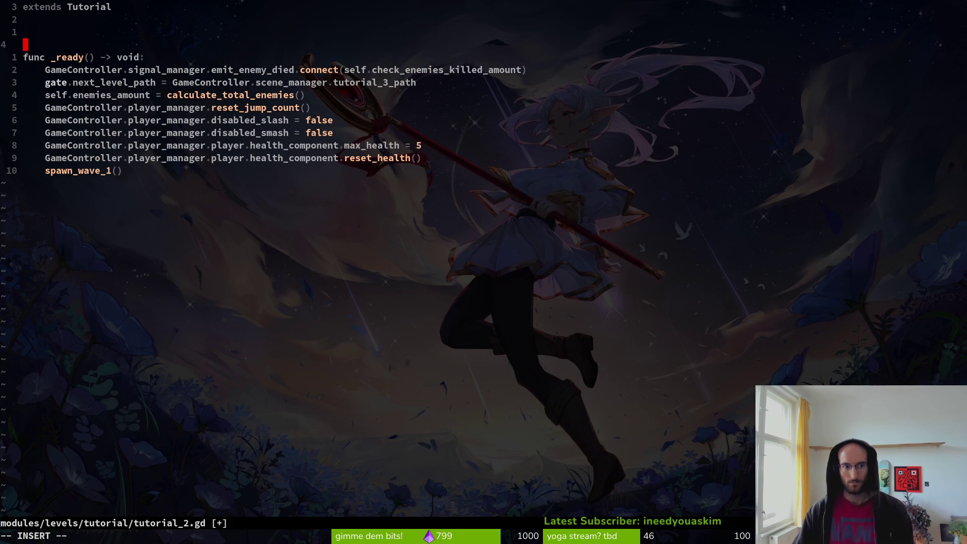
{"action": "key", "text": "Escape"}
{"action": "key", "text": "j"}
{"action": "key", "text": "j"}
{"action": "key", "text": "j"}
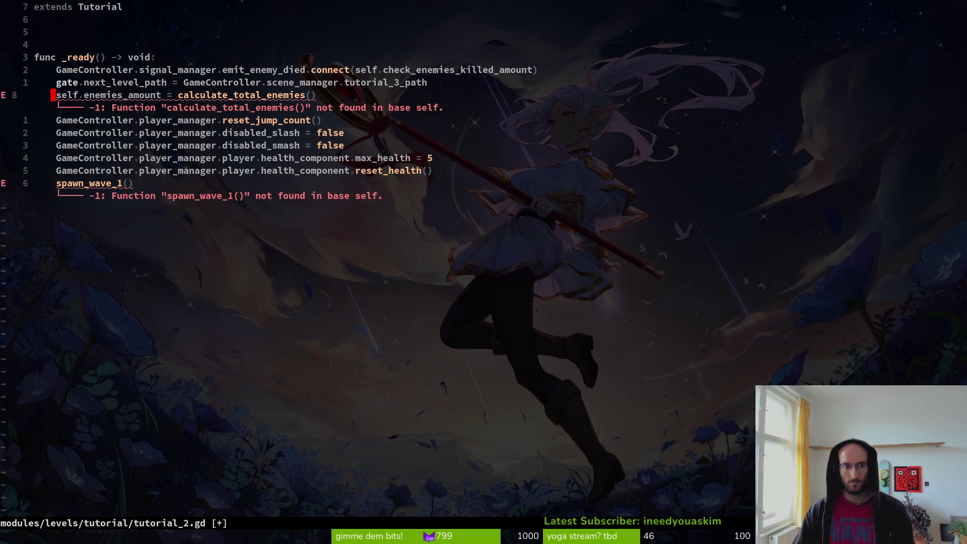
{"action": "key", "text": "shift+v"}
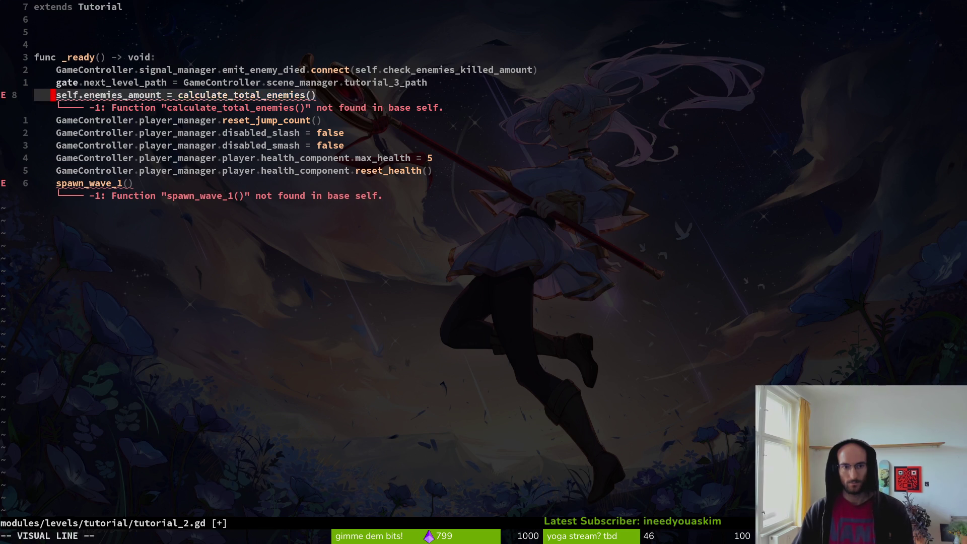
{"action": "key", "text": "d"}
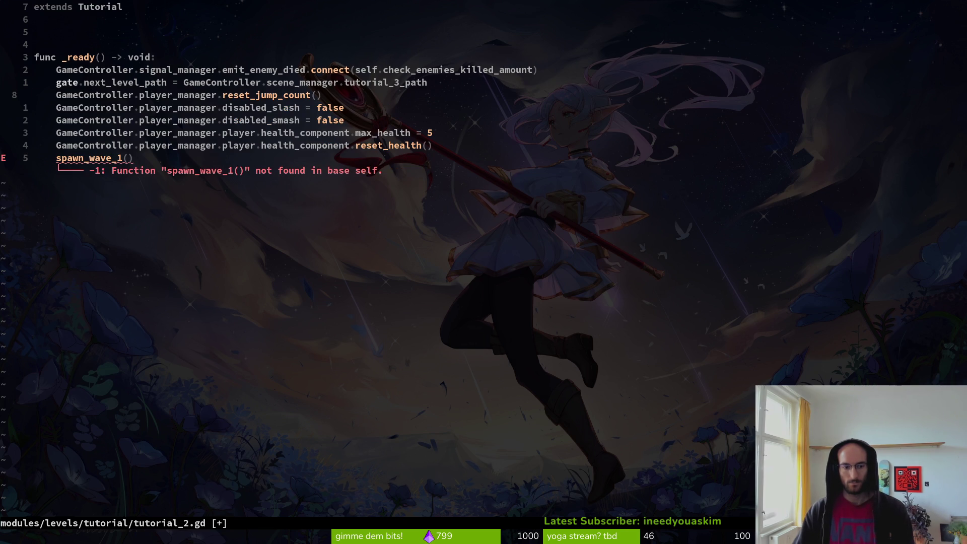
{"action": "key", "text": "k"}
{"action": "key", "text": "k"}
{"action": "key", "text": "d"}
{"action": "key", "text": "d"}
Delete the reset_jump_count, disabled_smash, reset_health and spawn_wave_1 lines, then save tutorial_2.gd
{"action": "key", "text": "j"}
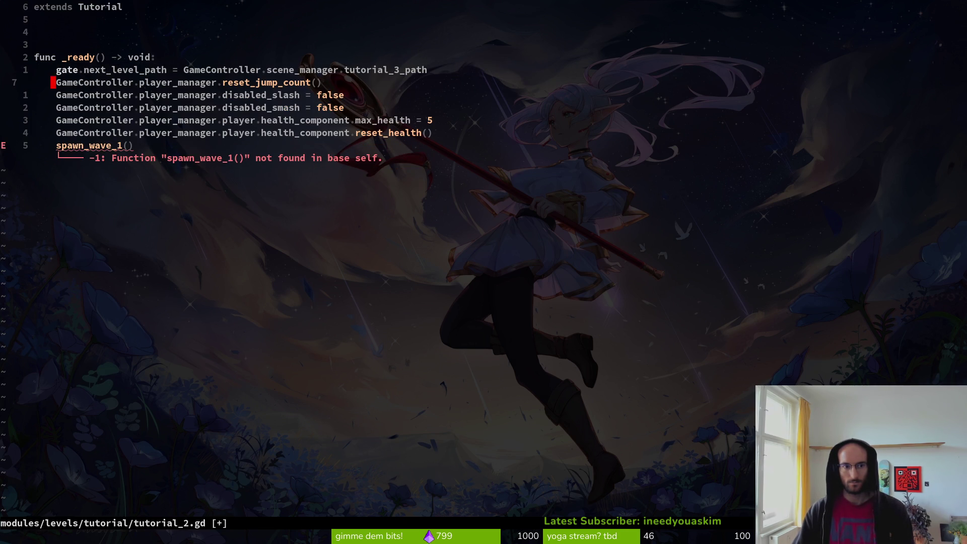
{"action": "key", "text": "shift+v"}
{"action": "key", "text": "d"}
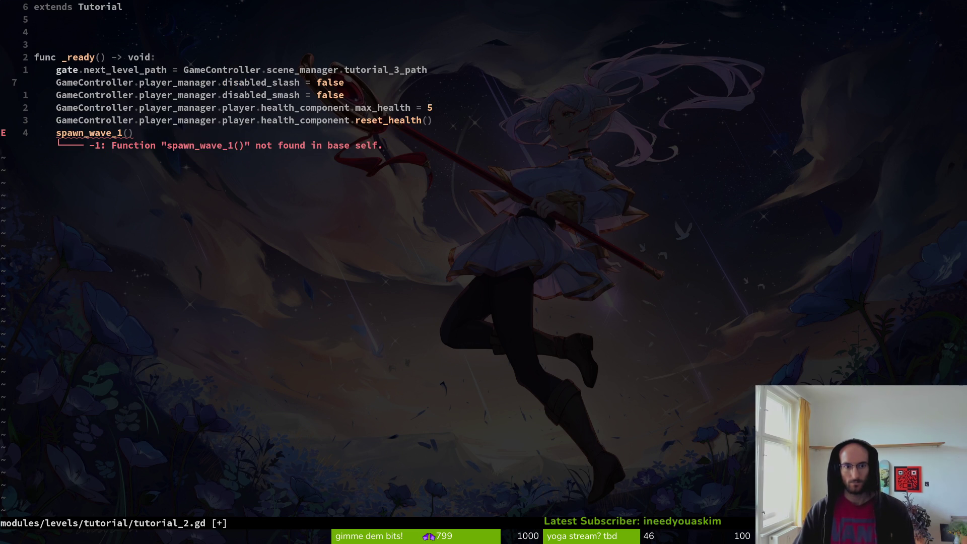
{"action": "key", "text": "j"}
{"action": "key", "text": "shift+v"}
{"action": "key", "text": "d"}
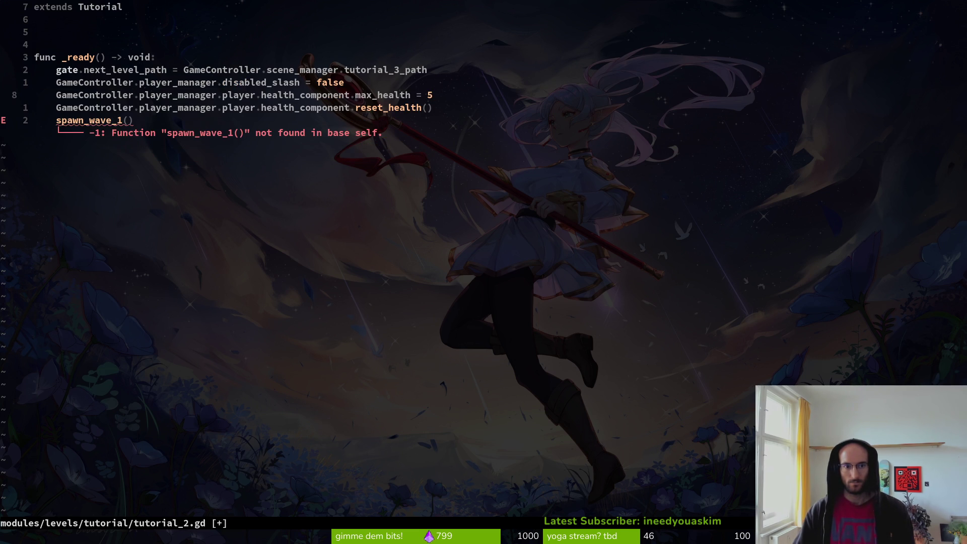
{"action": "key", "text": "j"}
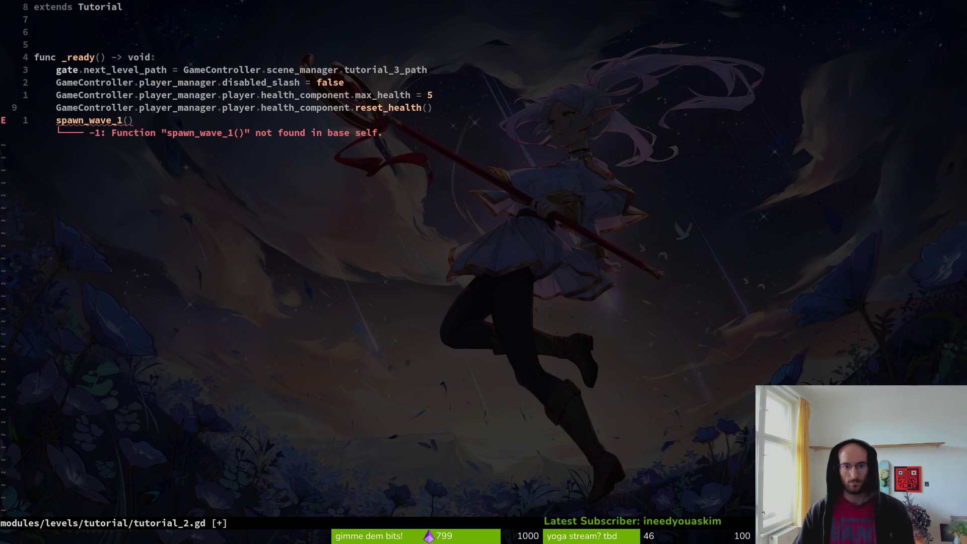
{"action": "key", "text": "shift+v"}
{"action": "key", "text": "d"}
{"action": "key", "text": "d"}
{"action": "key", "text": "d"}
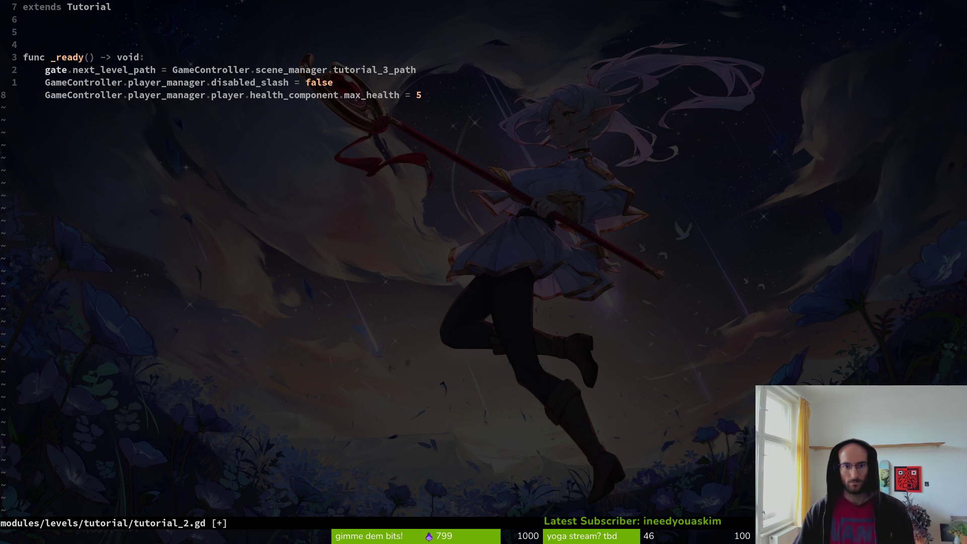
{"action": "type", "text": ":w"}
{"action": "key", "text": "Return"}
{"action": "key", "text": "ctrl+p"}
{"action": "type", "text": "tute"}
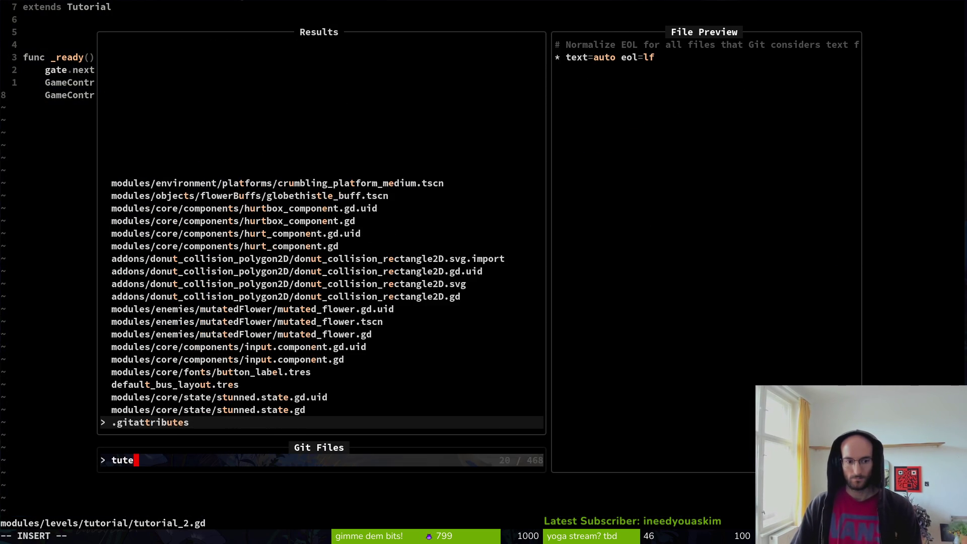
Open tutorial_4.gd in a side split and view its _ready function
{"action": "key", "text": "BackSpace"}
{"action": "type", "text": "3"}
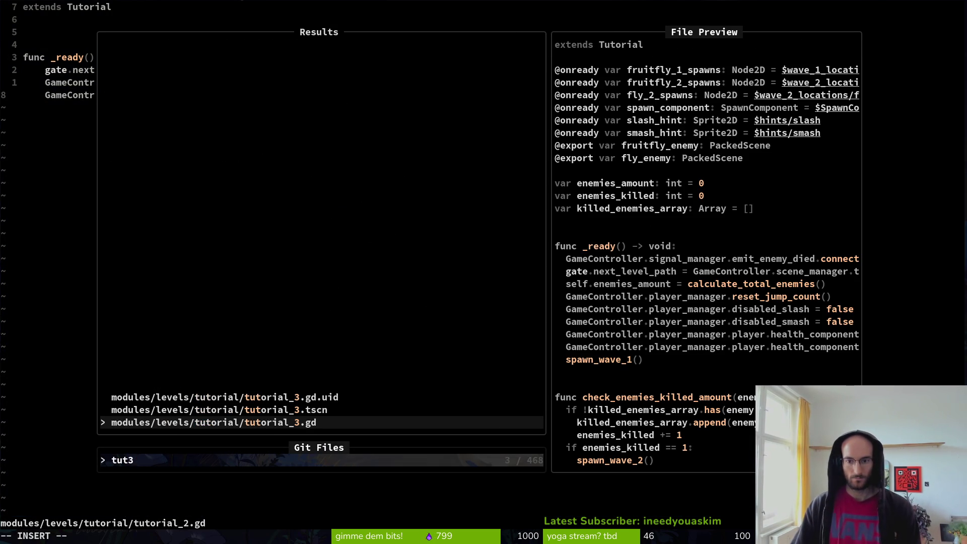
{"action": "key", "text": "BackSpace"}
{"action": "type", "text": "4"}
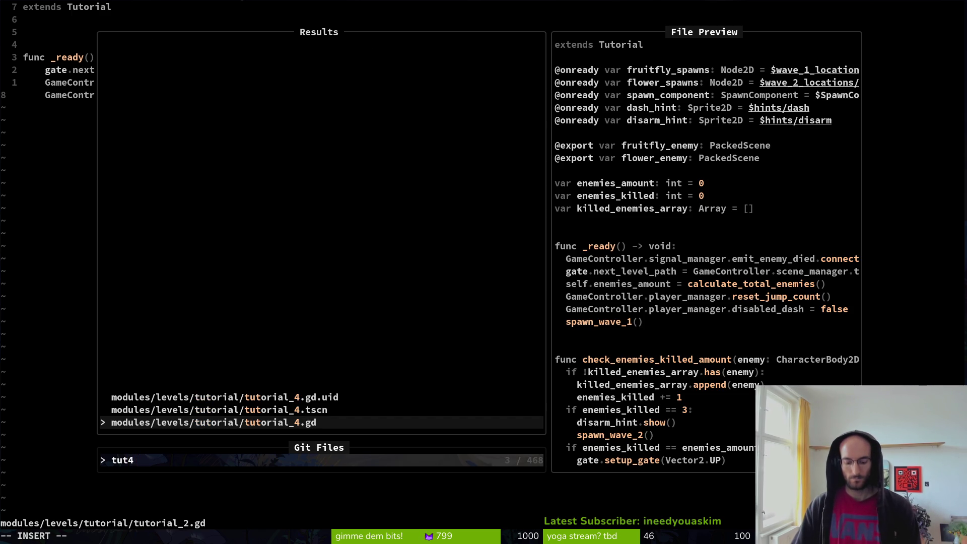
{"action": "key", "text": "Return"}
{"action": "key", "text": "j"}
{"action": "key", "text": "j"}
{"action": "key", "text": "j"}
{"action": "key", "text": "j"}
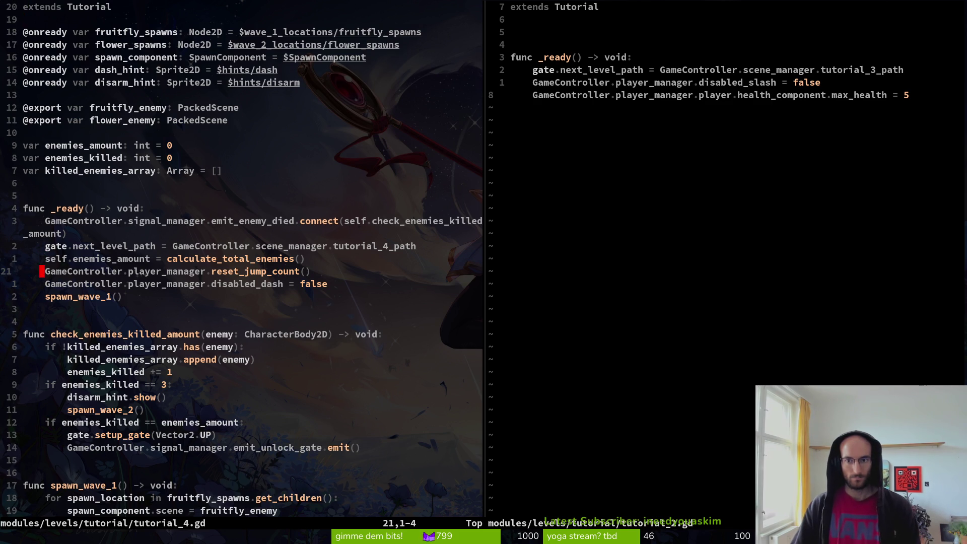
Load tutorial_3.gd into the right-hand split for comparison
{"action": "key", "text": "ctrl+w"}
{"action": "key", "text": "l"}
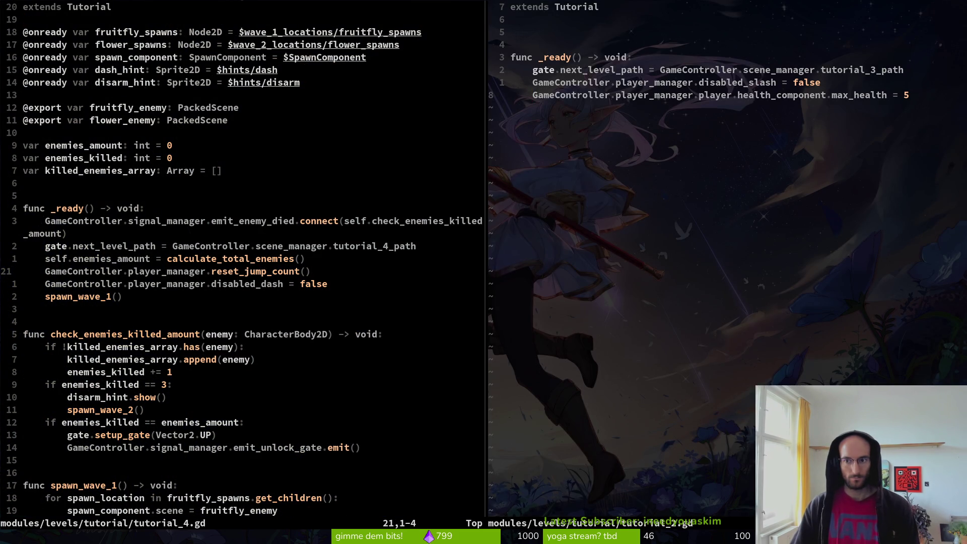
{"action": "key", "text": "ctrl+p"}
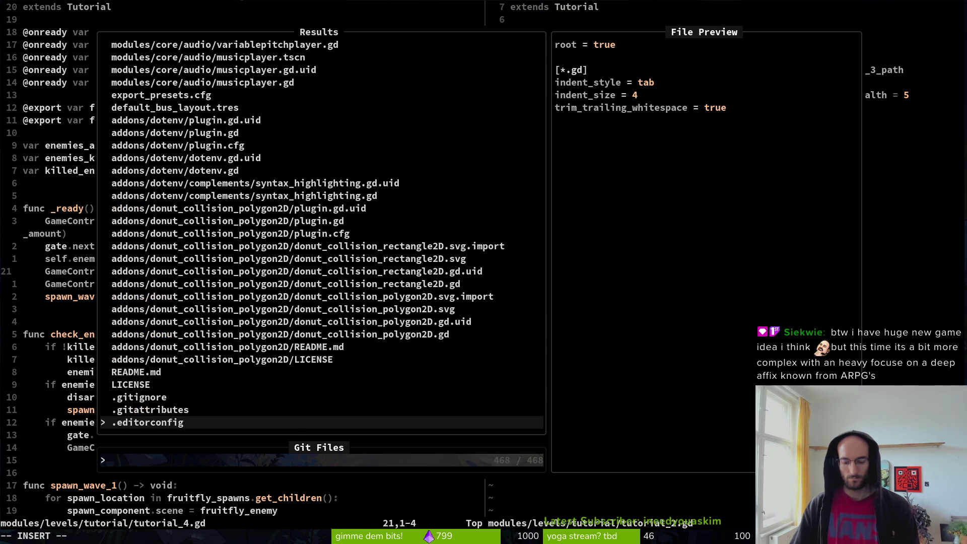
{"action": "type", "text": "tut3"}
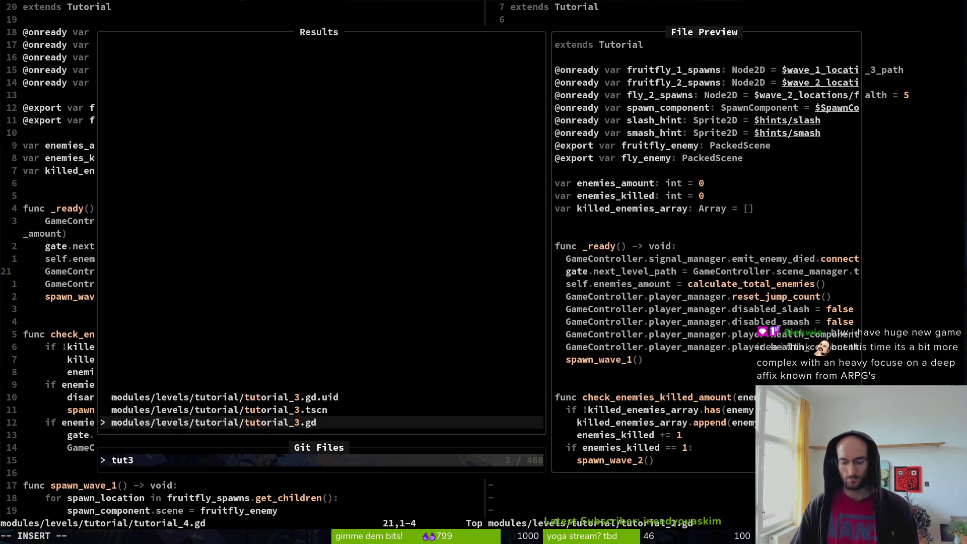
{"action": "key", "text": "Return"}
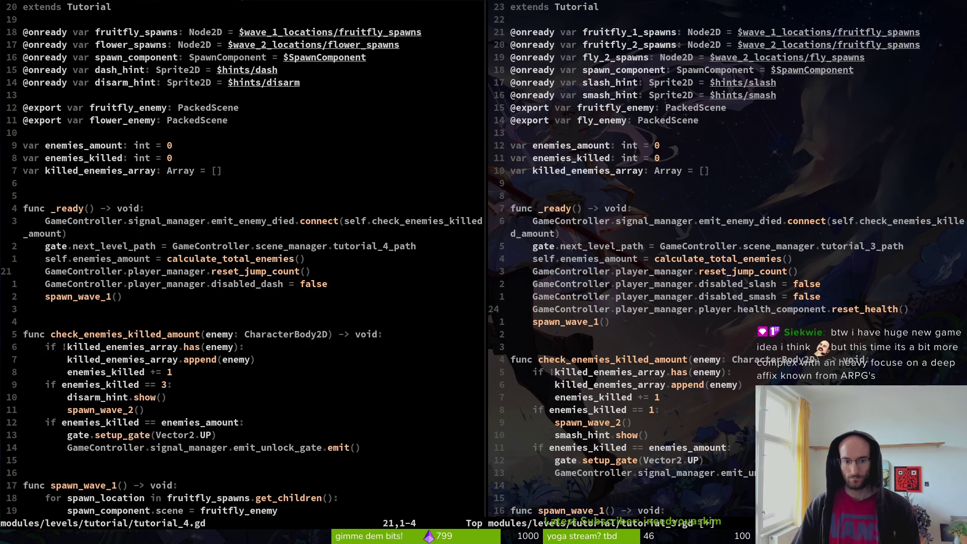
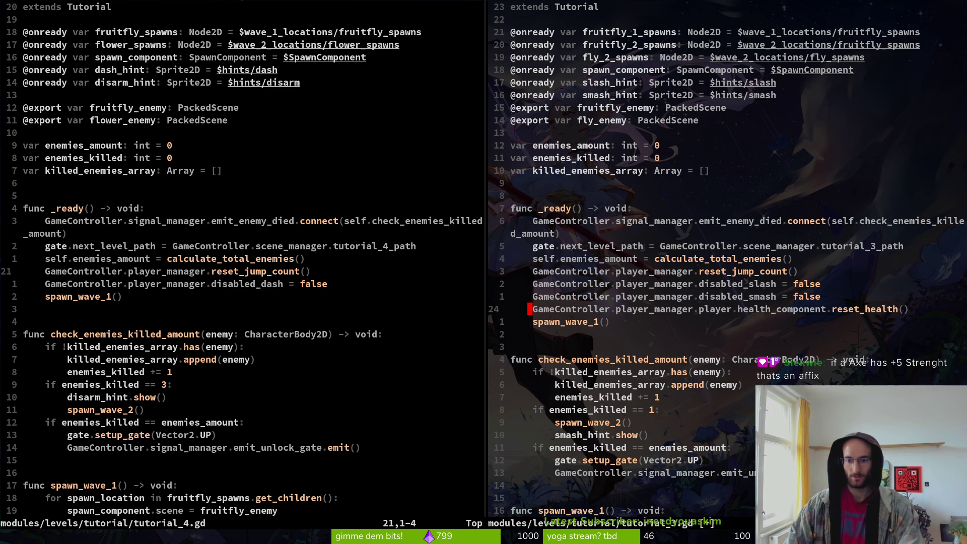
Find the emit_unlock_gate signal line in the tutorial_4 script and yank it
{"action": "key", "text": "j"}
{"action": "key", "text": "j"}
{"action": "key", "text": "j"}
{"action": "key", "text": "k"}
{"action": "key", "text": "k"}
{"action": "key", "text": "k"}
{"action": "key", "text": "k"}
{"action": "key", "text": "j"}
{"action": "key", "text": "j"}
{"action": "key", "text": "j"}
{"action": "key", "text": "j"}
{"action": "key", "text": "j"}
{"action": "key", "text": "j"}
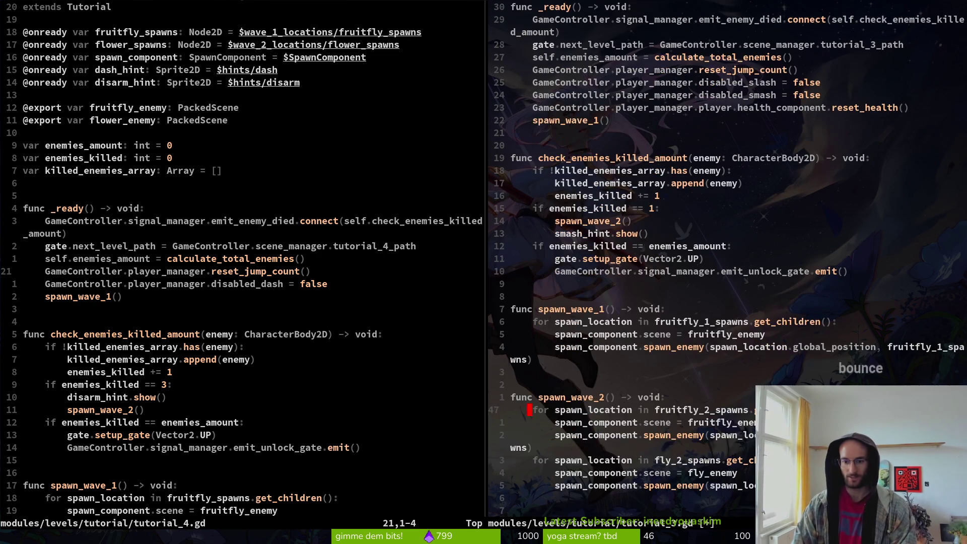
{"action": "key", "text": "j"}
{"action": "key", "text": "j"}
{"action": "key", "text": "j"}
{"action": "key", "text": "k"}
{"action": "key", "text": "k"}
{"action": "key", "text": "k"}
{"action": "key", "text": "k"}
{"action": "key", "text": "k"}
{"action": "key", "text": "k"}
{"action": "key", "text": "j"}
{"action": "key", "text": "j"}
{"action": "key", "text": "j"}
{"action": "key", "text": "j"}
{"action": "key", "text": "j"}
{"action": "key", "text": "y"}
{"action": "key", "text": "y"}
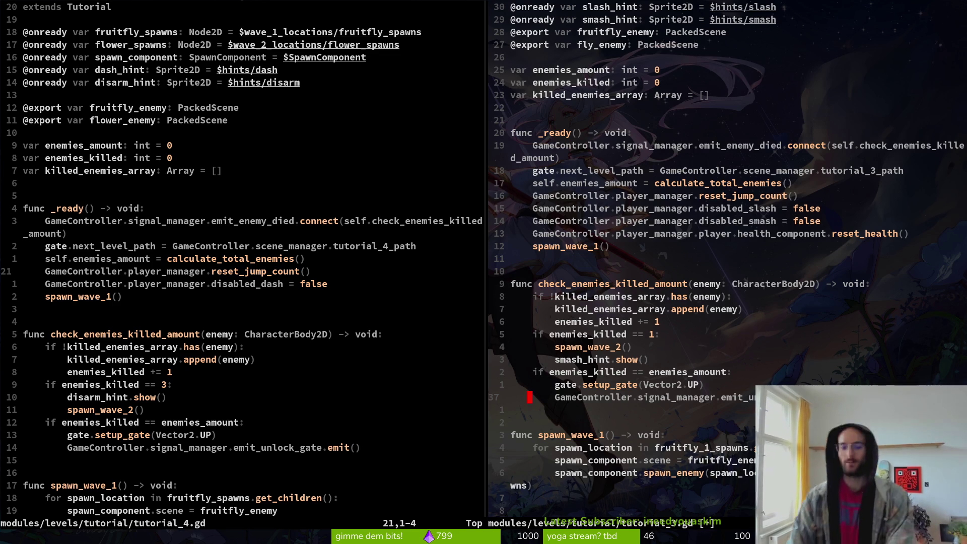
Open tutorial_2.gd through the Git Files finder with 'tut2', then return to Godot
{"action": "key", "text": "super+h"}
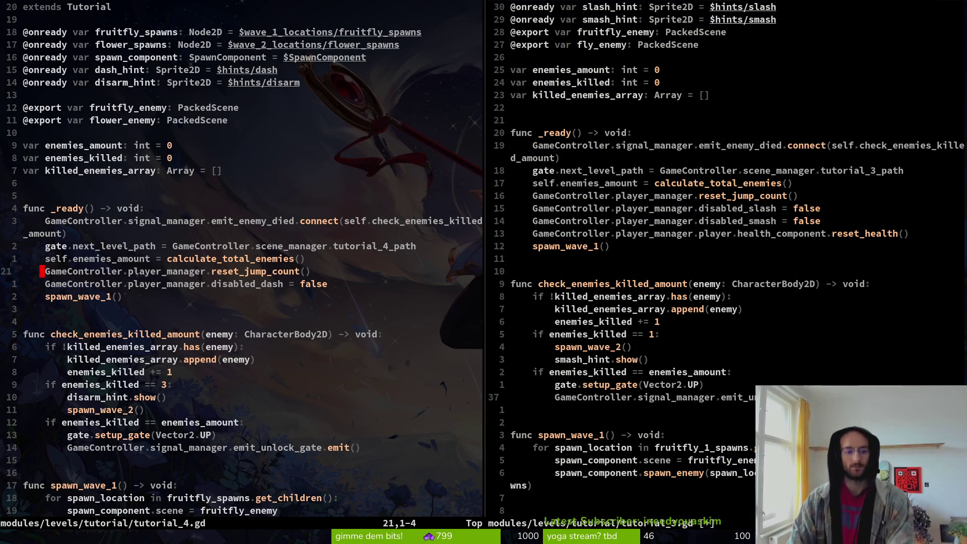
{"action": "key", "text": "ctrl+p"}
{"action": "type", "text": "tut2"}
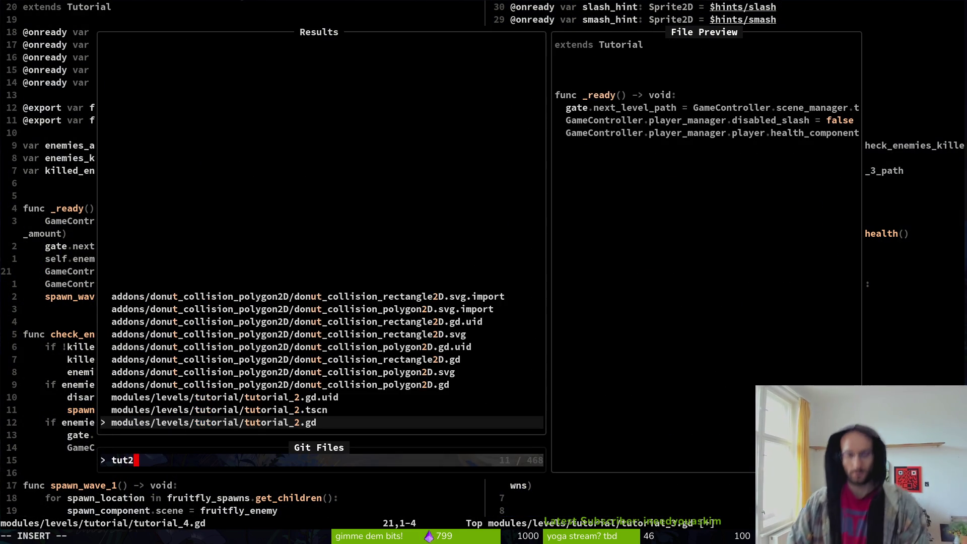
{"action": "key", "text": "Return"}
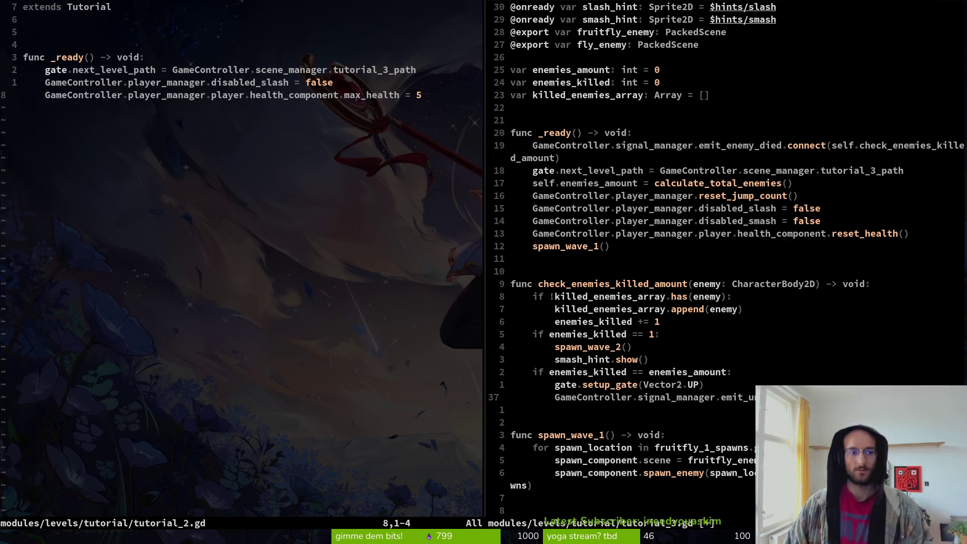
{"action": "key", "text": "alt+Tab"}
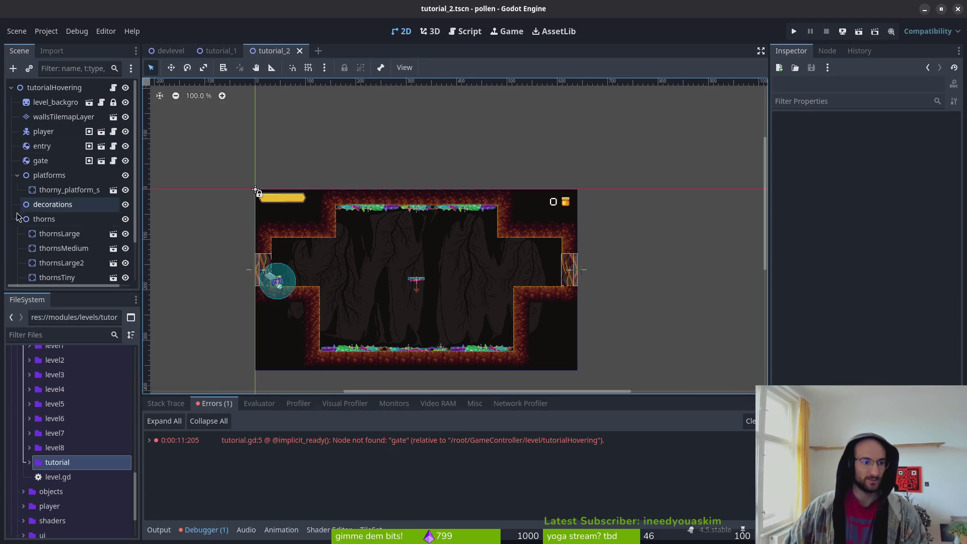
Check tutorial_1's hints node, tidy the tutorial_2 tree, and save with the root selected
{"action": "left_click", "coordinate": [17, 219]}
{"action": "left_click", "coordinate": [45, 176]}
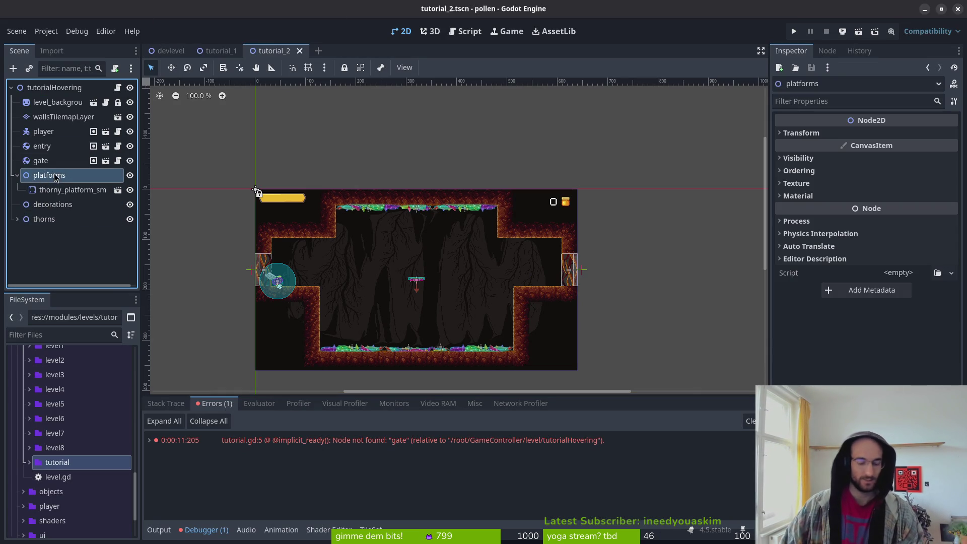
{"action": "double_click", "coordinate": [46, 195]}
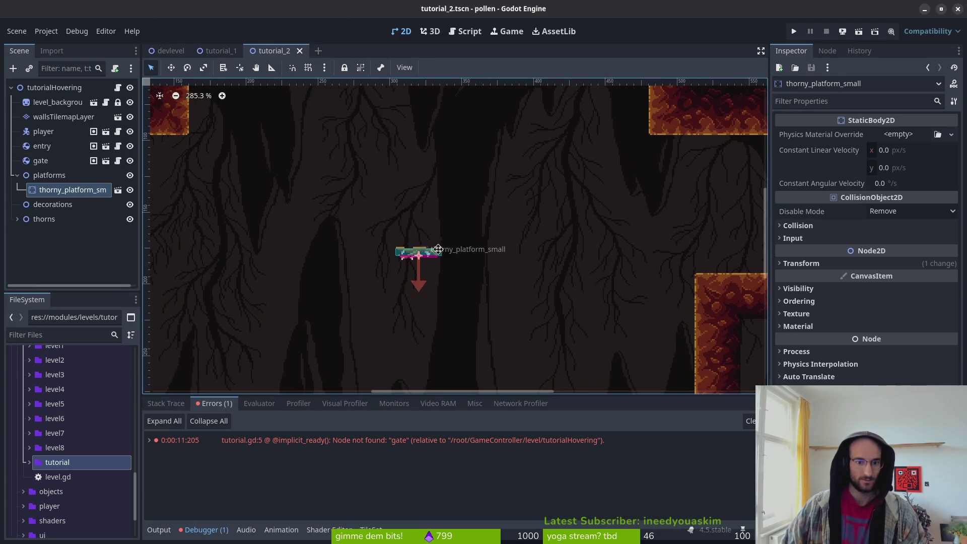
{"action": "left_click", "coordinate": [217, 51]}
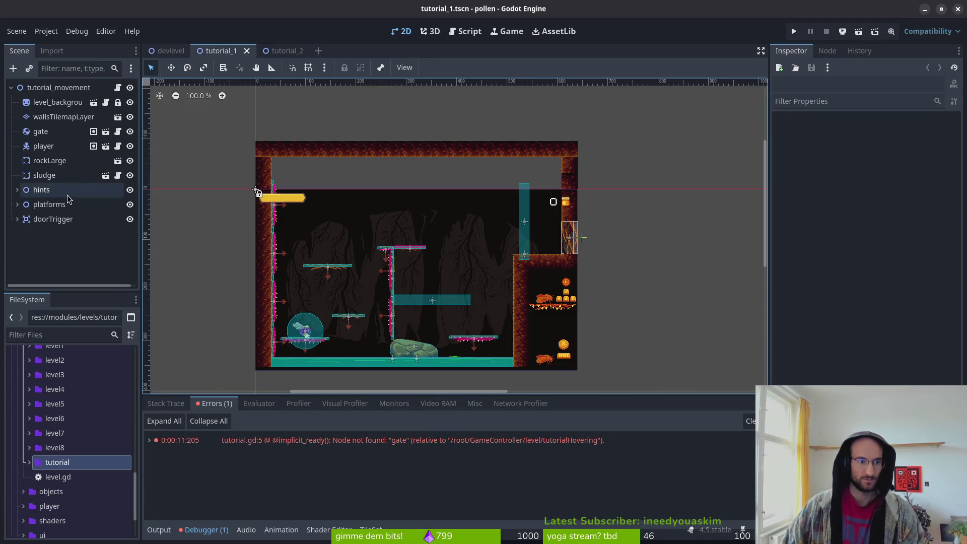
{"action": "left_click", "coordinate": [17, 189]}
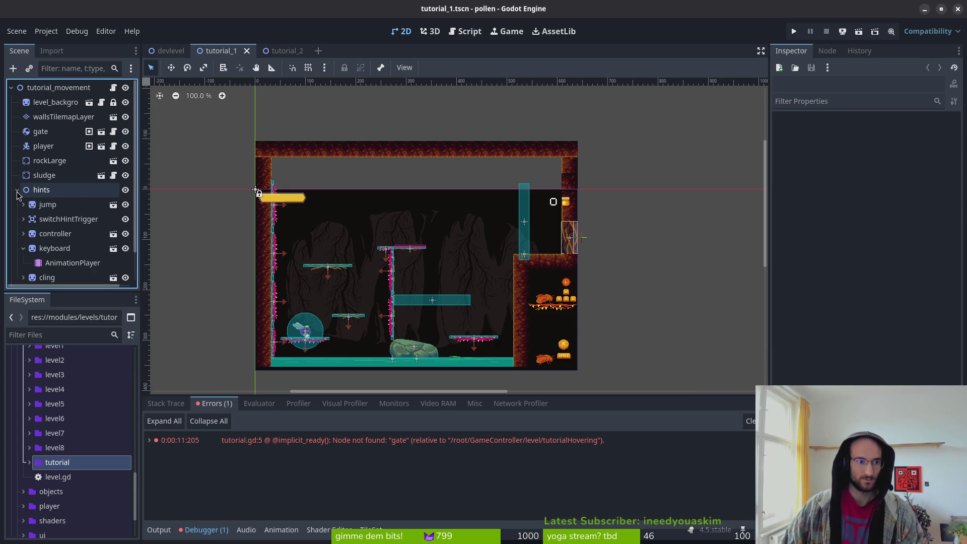
{"action": "scroll", "coordinate": [70, 227], "scroll_direction": "down", "scroll_amount": 2}
{"action": "left_click", "coordinate": [24, 215]}
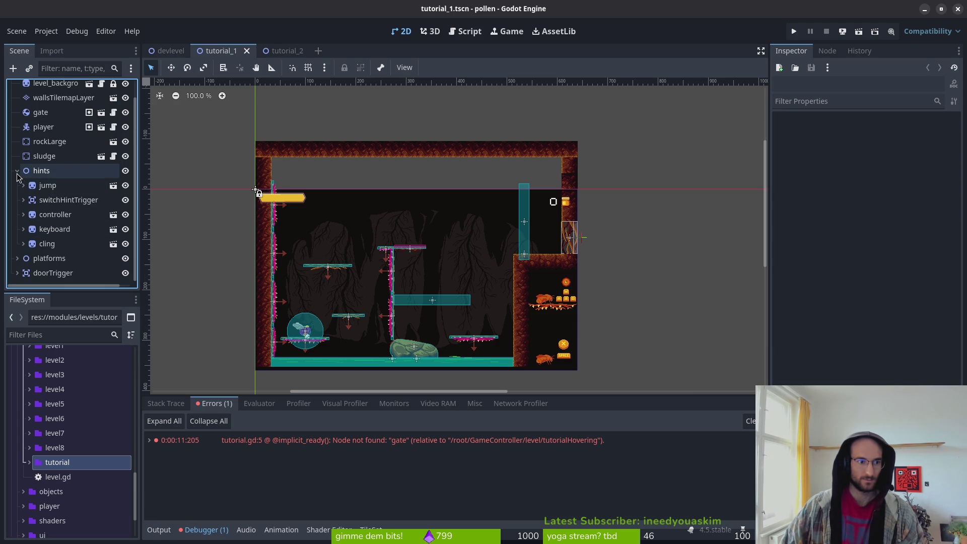
{"action": "left_click", "coordinate": [17, 171]}
{"action": "left_click", "coordinate": [285, 50]}
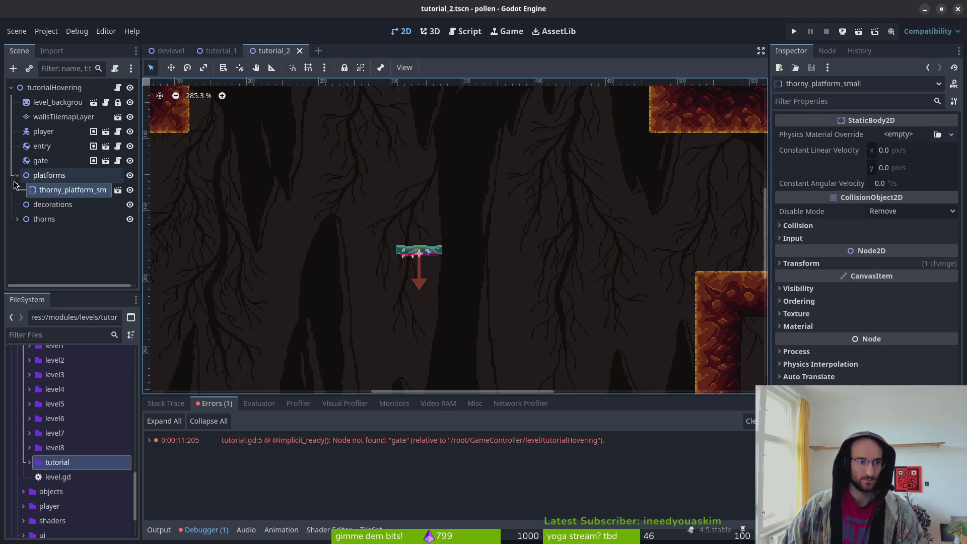
{"action": "left_click", "coordinate": [17, 175]}
{"action": "left_click", "coordinate": [69, 90]}
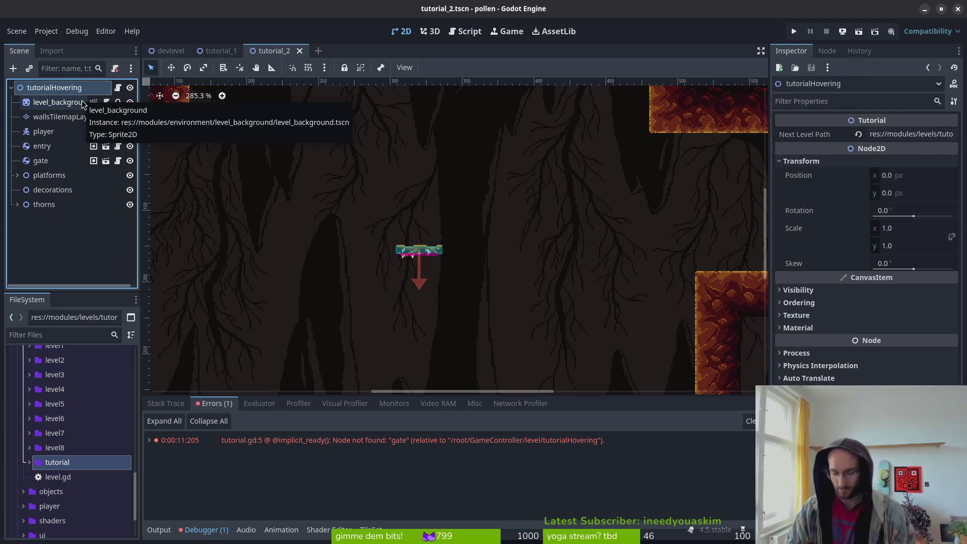
{"action": "key", "text": "ctrl+s"}
Add a Node2D named 'hints' under the tutorialHovering root
{"action": "key", "text": "ctrl+a"}
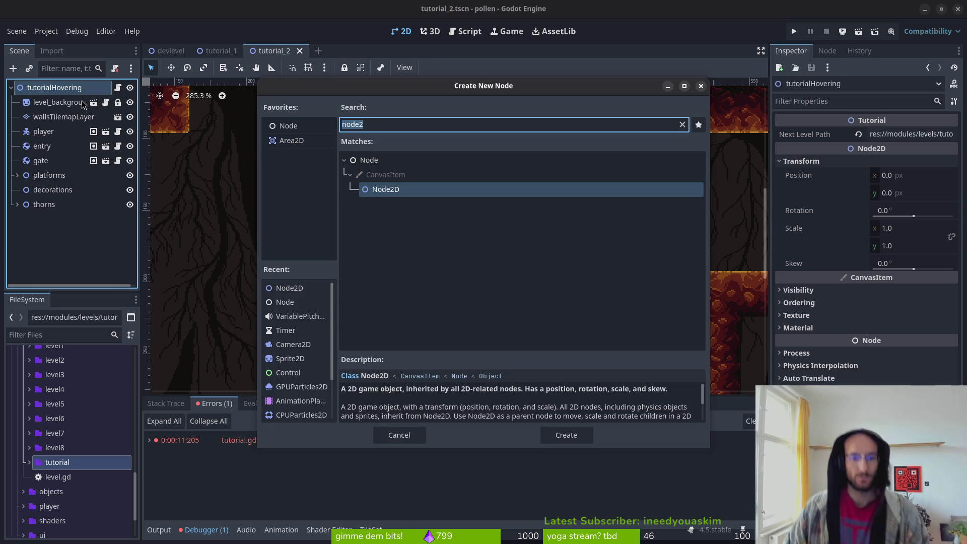
{"action": "key", "text": "Return"}
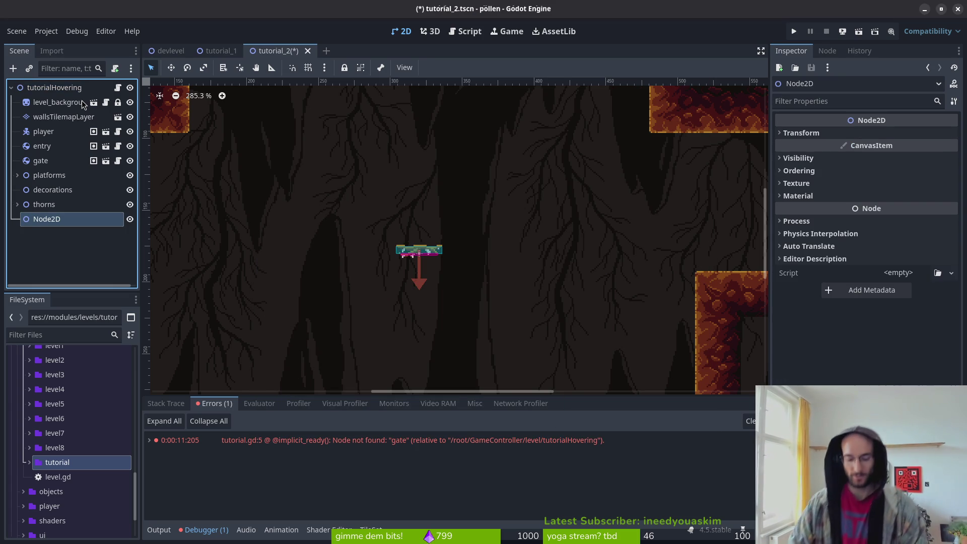
{"action": "key", "text": "F2"}
{"action": "type", "text": "hi"}
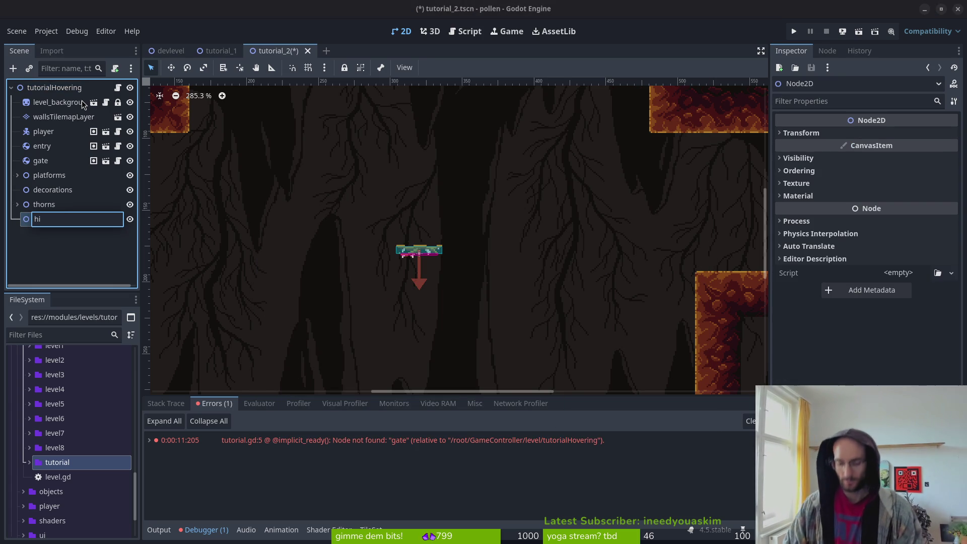
{"action": "type", "text": "nts"}
{"action": "key", "text": "Return"}
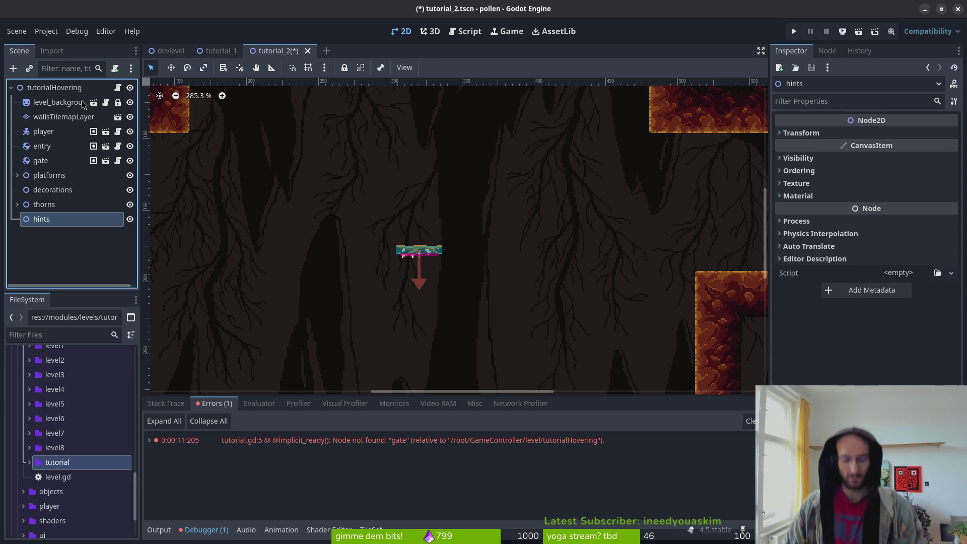
Add an Area2D under hints with a CollisionShape2D child
{"action": "key", "text": "ctrl+a"}
{"action": "type", "text": "area"}
{"action": "key", "text": "Return"}
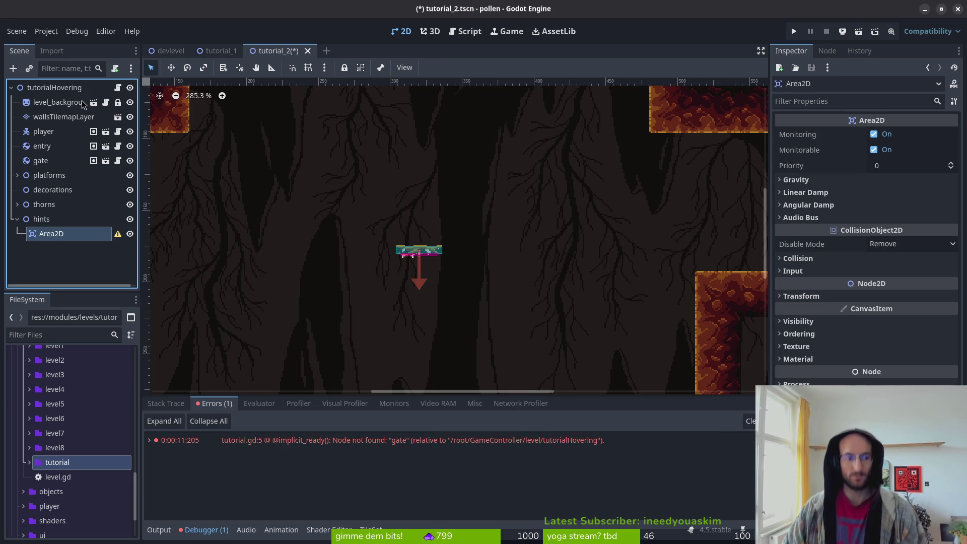
{"action": "key", "text": "ctrl+a"}
{"action": "type", "text": "col"}
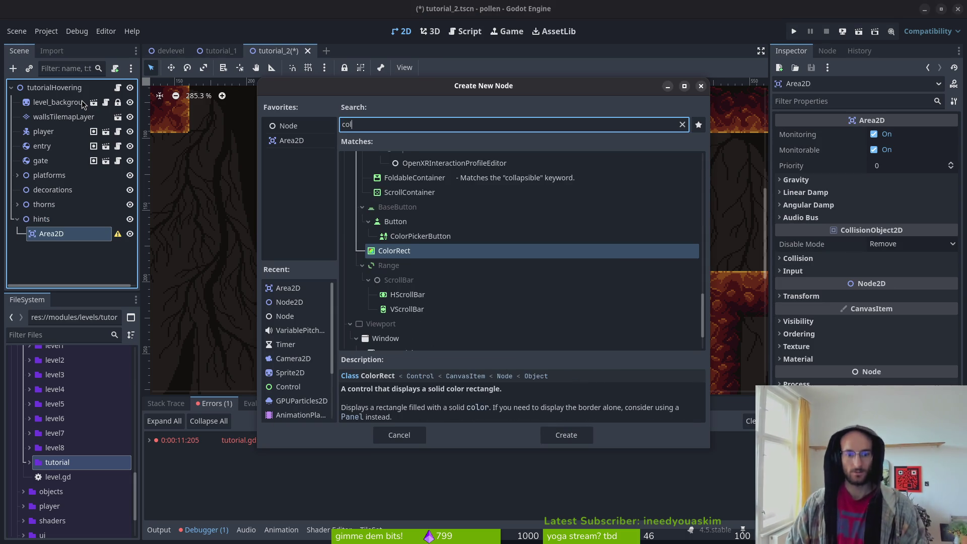
{"action": "type", "text": "lis"}
{"action": "key", "text": "Return"}
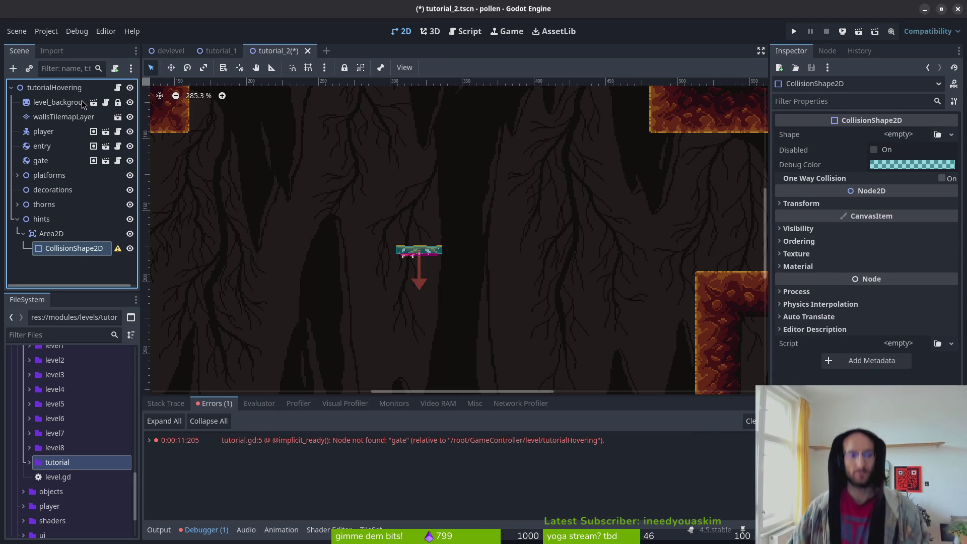
Move the Area2D to position 320, 180 and save the scene
{"action": "left_click", "coordinate": [81, 234]}
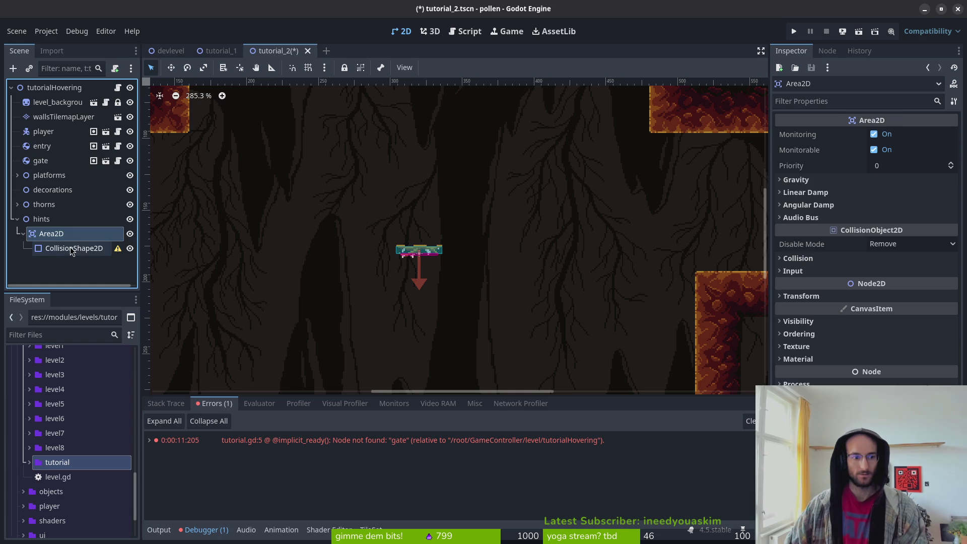
{"action": "left_click", "coordinate": [825, 295]}
{"action": "left_click", "coordinate": [909, 310]}
{"action": "type", "text": "320"}
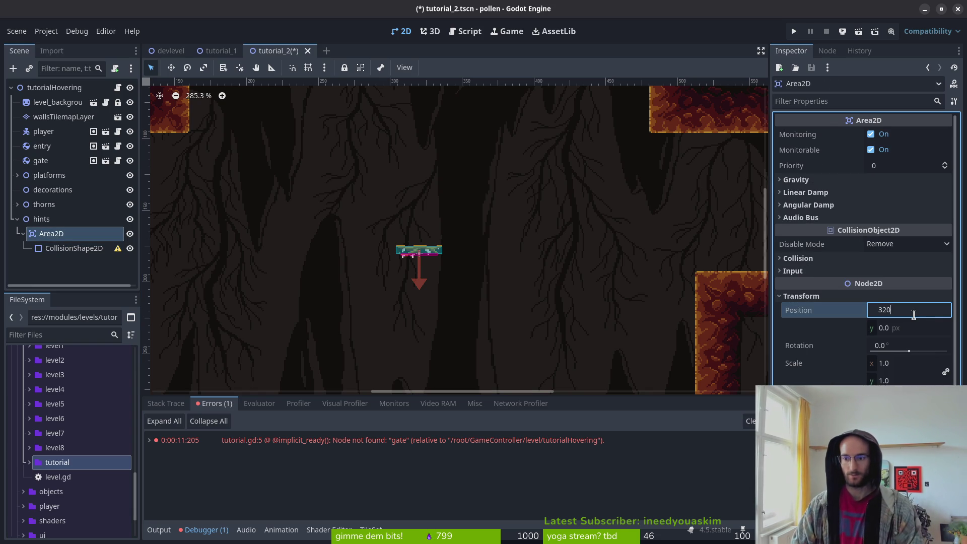
{"action": "key", "text": "Tab"}
{"action": "type", "text": "1"}
{"action": "key", "text": "Return"}
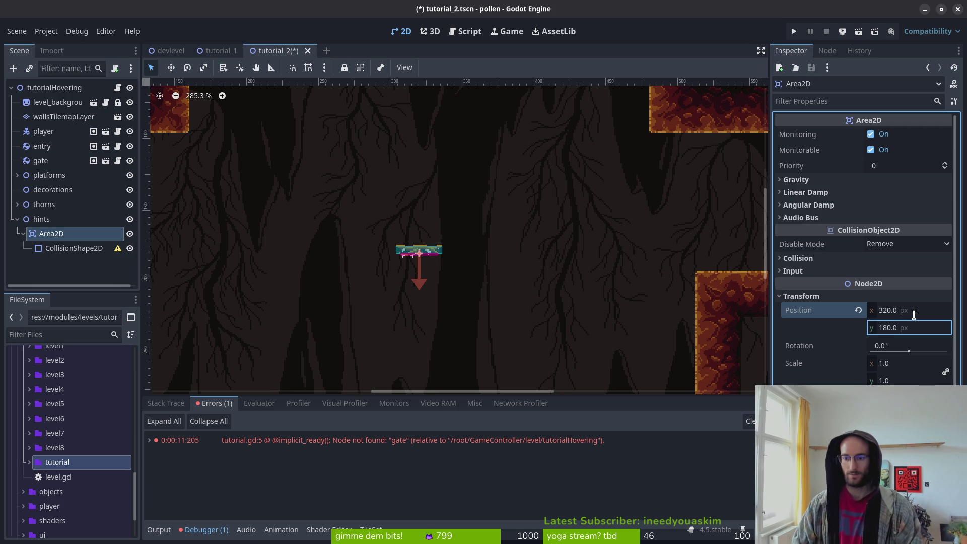
{"action": "key", "text": "ctrl+d"}
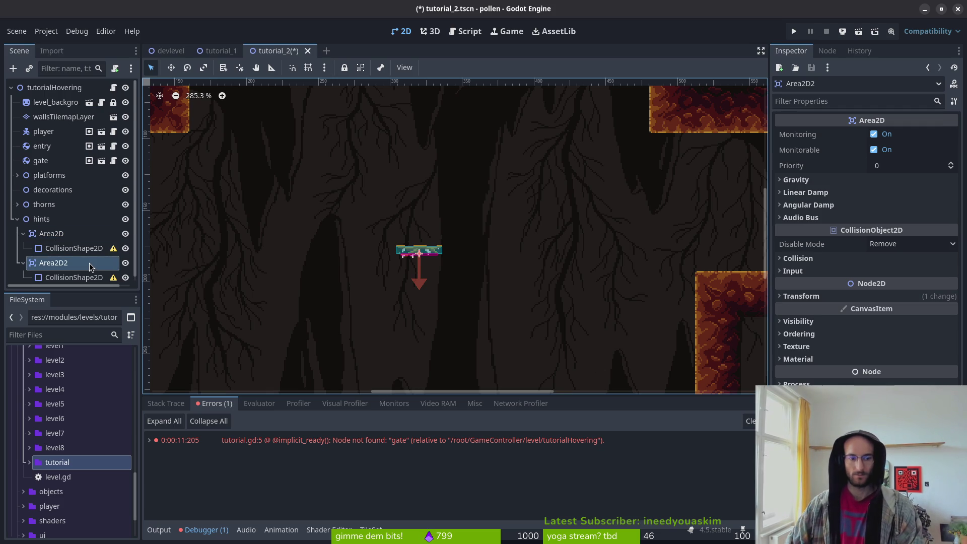
{"action": "key", "text": "ctrl+z"}
{"action": "key", "text": "ctrl+s"}
Give the CollisionShape2D a new RectangleShape2D
{"action": "left_click", "coordinate": [56, 247]}
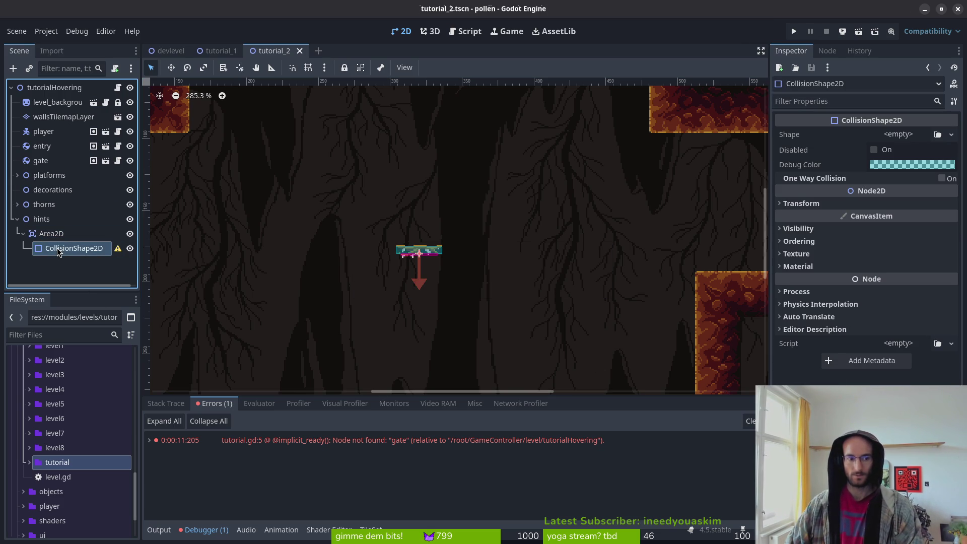
{"action": "left_click", "coordinate": [897, 134]}
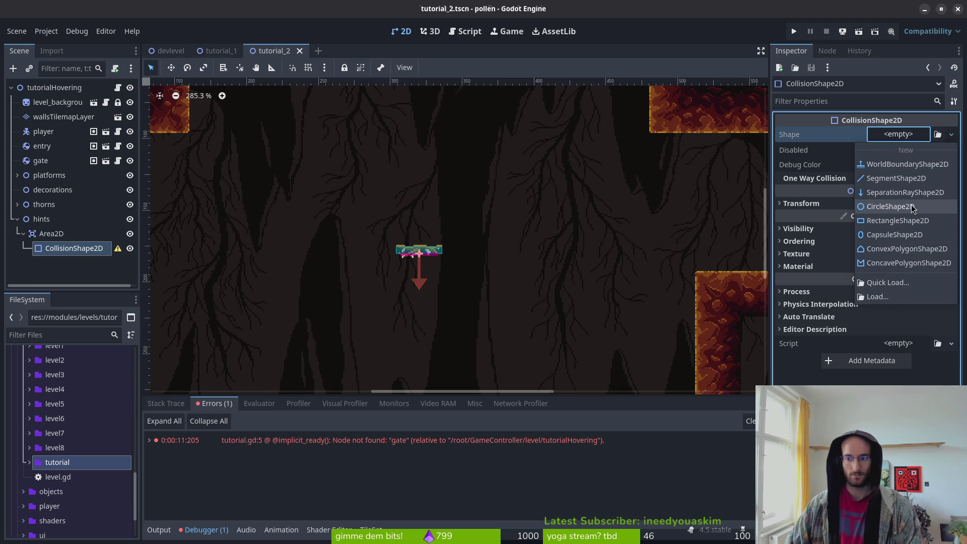
{"action": "left_click", "coordinate": [899, 221]}
{"action": "scroll", "coordinate": [438, 261], "scroll_direction": "up", "scroll_amount": 4}
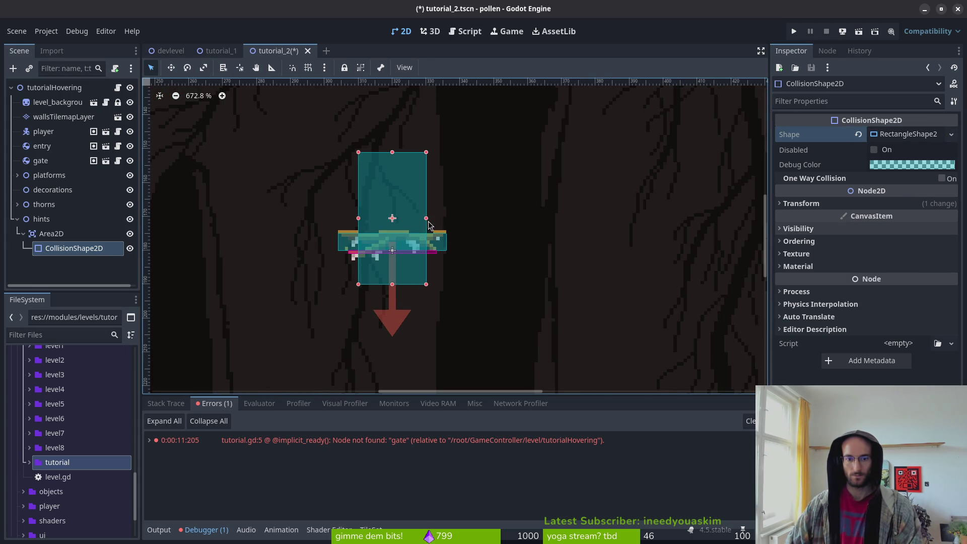
Widen the collision rectangle on both sides and stretch it from ceiling to floor
{"action": "left_click_drag", "start_coordinate": [427, 218], "coordinate": [453, 218]}
{"action": "mouse_move", "coordinate": [358, 219]}
{"action": "left_mouse_down"}
{"action": "mouse_move", "coordinate": [321, 212]}
{"action": "mouse_move", "coordinate": [334, 215]}
{"action": "left_mouse_up"}
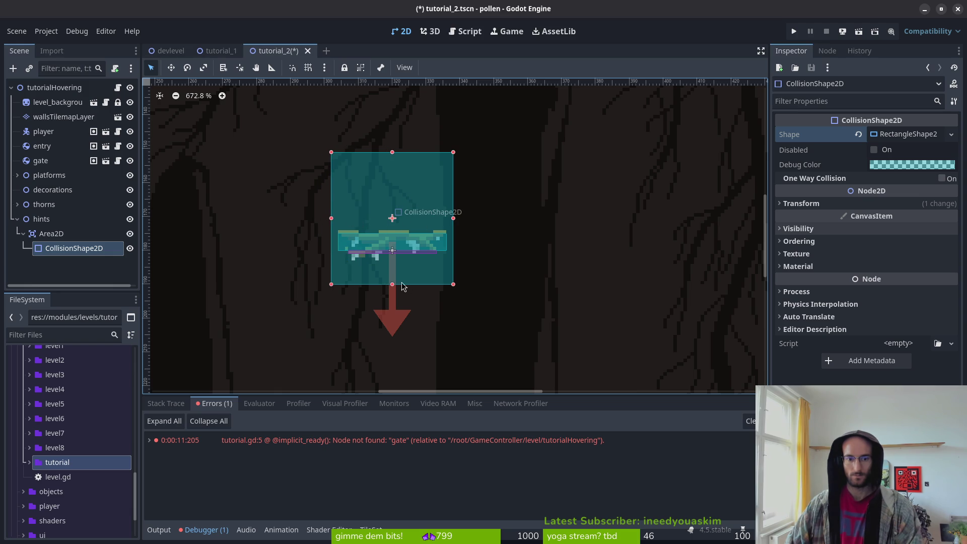
{"action": "left_click_drag", "start_coordinate": [392, 152], "coordinate": [391, 169]}
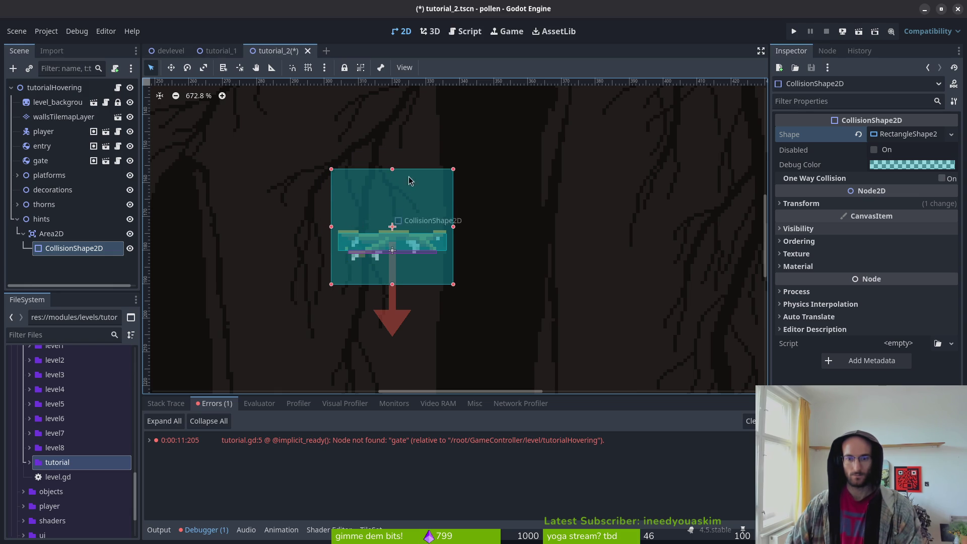
{"action": "scroll", "coordinate": [538, 216], "scroll_direction": "up", "scroll_amount": 1}
{"action": "scroll", "coordinate": [538, 222], "scroll_direction": "down", "scroll_amount": 5}
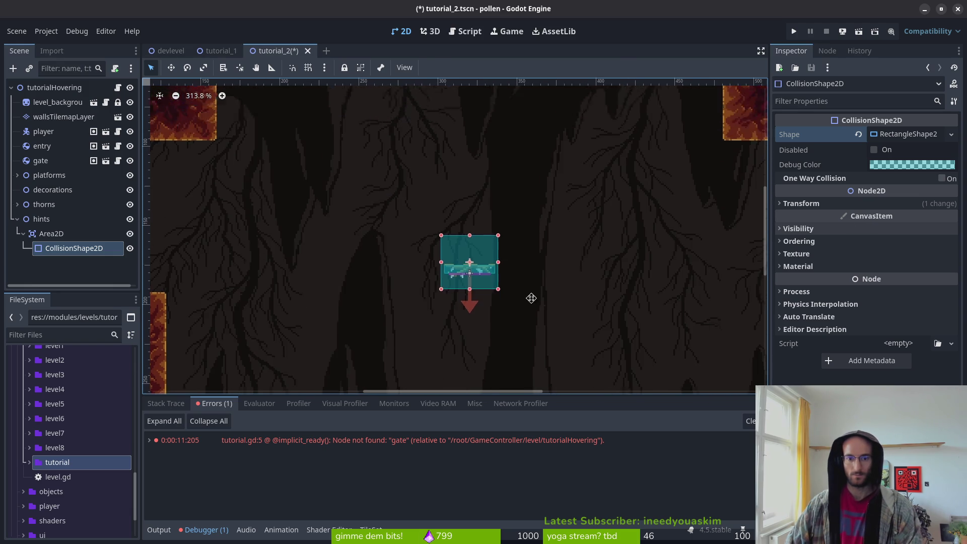
{"action": "scroll", "coordinate": [530, 277], "scroll_direction": "up", "scroll_amount": 5}
{"action": "left_click_drag", "start_coordinate": [472, 292], "coordinate": [487, 117]}
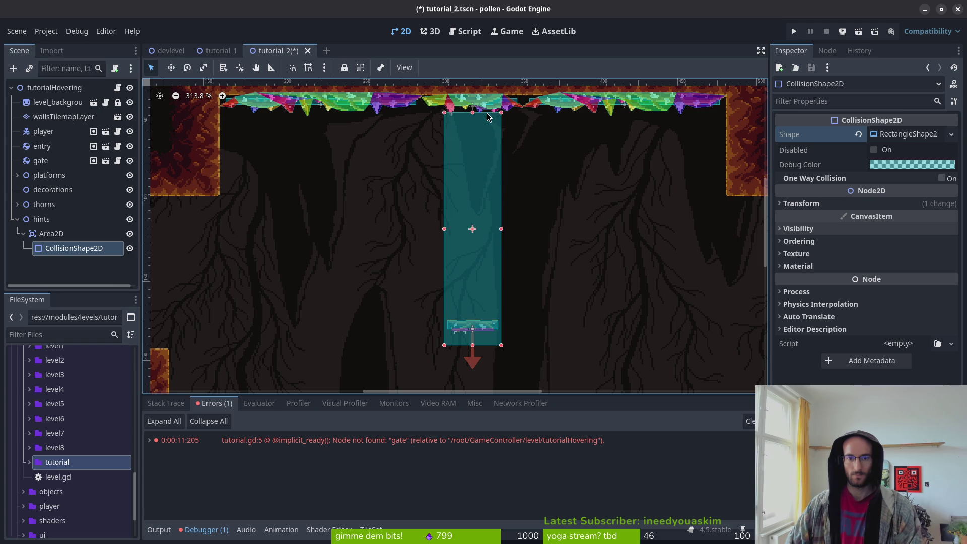
{"action": "scroll", "coordinate": [531, 294], "scroll_direction": "down", "scroll_amount": 3}
{"action": "scroll", "coordinate": [555, 213], "scroll_direction": "down", "scroll_amount": 5}
{"action": "left_click_drag", "start_coordinate": [482, 204], "coordinate": [482, 386]}
{"action": "scroll", "coordinate": [548, 285], "scroll_direction": "down", "scroll_amount": 4}
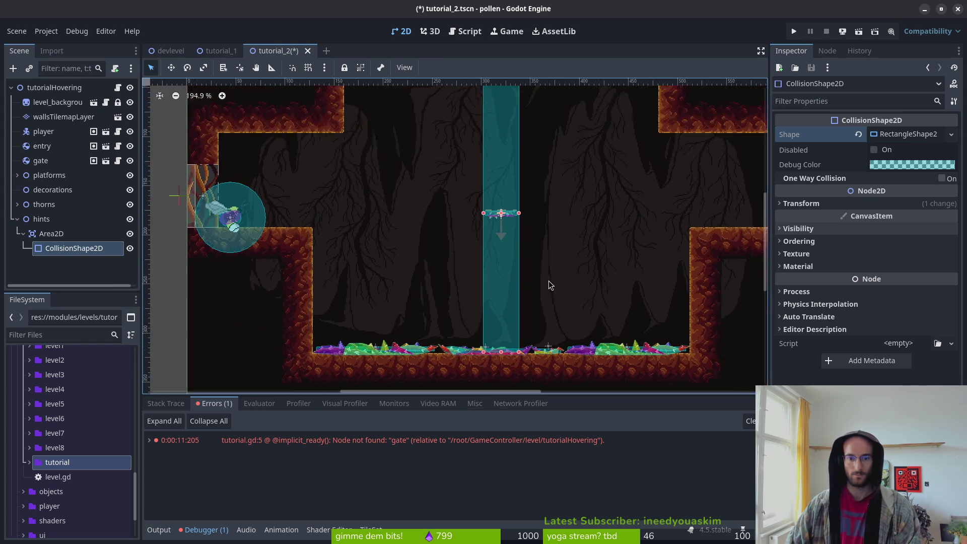
{"action": "scroll", "coordinate": [549, 281], "scroll_direction": "down", "scroll_amount": 1}
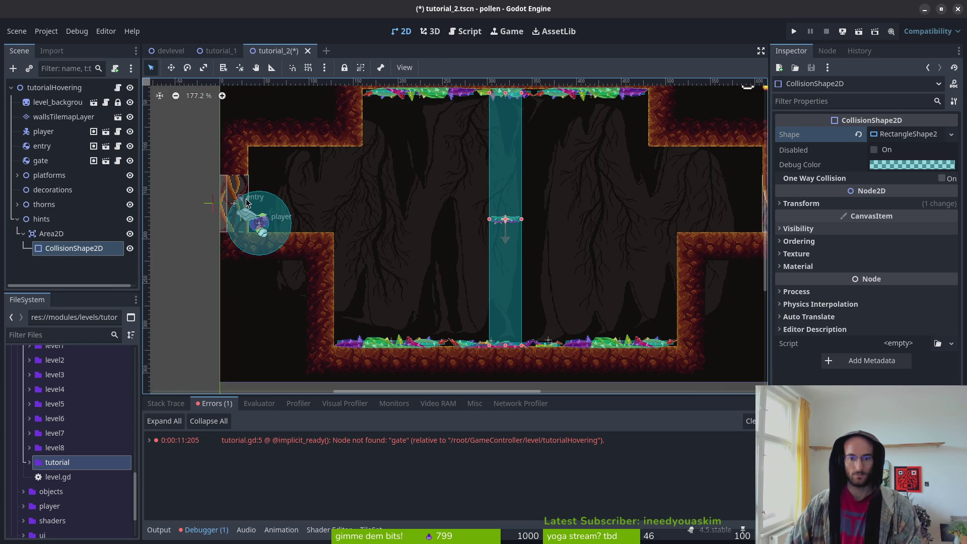
Take the Area2D off layer 1, set its mask to layer 2, disable Monitorable, and save
{"action": "left_click", "coordinate": [56, 234]}
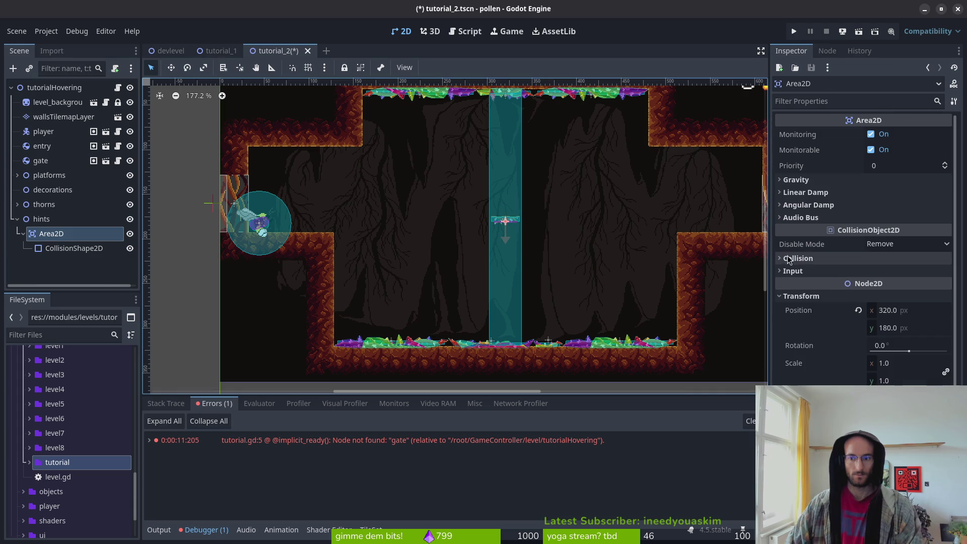
{"action": "left_click", "coordinate": [798, 258]}
{"action": "left_click", "coordinate": [789, 289]}
{"action": "left_click", "coordinate": [789, 337]}
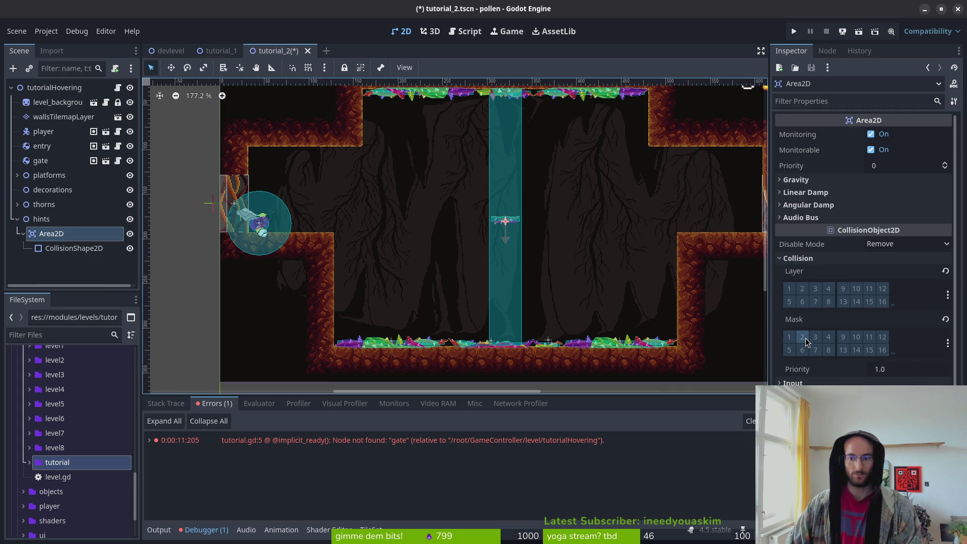
{"action": "left_click", "coordinate": [802, 336]}
{"action": "left_click", "coordinate": [870, 150]}
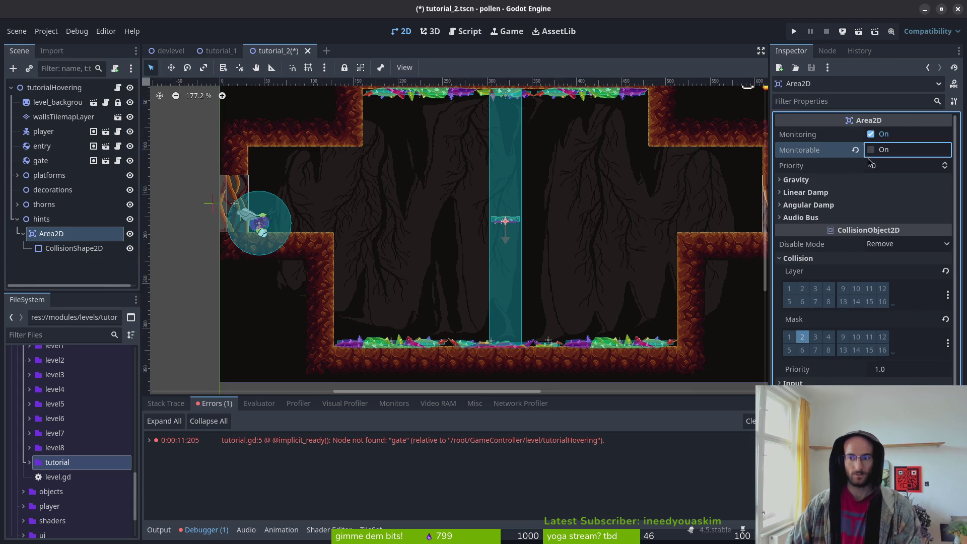
{"action": "left_click", "coordinate": [22, 238]}
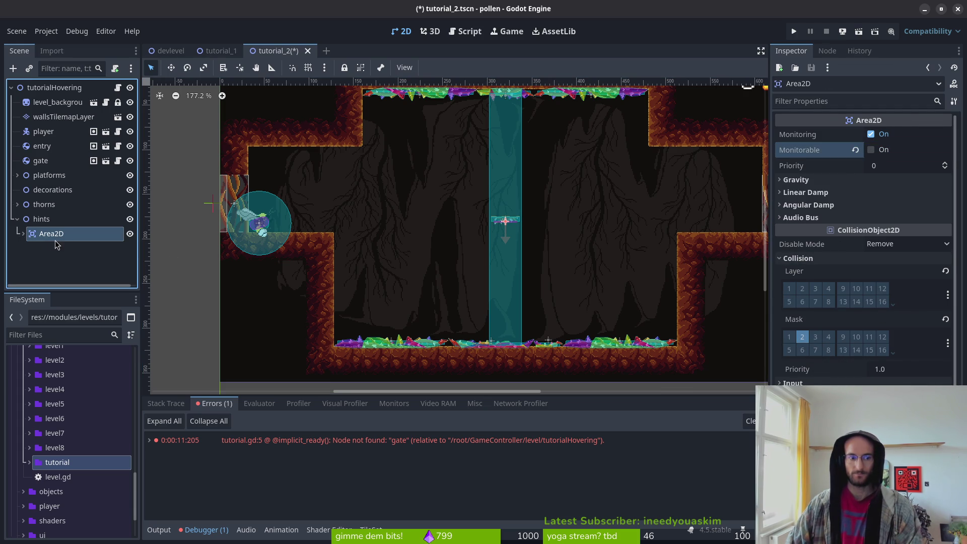
{"action": "key", "text": "ctrl+d"}
{"action": "key", "text": "ctrl+z"}
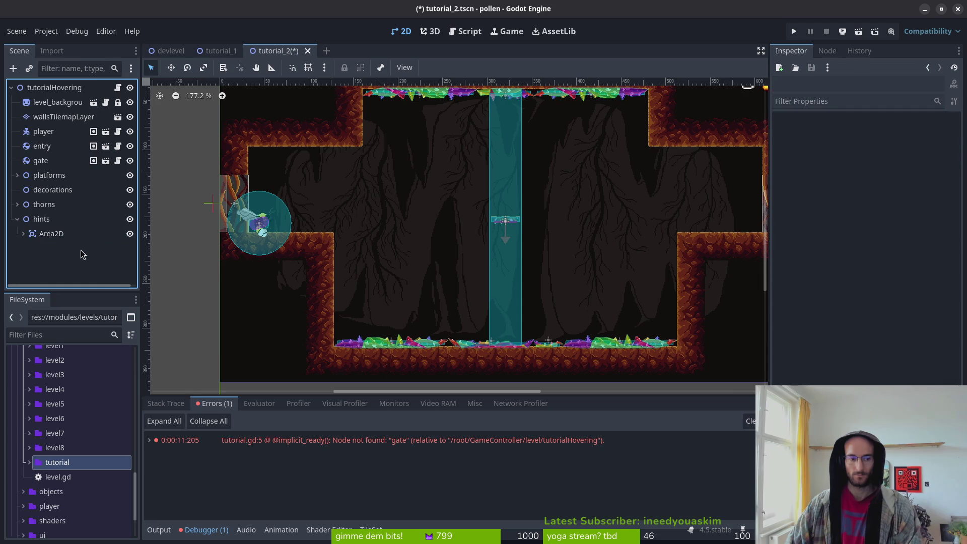
{"action": "key", "text": "ctrl+s"}
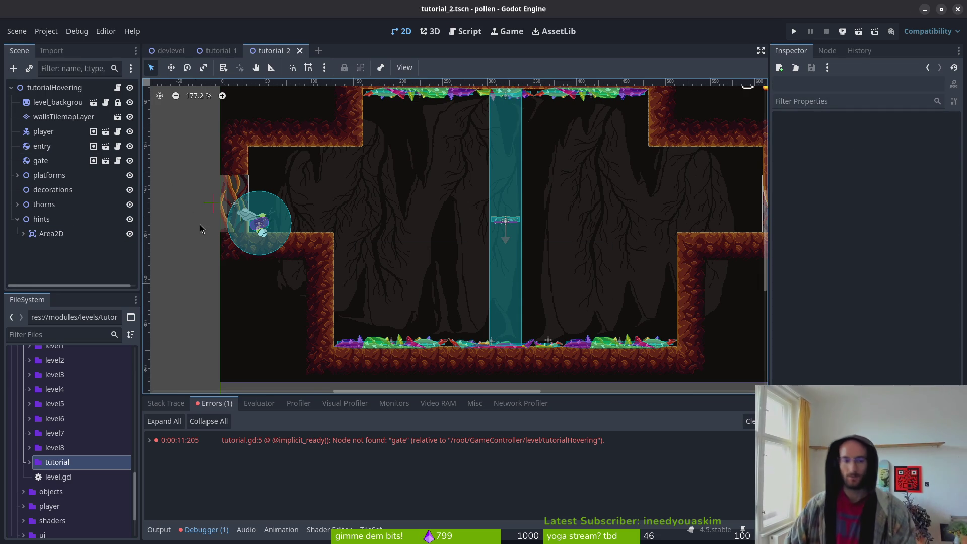
Rename the Area2D trigger to 'opengate' and go to the script in Neovim
{"action": "left_click", "coordinate": [22, 234]}
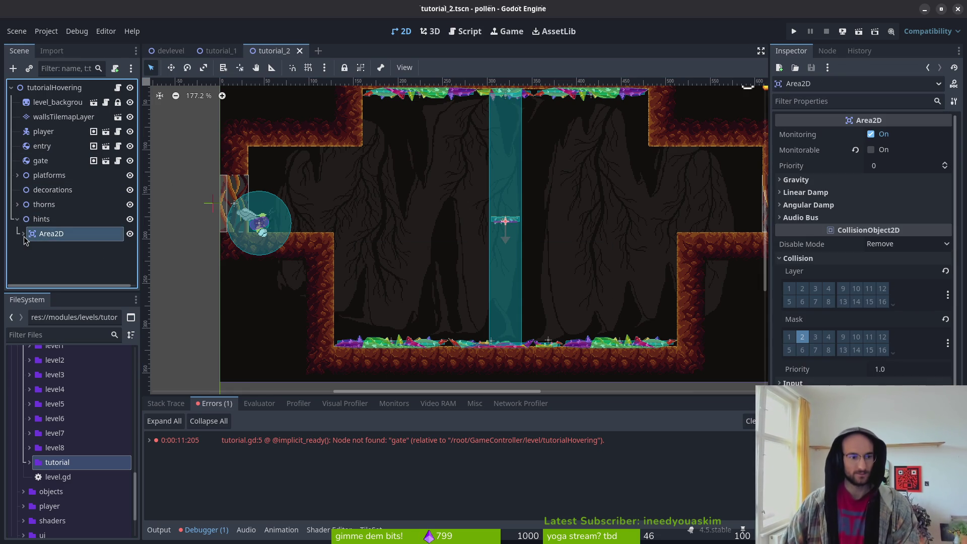
{"action": "left_click", "coordinate": [14, 220]}
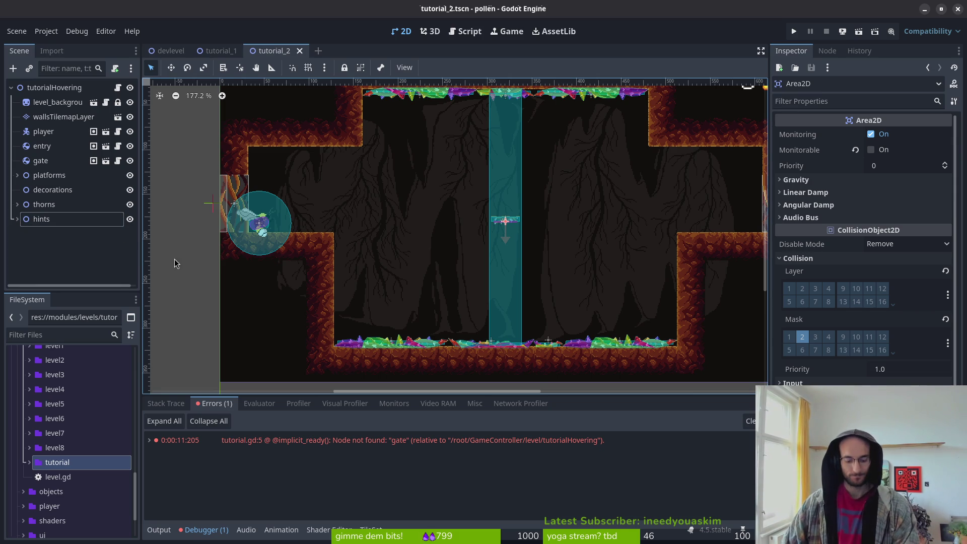
{"action": "left_click", "coordinate": [17, 219]}
{"action": "left_click", "coordinate": [53, 236]}
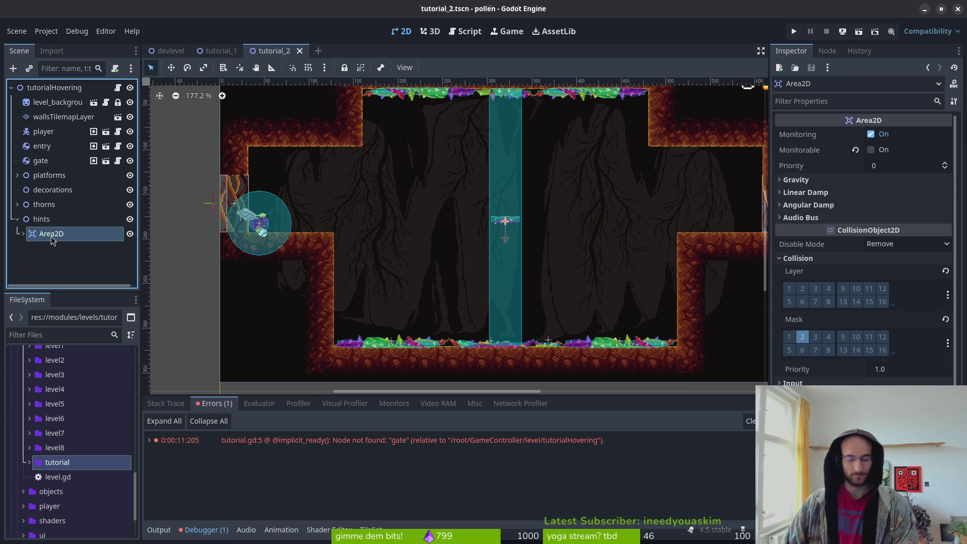
{"action": "left_click", "coordinate": [51, 237]}
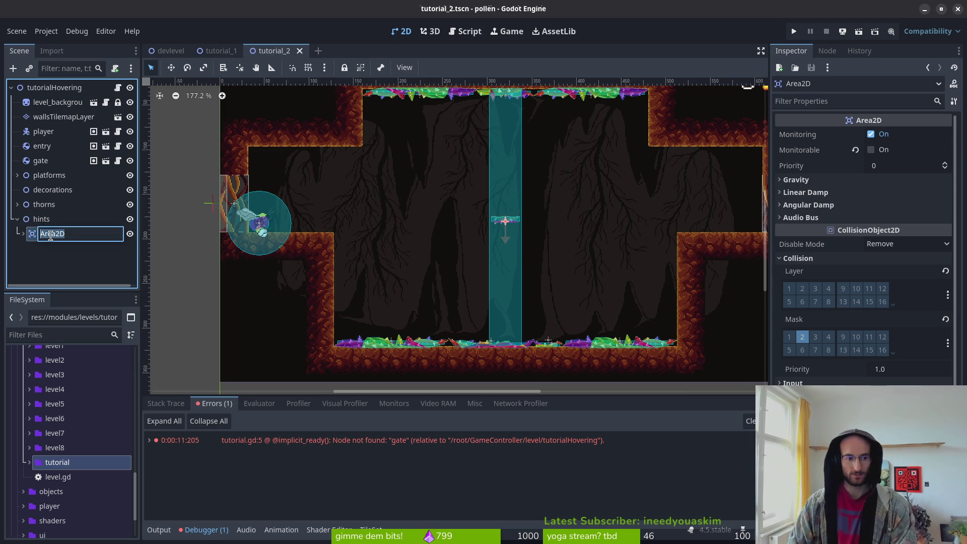
{"action": "type", "text": "opengate"}
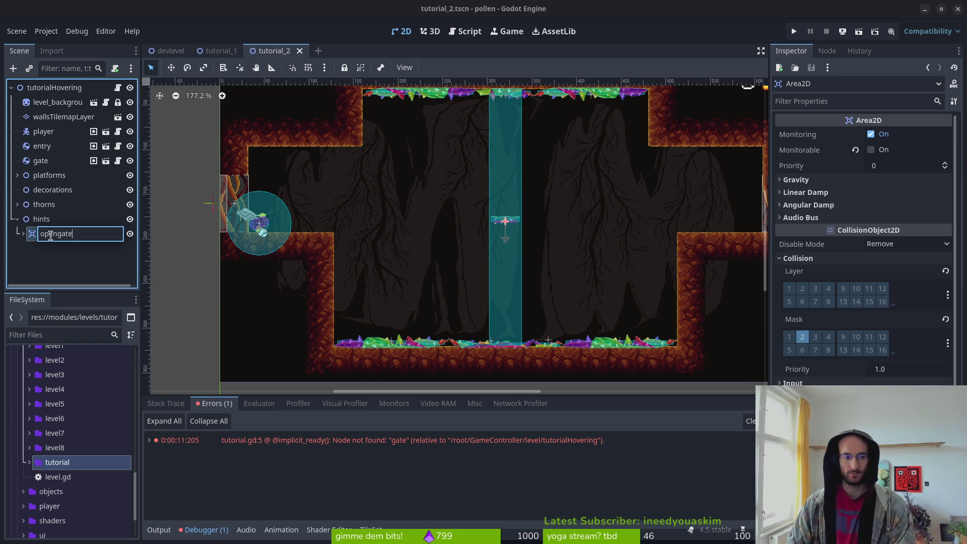
{"action": "key", "text": "Return"}
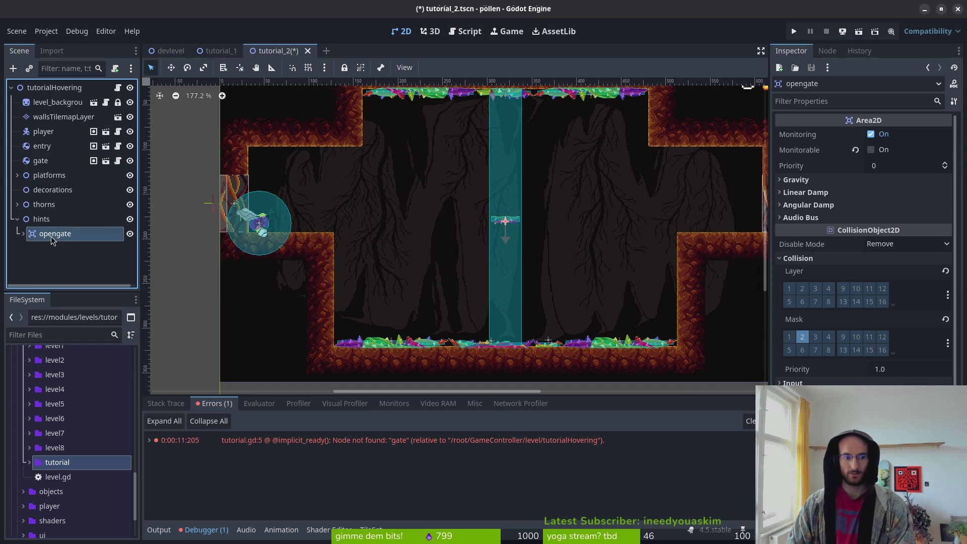
{"action": "key", "text": "alt+Tab"}
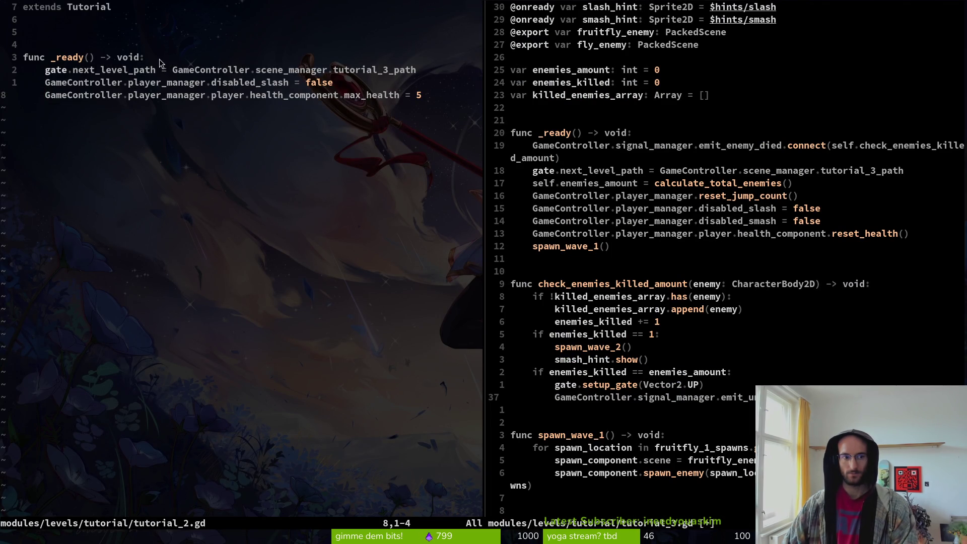
{"action": "left_click", "coordinate": [56, 22]}
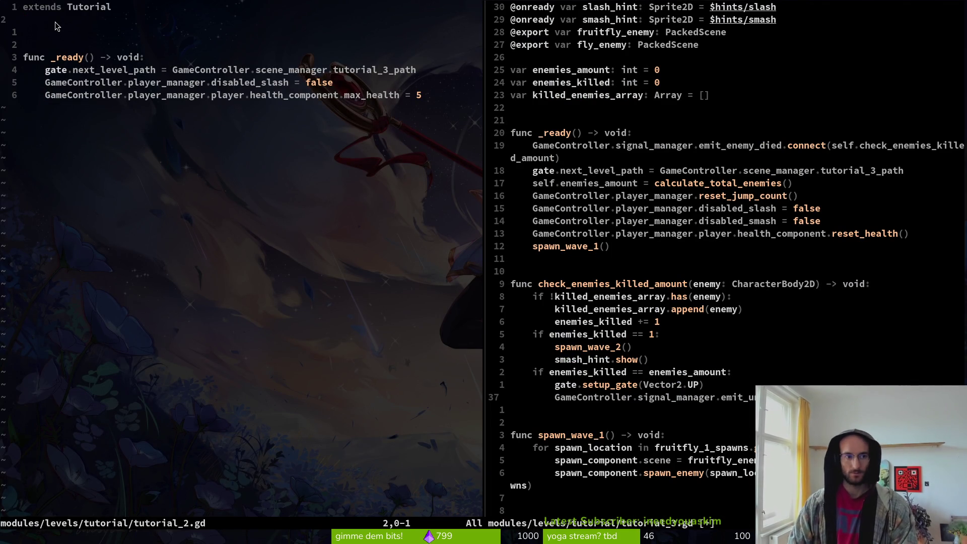
{"action": "key", "text": "o"}
{"action": "type", "text": "@on"}
{"action": "key", "text": "Return"}
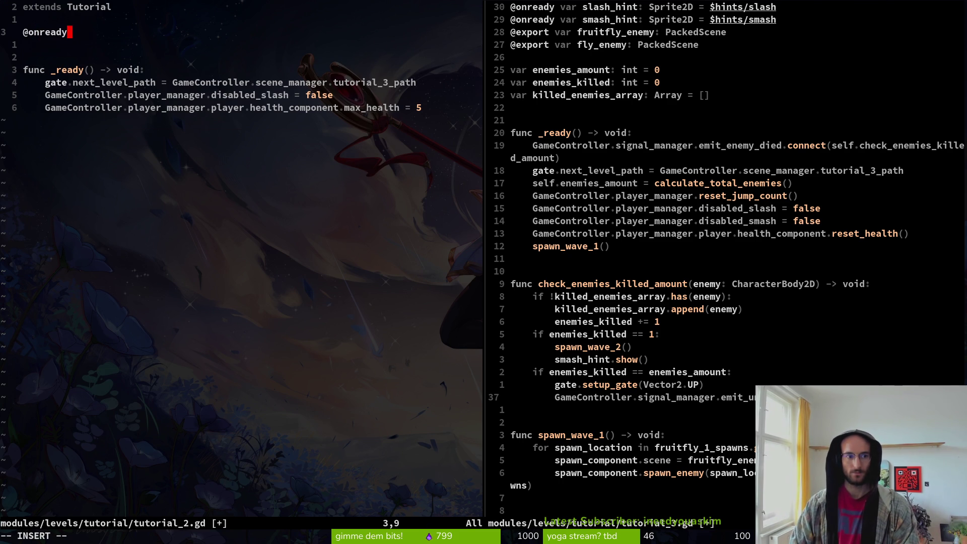
{"action": "type", "text": "var "}
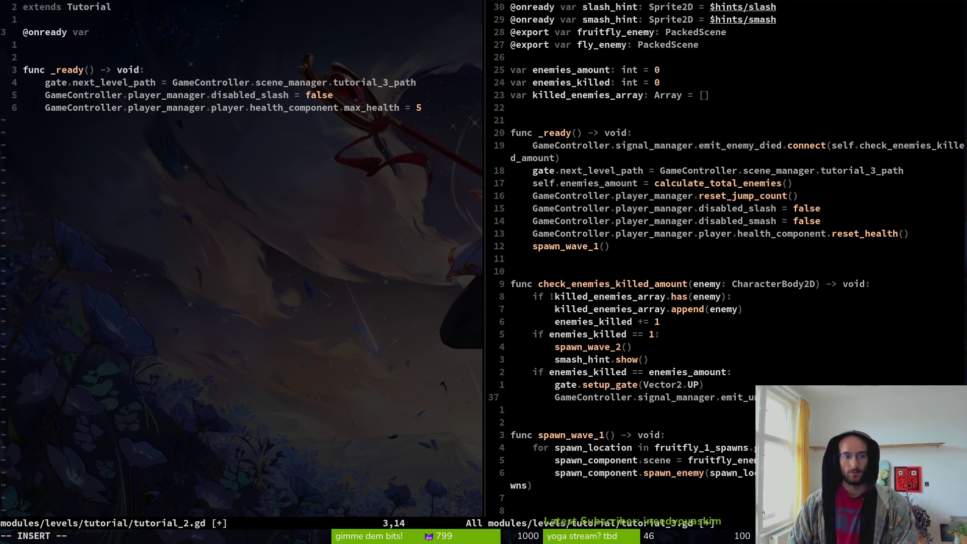
{"action": "type", "text": "opw"}
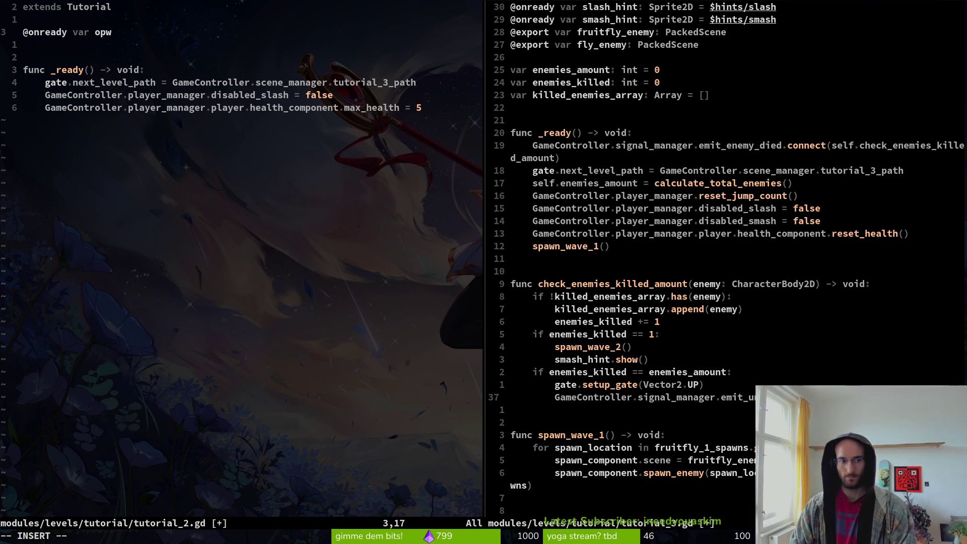
{"action": "key", "text": "BackSpace"}
{"action": "type", "text": "eng"}
{"action": "key", "text": "BackSpace"}
{"action": "type", "text": "gate"}
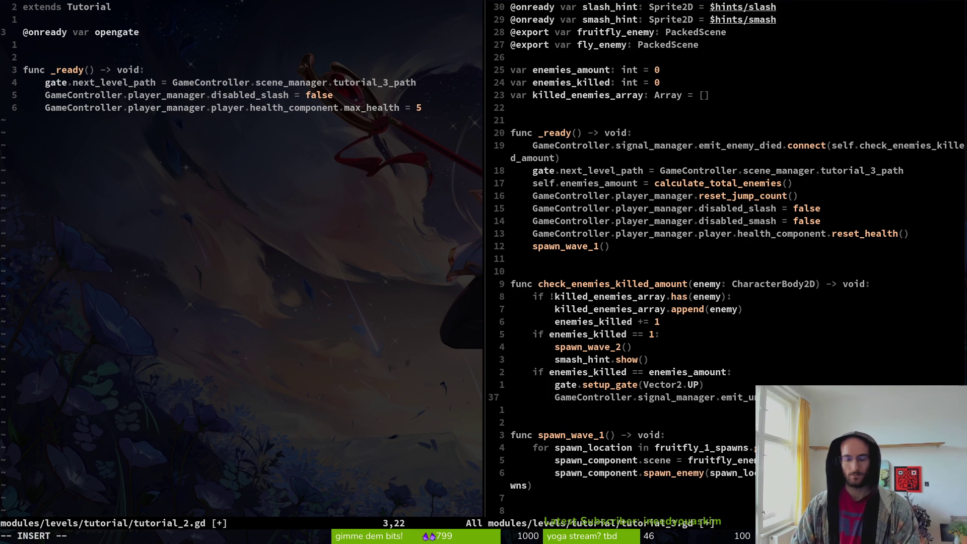
{"action": "type", "text": "_trigg"}
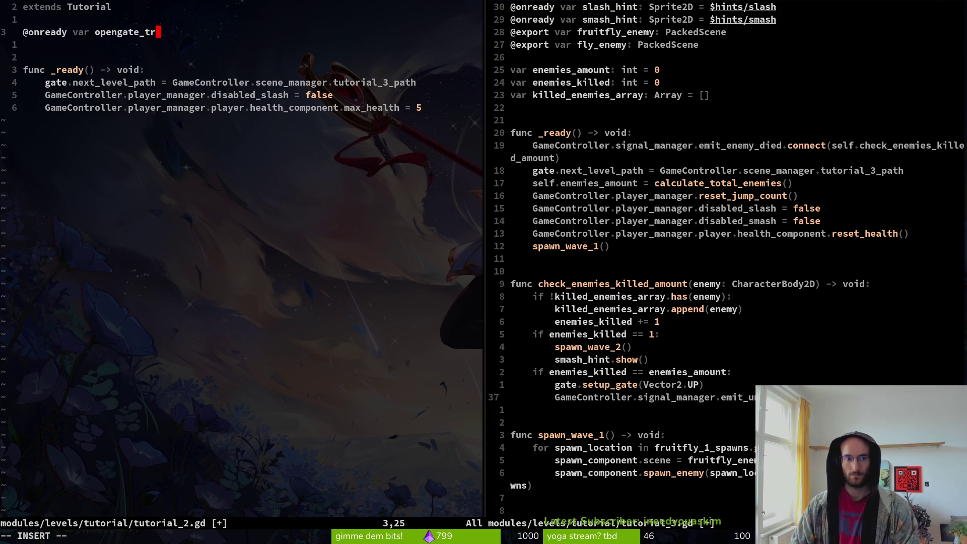
{"action": "type", "text": "er"}
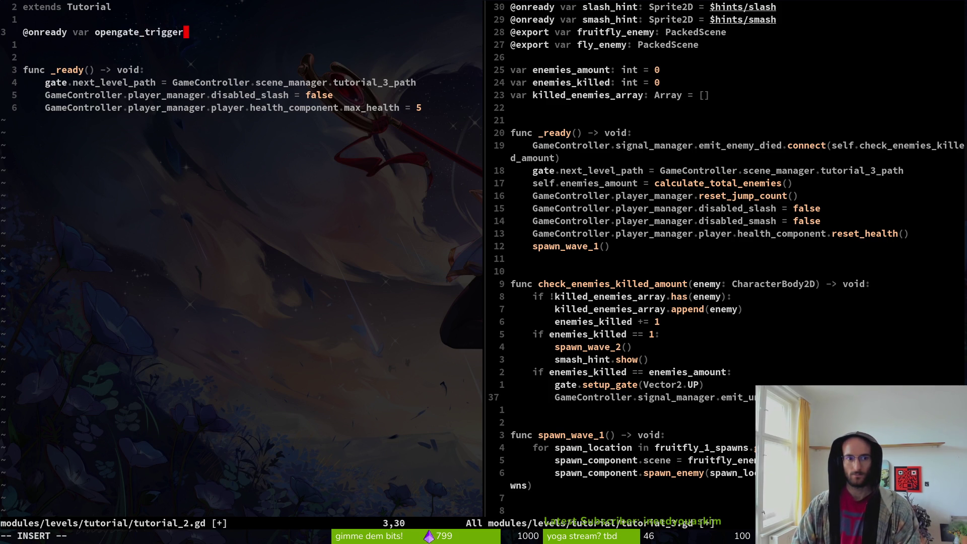
{"action": "type", "text": ": "}
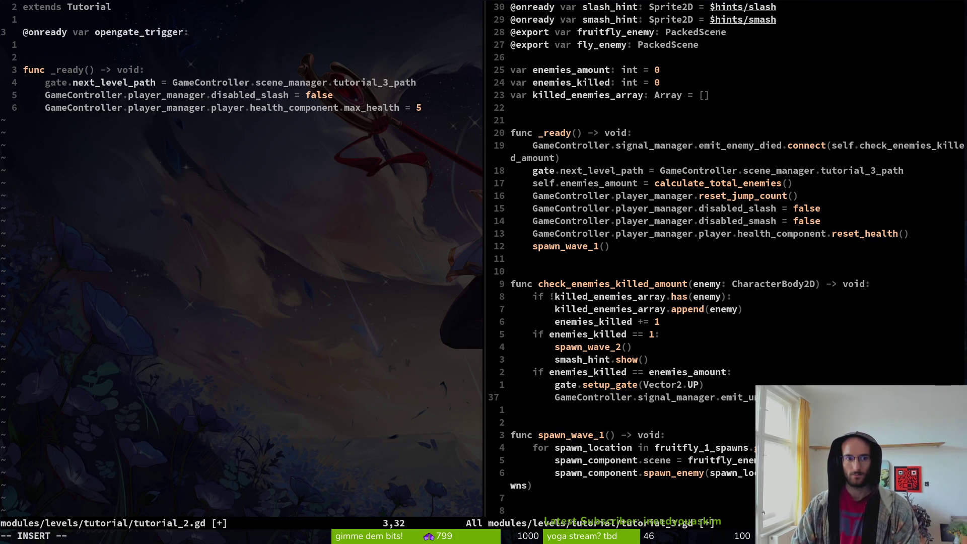
{"action": "type", "text": "Area"}
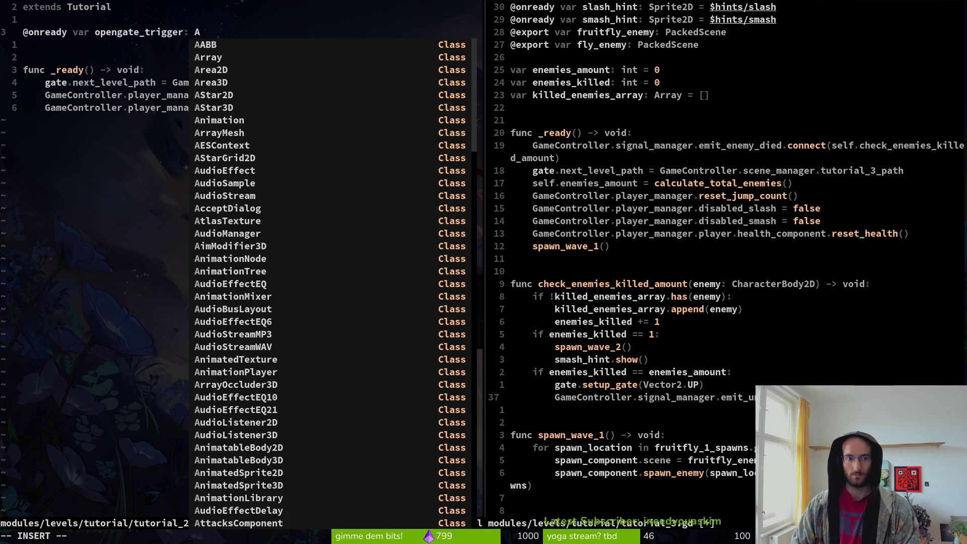
{"action": "key", "text": "Tab"}
{"action": "key", "text": "Return"}
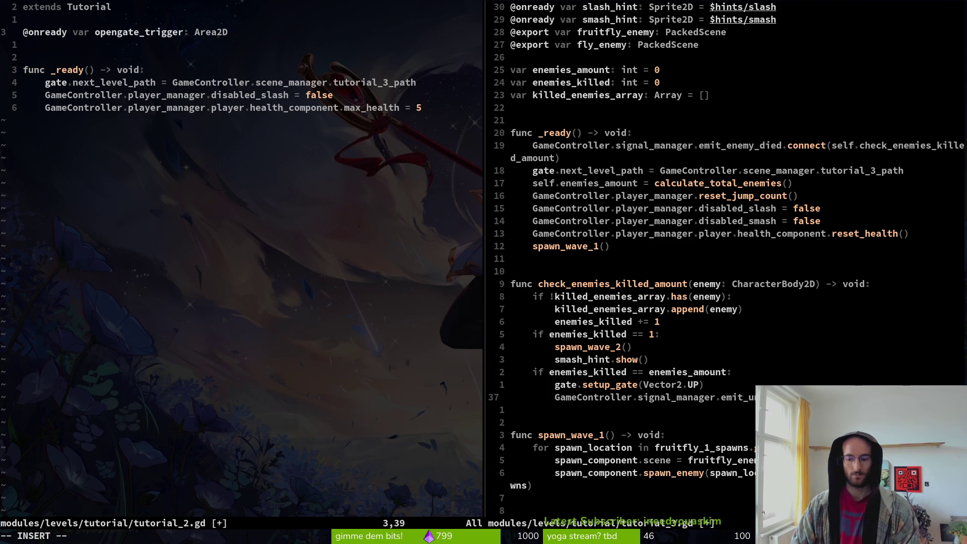
{"action": "key", "text": "BackSpace"}
Assign it '= $opengate', save with :w, and check the node names in Godot
{"action": "type", "text": "="}
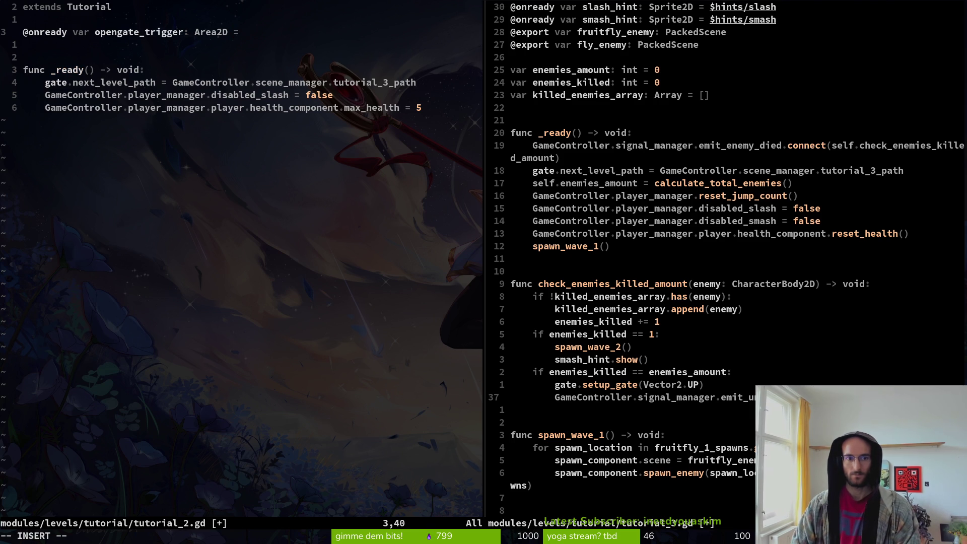
{"action": "type", "text": " $"}
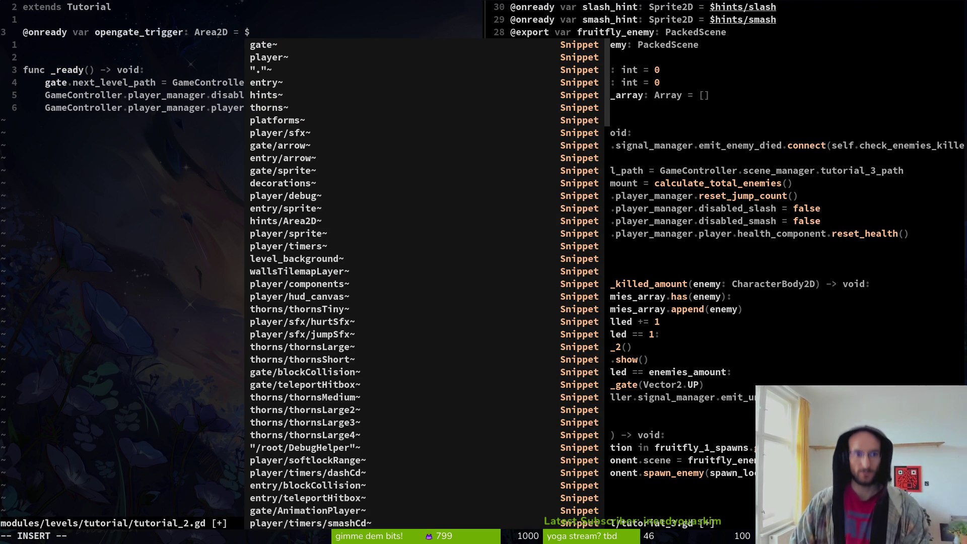
{"action": "type", "text": "opw"}
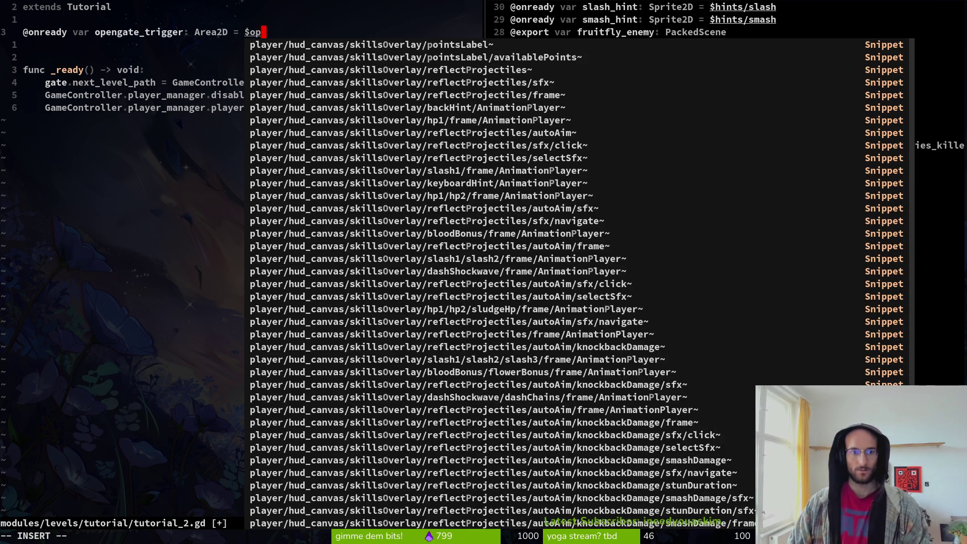
{"action": "key", "text": "BackSpace"}
{"action": "type", "text": "e"}
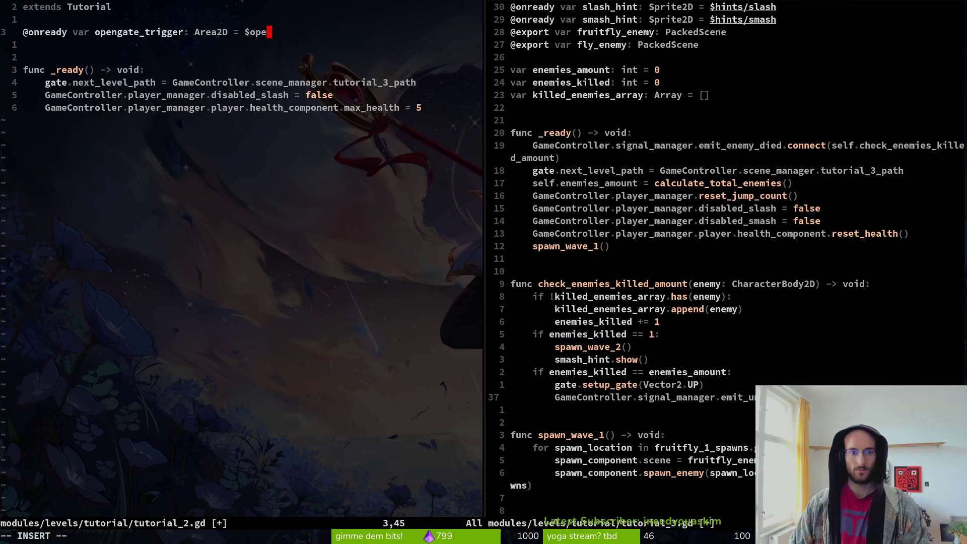
{"action": "key", "text": "BackSpace"}
{"action": "key", "text": "BackSpace"}
{"action": "key", "text": "BackSpace"}
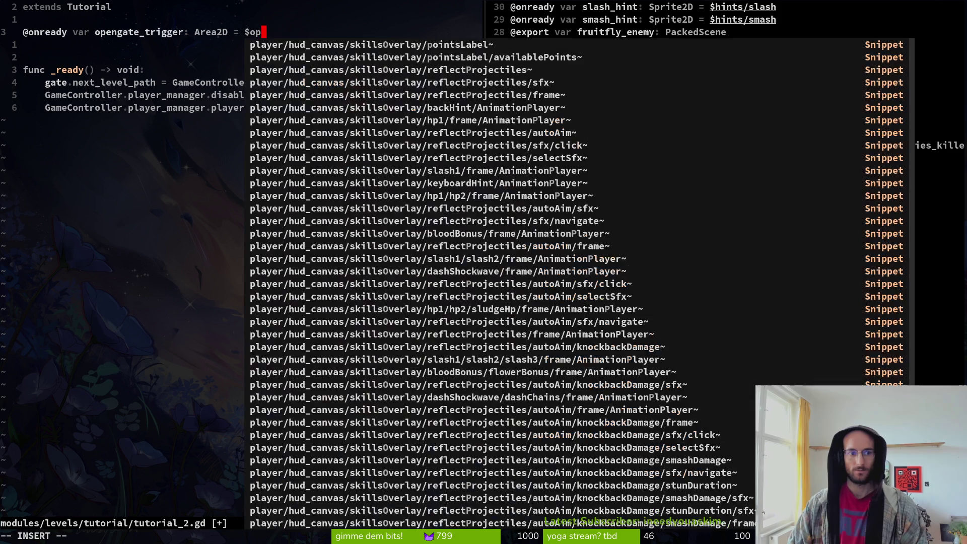
{"action": "key", "text": "BackSpace"}
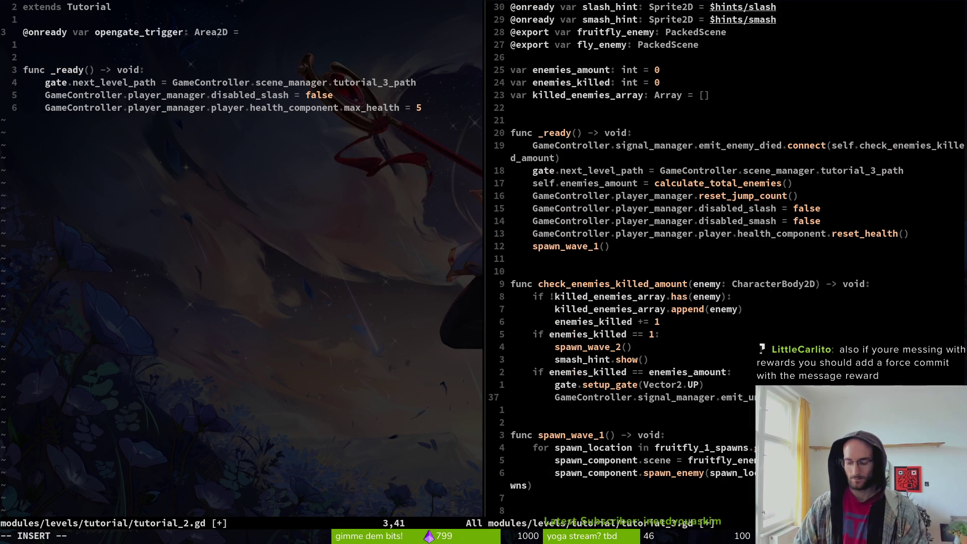
{"action": "type", "text": "$"}
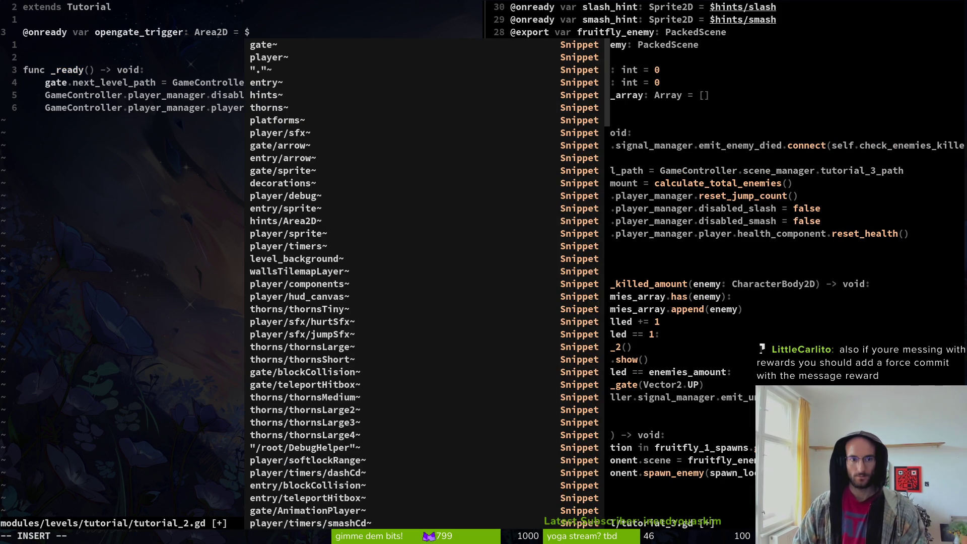
{"action": "type", "text": "op"}
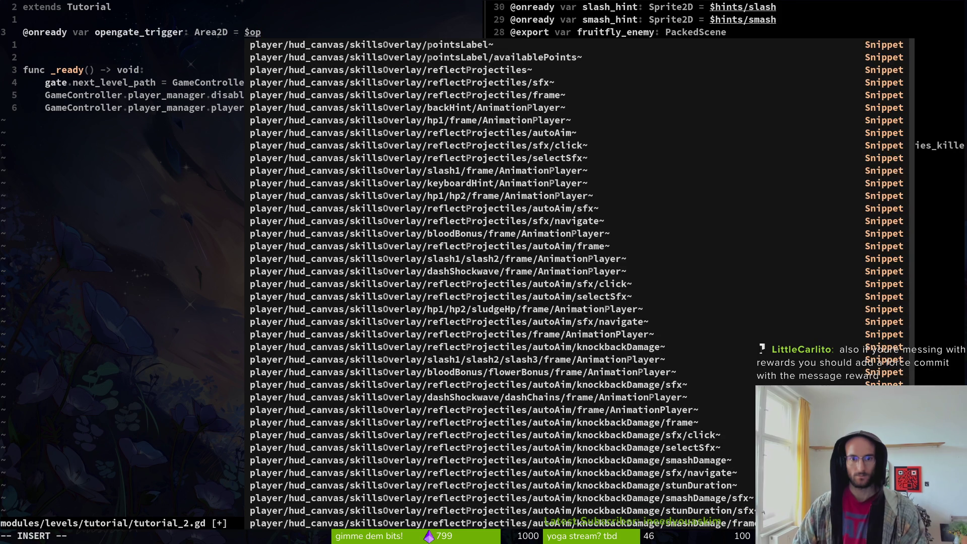
{"action": "type", "text": "e"}
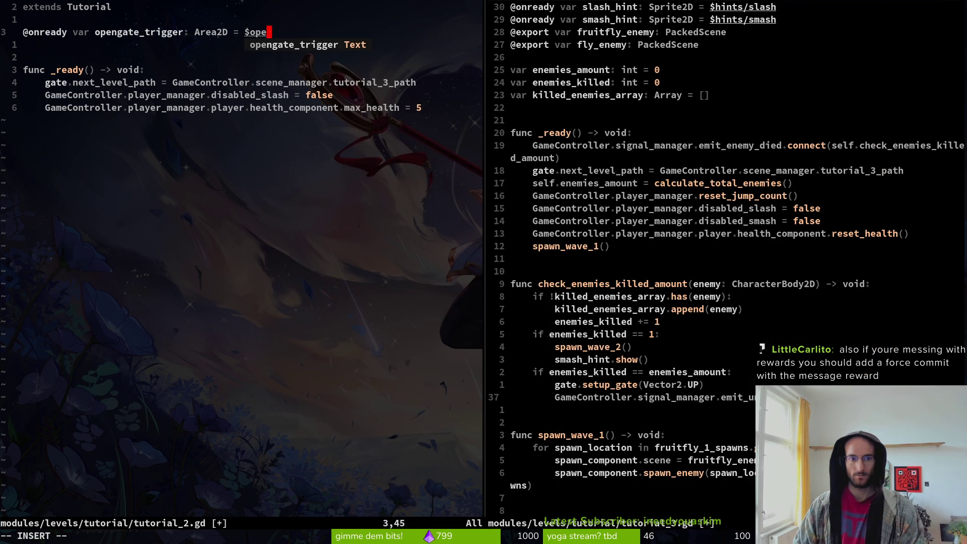
{"action": "key", "text": "Tab"}
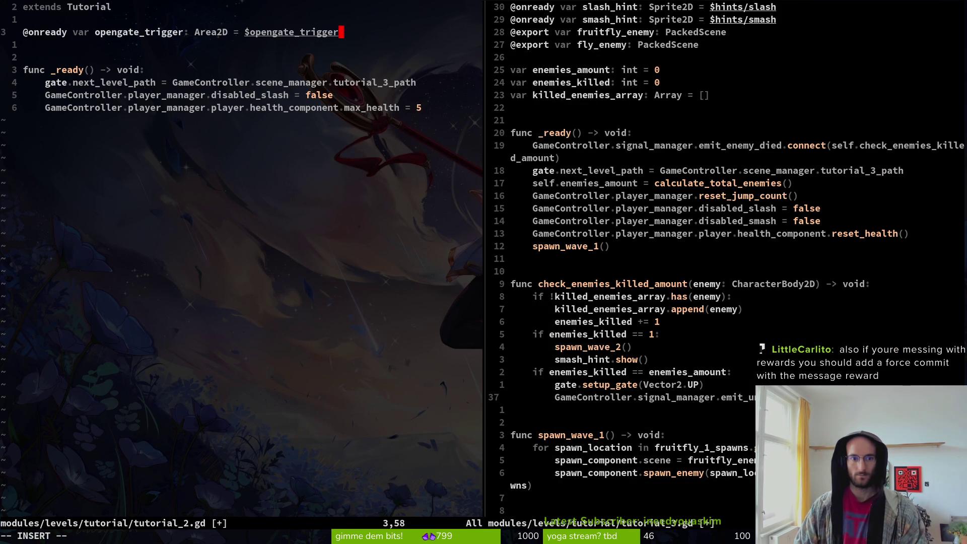
{"action": "key", "text": "BackSpace"}
{"action": "key", "text": "BackSpace"}
{"action": "key", "text": "BackSpace"}
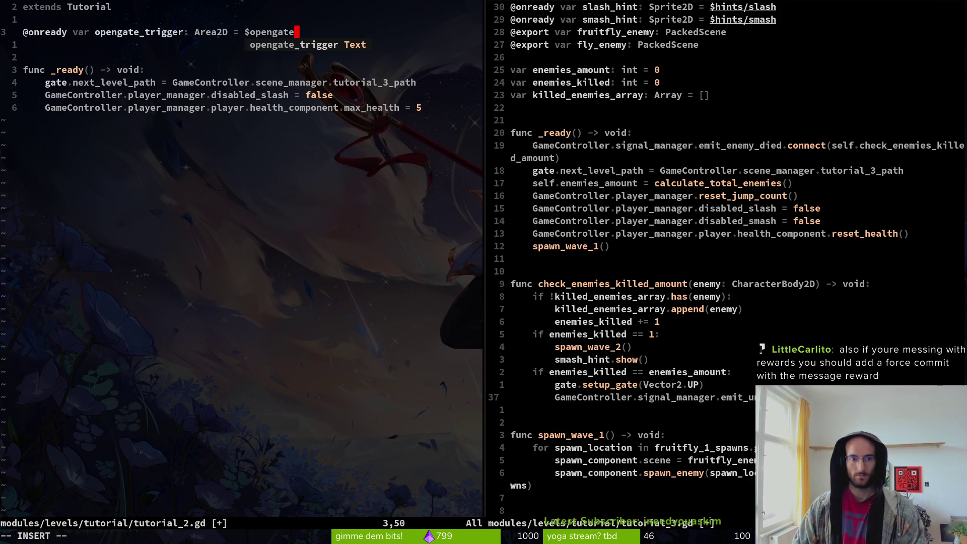
{"action": "key", "text": "Escape"}
{"action": "type", "text": ":write"}
{"action": "key", "text": "Return"}
{"action": "key", "text": "alt+Tab"}
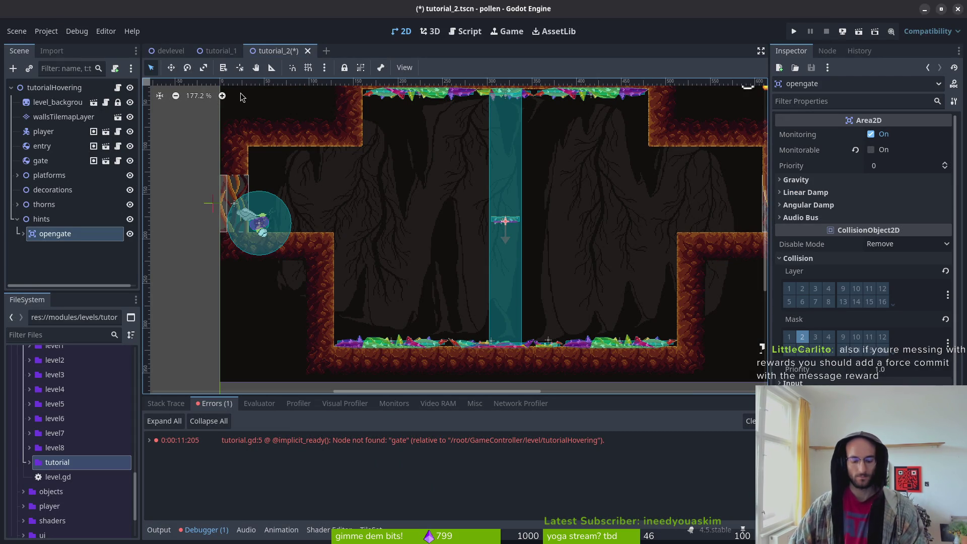
{"action": "key", "text": "alt+Tab"}
Change the node path to $hints/opengate and save the script
{"action": "left_click", "coordinate": [252, 33]}
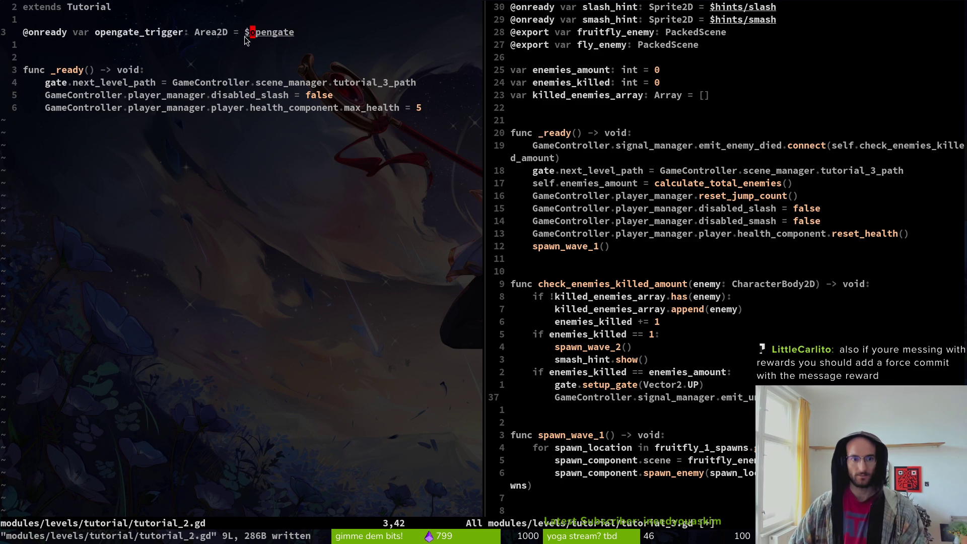
{"action": "type", "text": "ihints"}
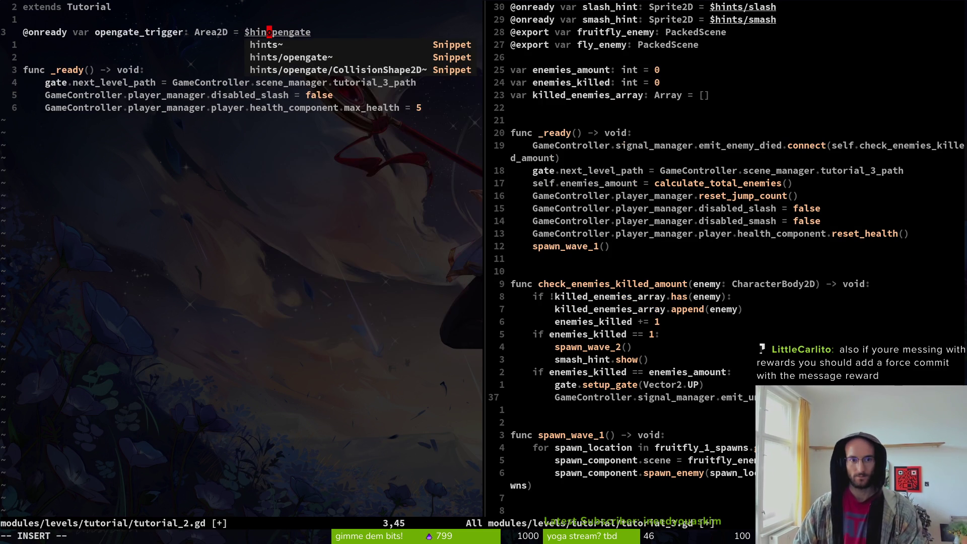
{"action": "type", "text": "."}
{"action": "key", "text": "BackSpace"}
{"action": "type", "text": "/"}
{"action": "key", "text": "Escape"}
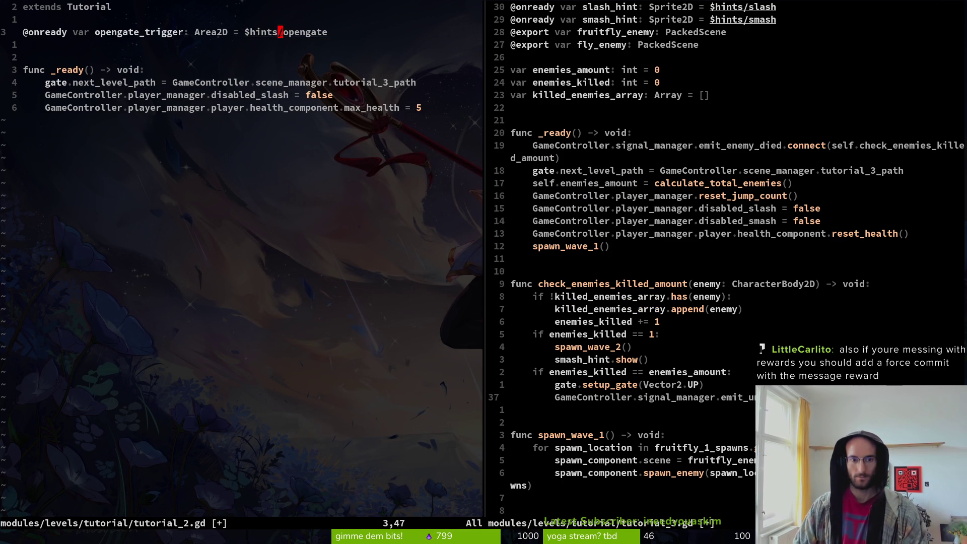
{"action": "type", "text": ":w"}
{"action": "key", "text": "Return"}
Start a new line at the end of _ready beginning with 'op'
{"action": "key", "text": "j"}
{"action": "key", "text": "j"}
{"action": "key", "text": "j"}
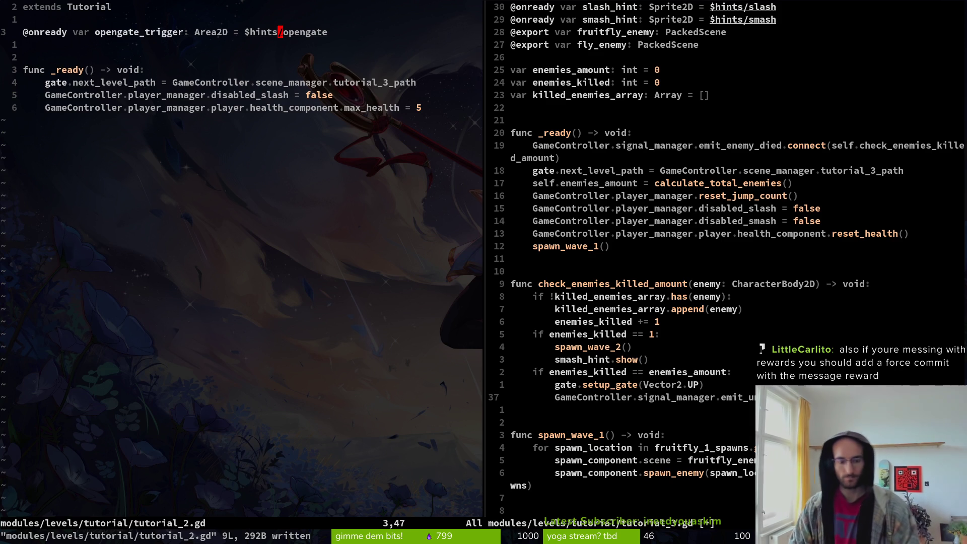
{"action": "key", "text": "j"}
{"action": "key", "text": "j"}
{"action": "type", "text": "o"}
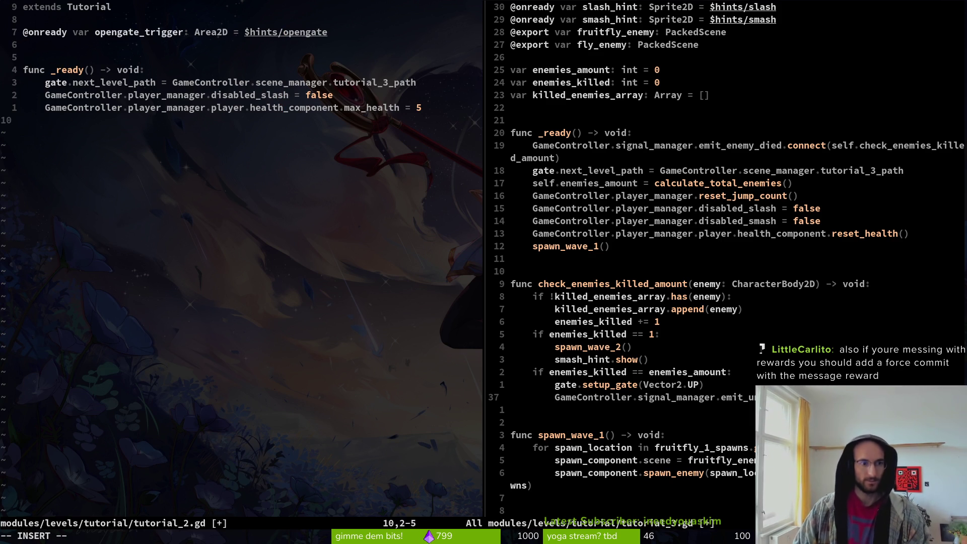
{"action": "type", "text": "op"}
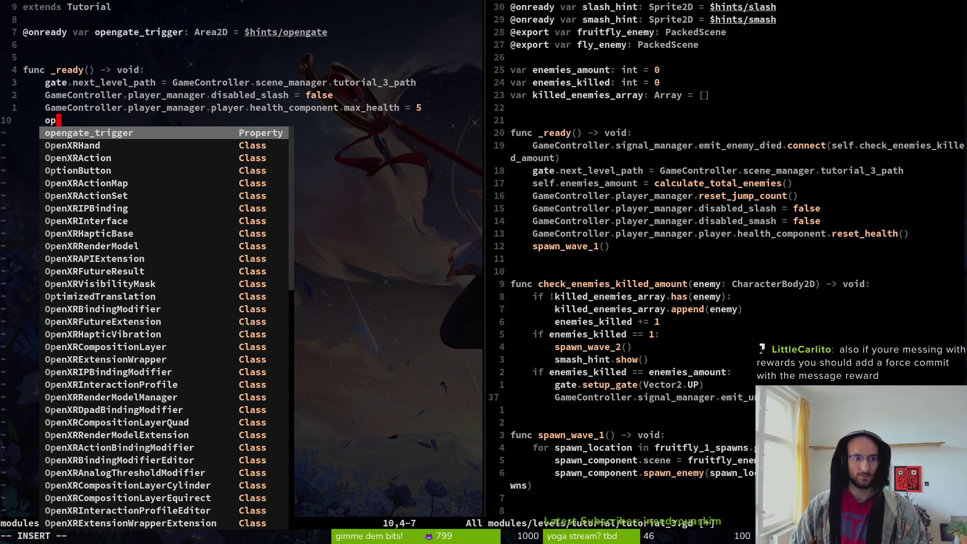
Write 'opengate_trigger.area_entered.connect(' using completions
{"action": "key", "text": "BackSpace"}
{"action": "type", "text": "p"}
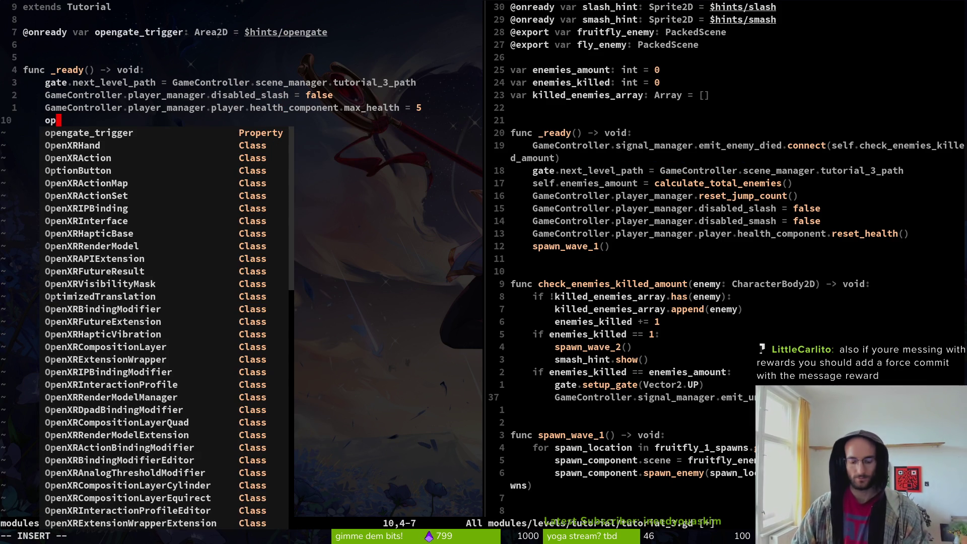
{"action": "key", "text": "Return"}
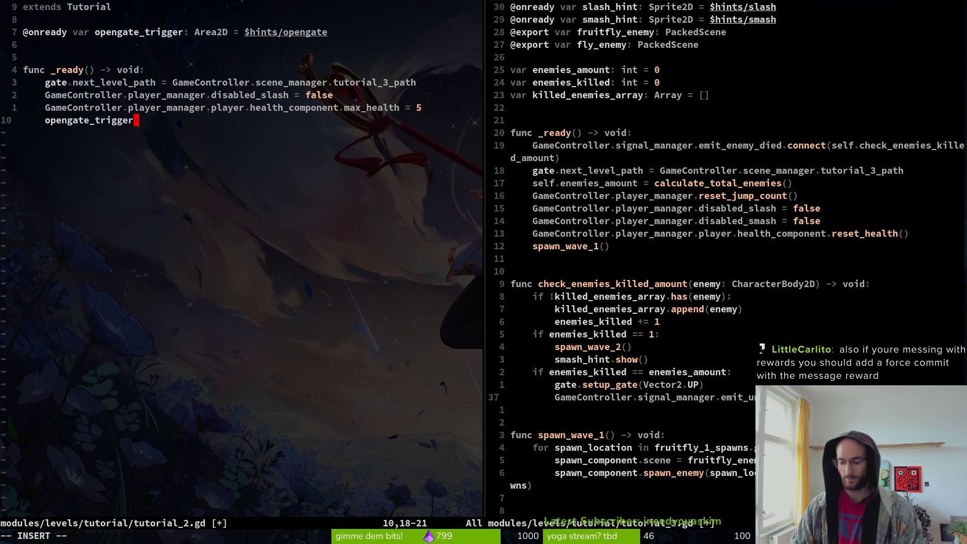
{"action": "type", "text": "."}
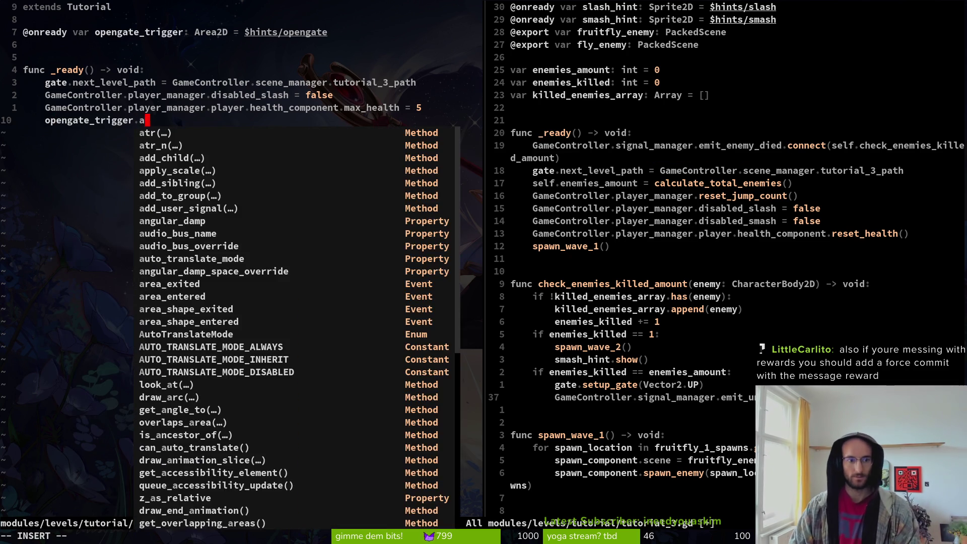
{"action": "type", "text": "area"}
{"action": "key", "text": "Down"}
{"action": "key", "text": "Return"}
{"action": "type", "text": "."}
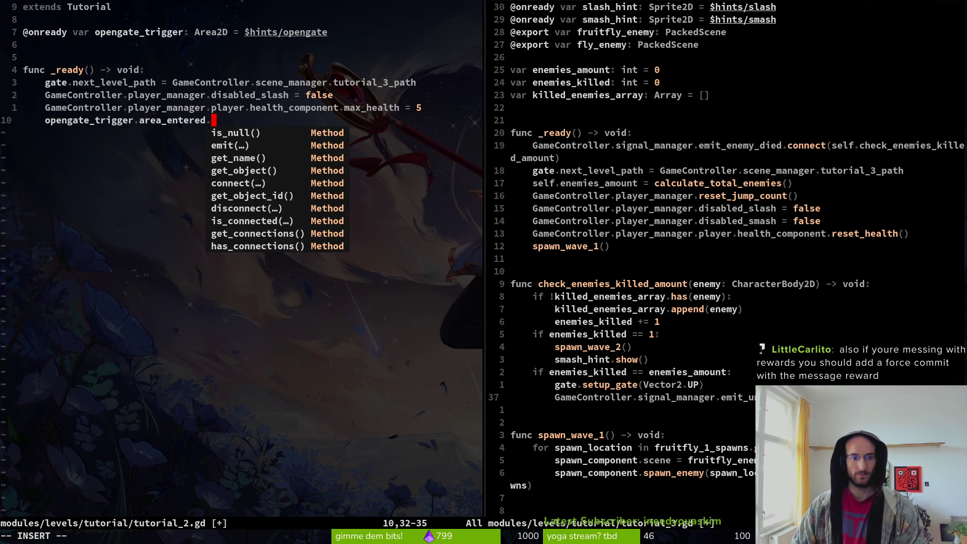
{"action": "type", "text": "co"}
{"action": "key", "text": "Down"}
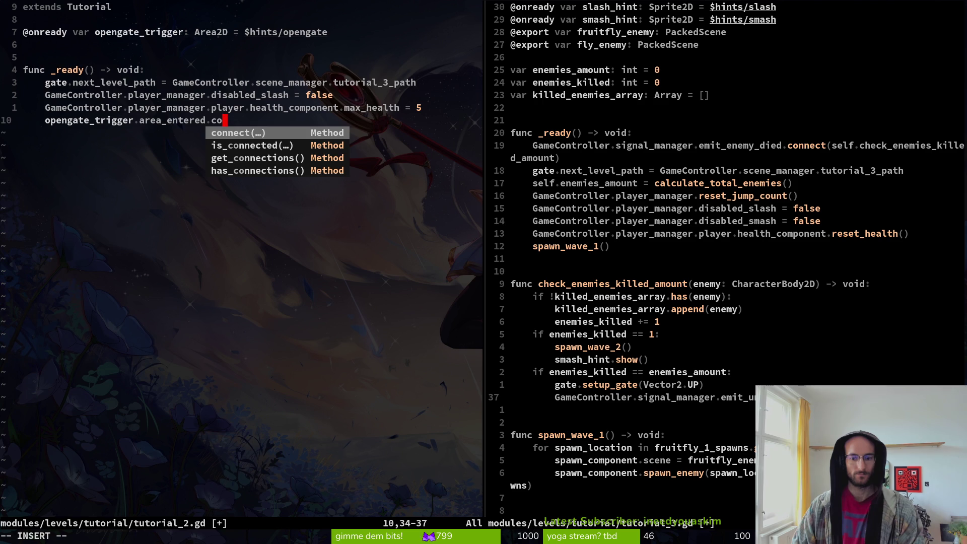
{"action": "key", "text": "Return"}
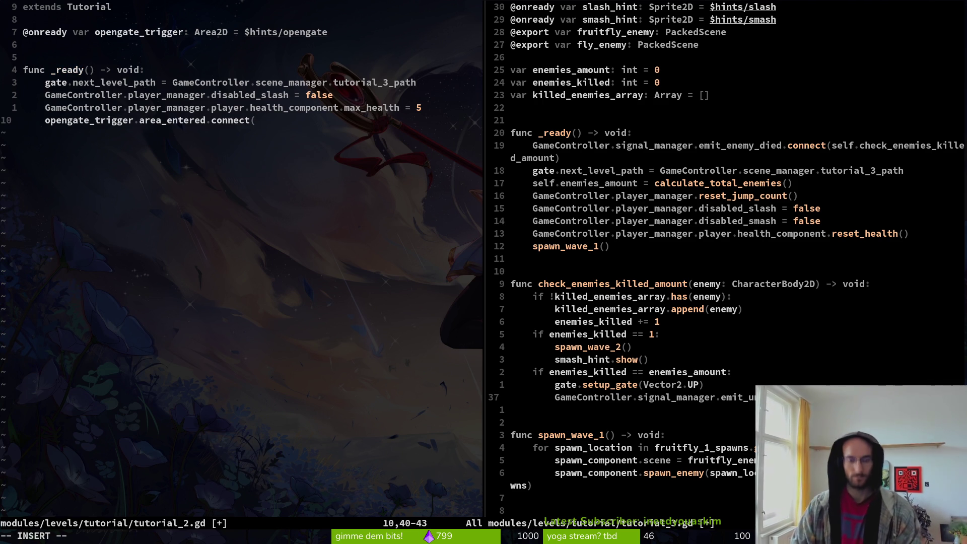
Pass GameController.signal_manager.emit_unlock_gate.emit as the connect argument
{"action": "type", "text": "Ga"}
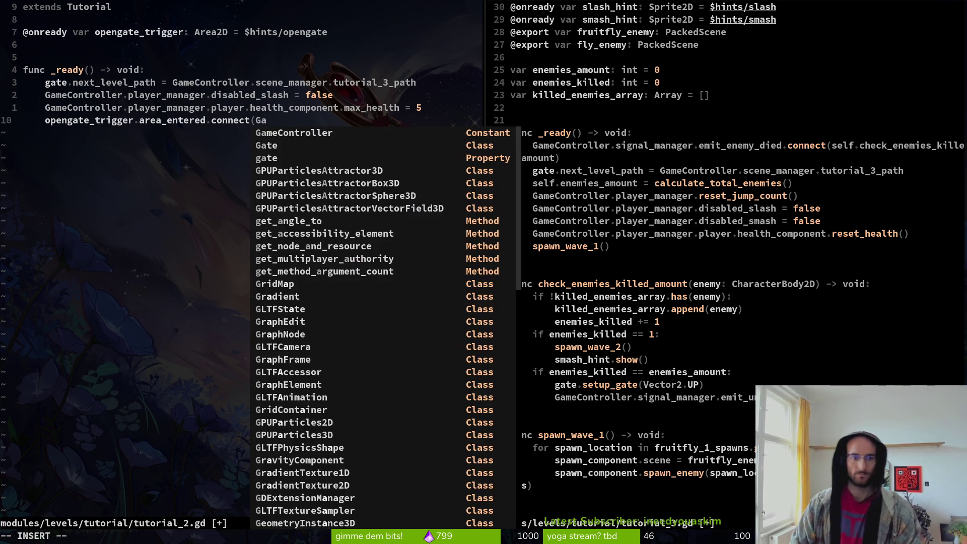
{"action": "key", "text": "Return"}
{"action": "type", "text": "."}
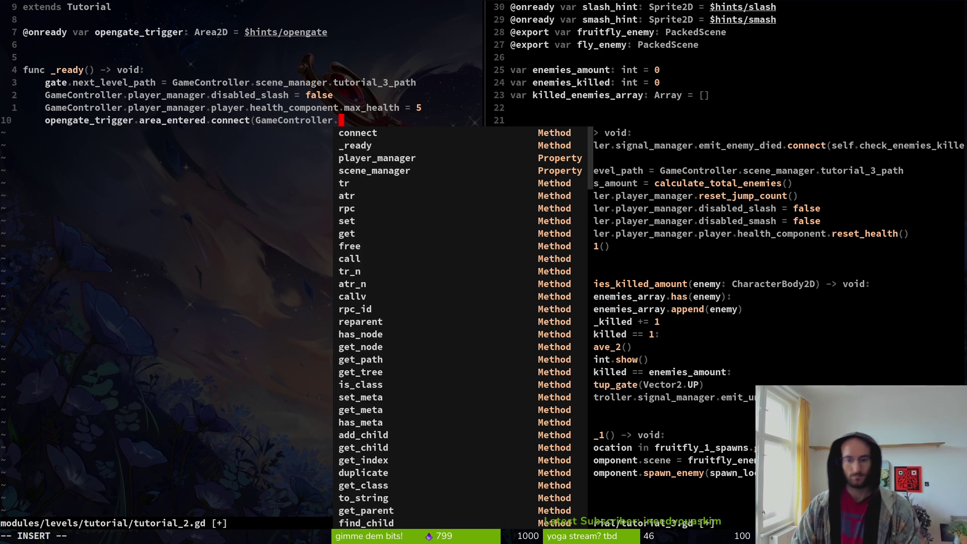
{"action": "type", "text": "sig"}
{"action": "key", "text": "Return"}
{"action": "type", "text": "."}
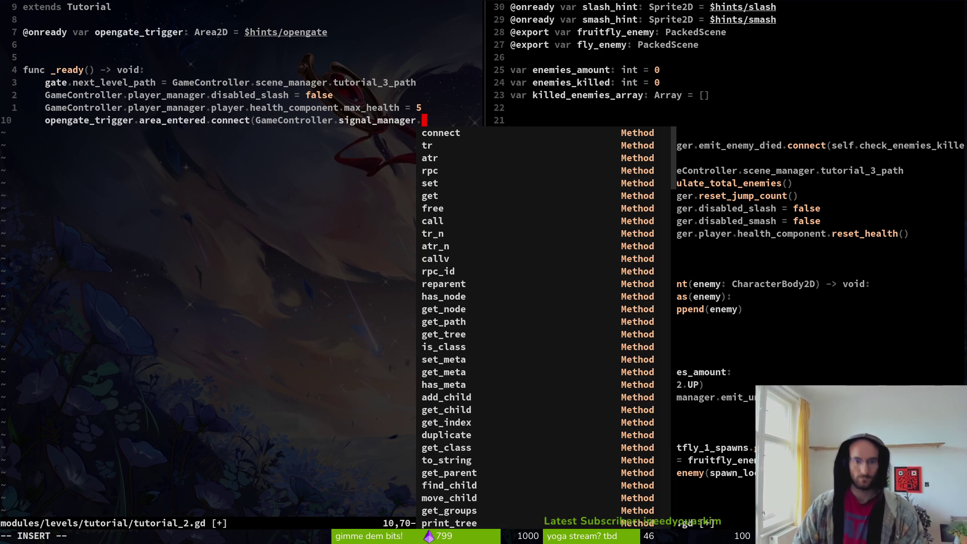
{"action": "type", "text": "w"}
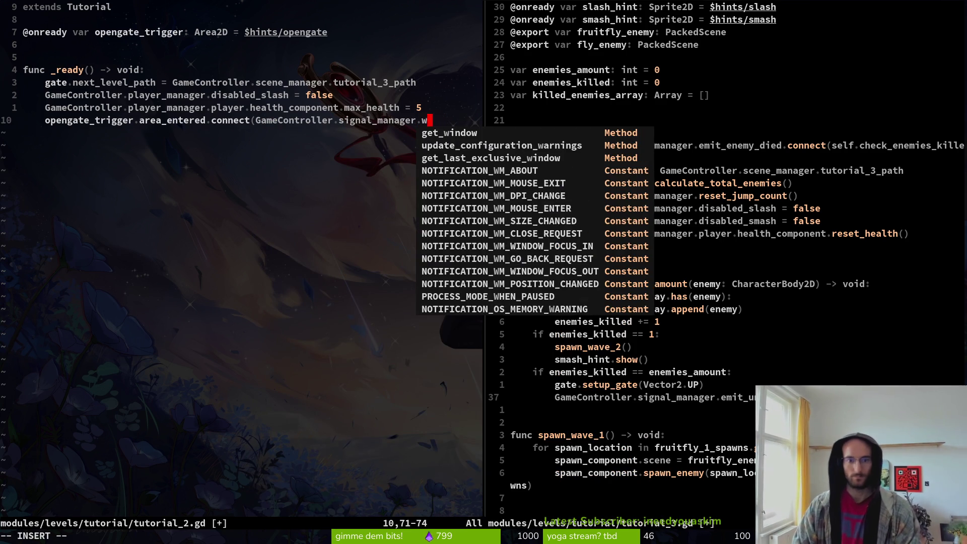
{"action": "key", "text": "BackSpace"}
{"action": "type", "text": "emi"}
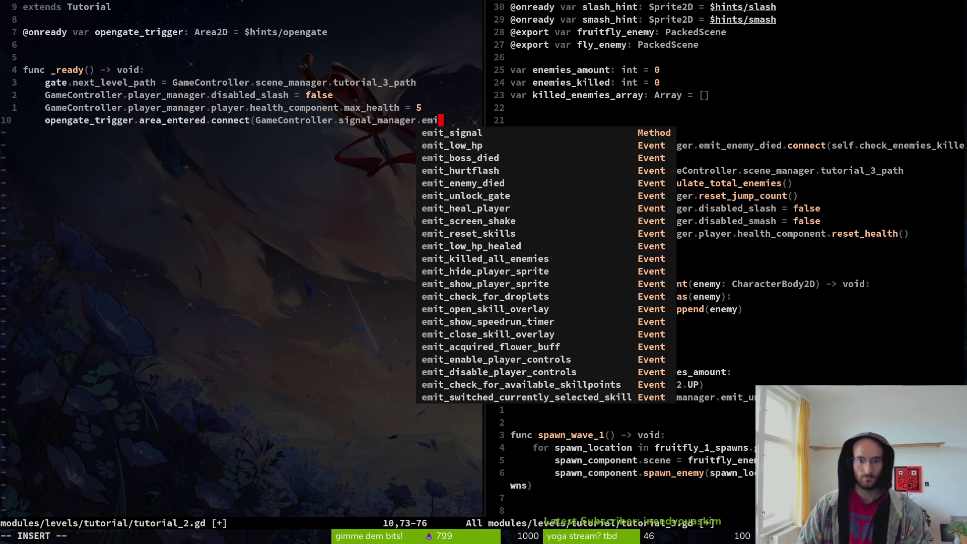
{"action": "type", "text": "spe"}
{"action": "key", "text": "BackSpace"}
{"action": "key", "text": "BackSpace"}
{"action": "key", "text": "BackSpace"}
{"action": "type", "text": "un"}
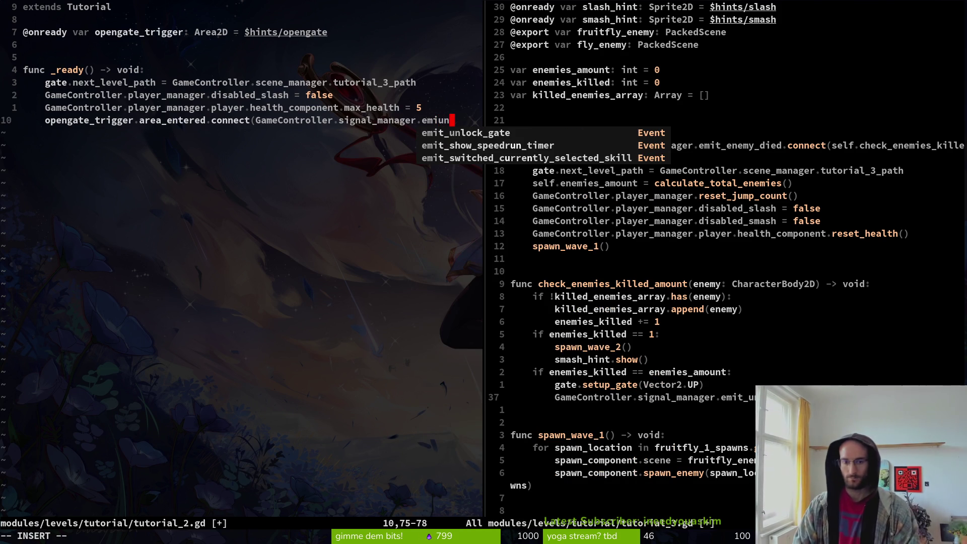
{"action": "key", "text": "Tab"}
{"action": "type", "text": ".ew"}
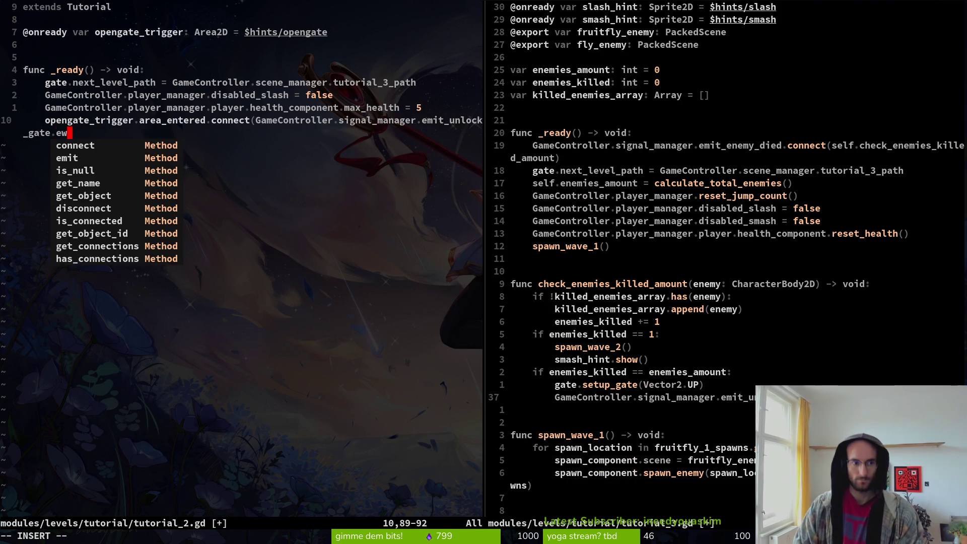
{"action": "key", "text": "BackSpace"}
{"action": "type", "text": "mit"}
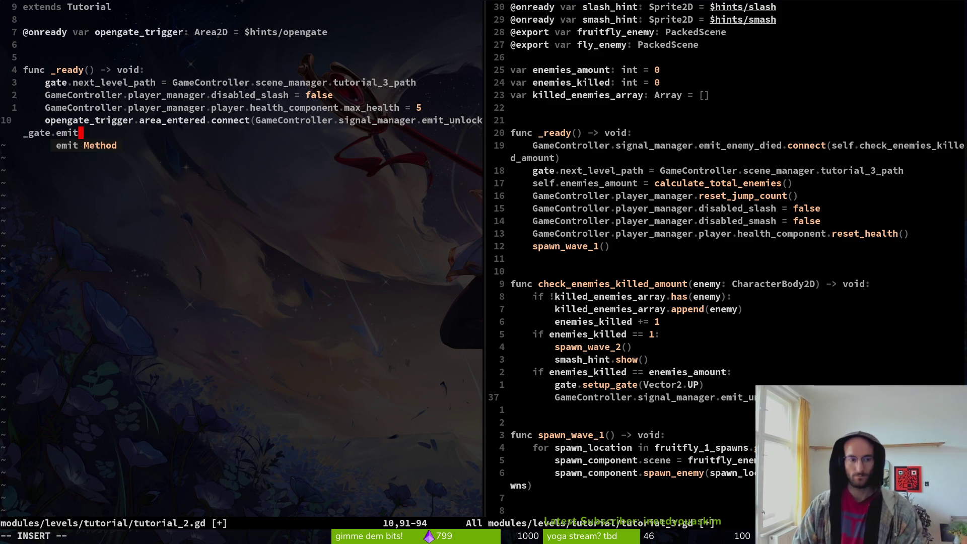
{"action": "type", "text": ")"}
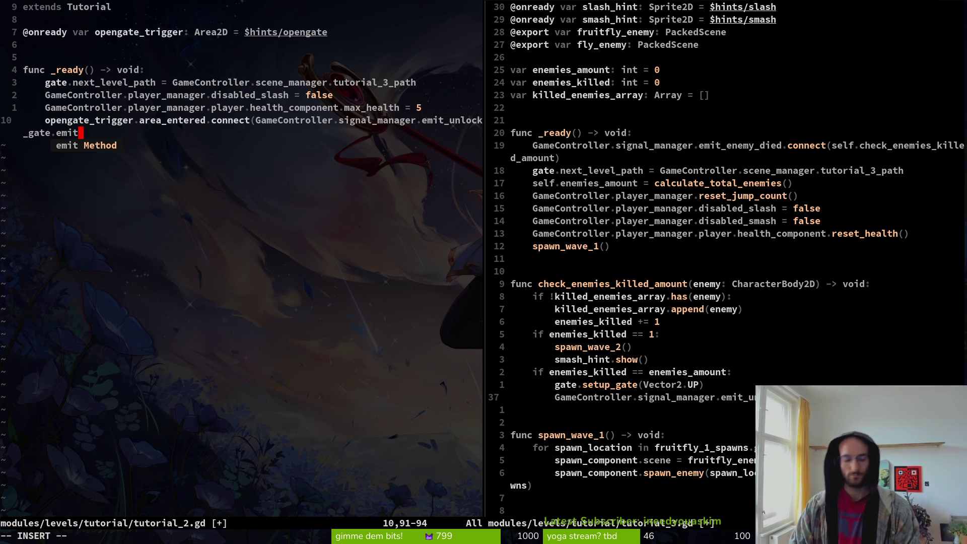
Save tutorial_2.gd with :w and return to Godot
{"action": "key", "text": "Escape"}
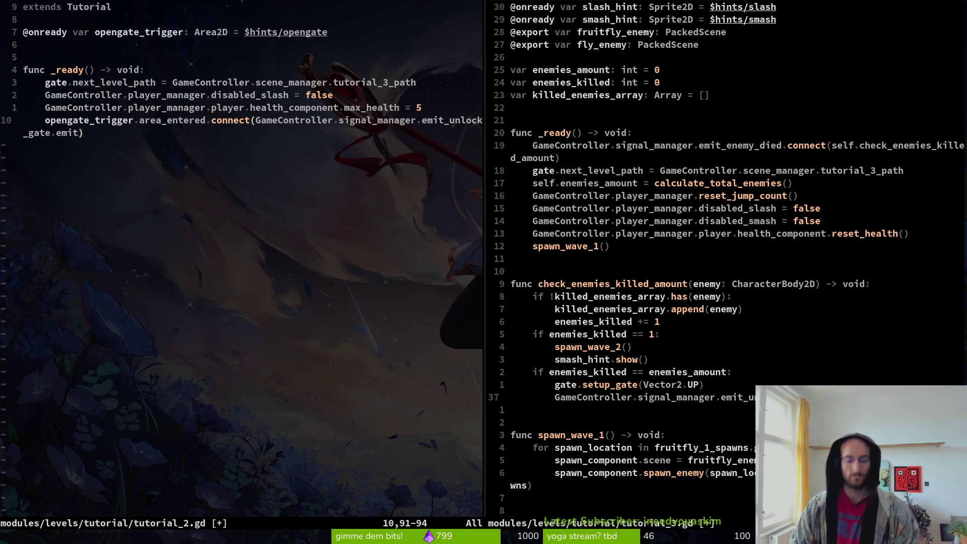
{"action": "type", "text": ":w"}
{"action": "key", "text": "Return"}
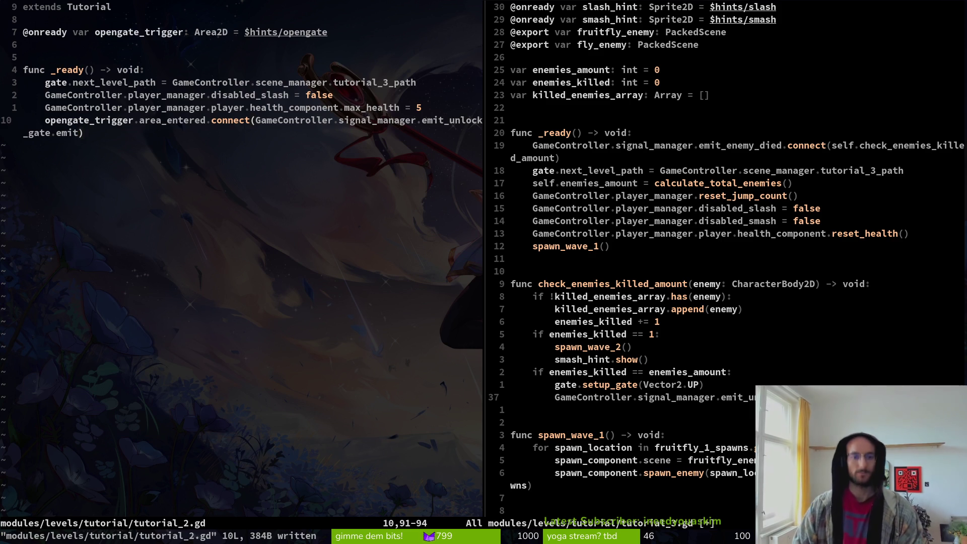
{"action": "key", "text": "k"}
{"action": "key", "text": "k"}
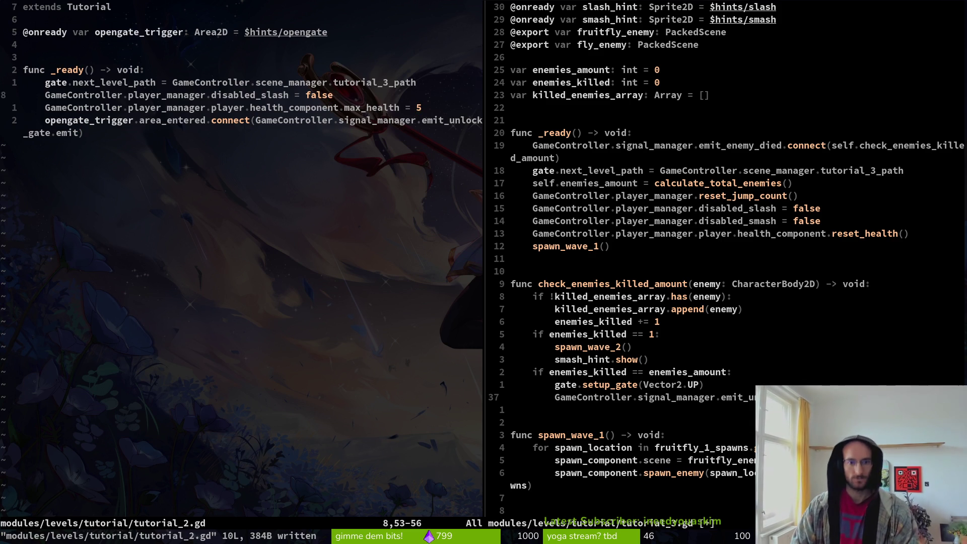
{"action": "key", "text": "alt+Tab"}
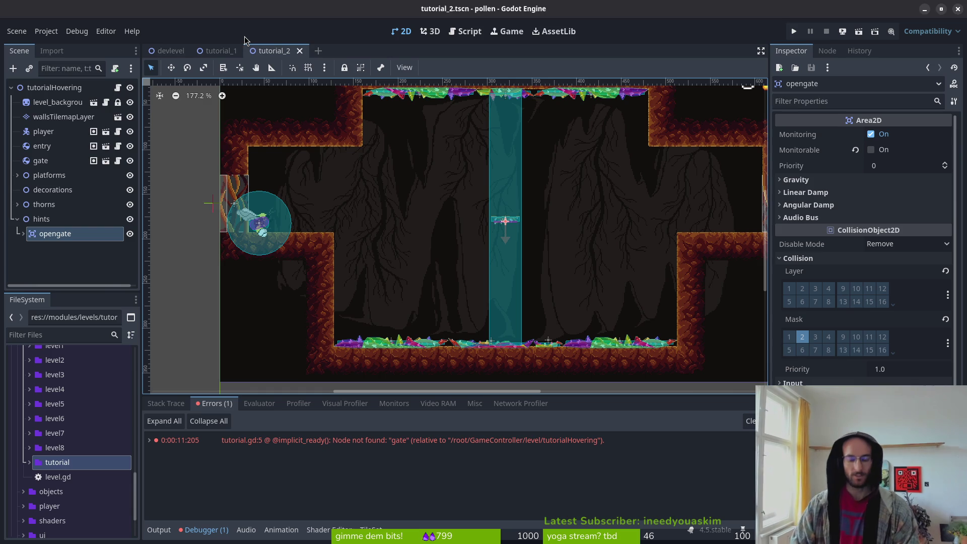
Run the project with F5 so the pollen game opens on its start, settings and feedback menu
{"action": "key", "text": "F5"}
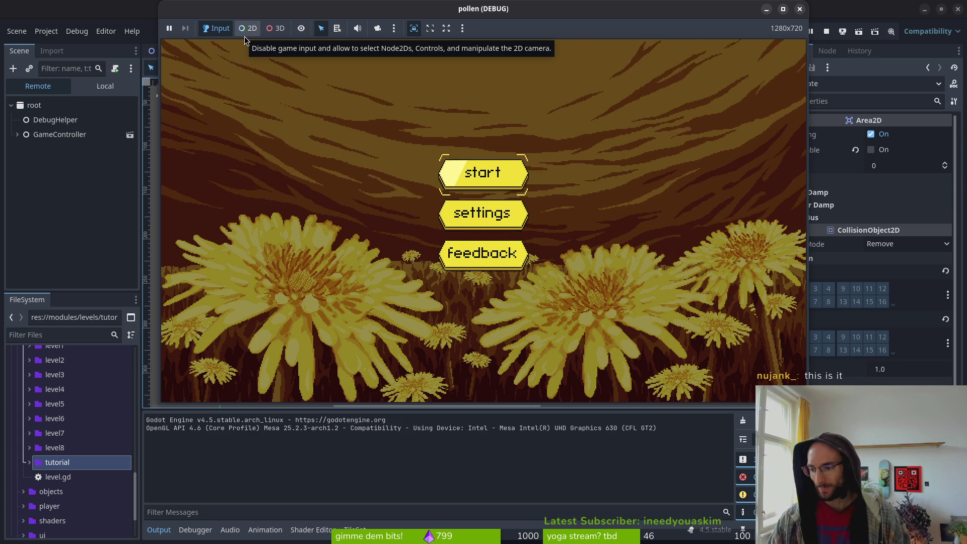
Start the game and climb across the upper platform into the next tutorial room
{"action": "key", "text": "space"}
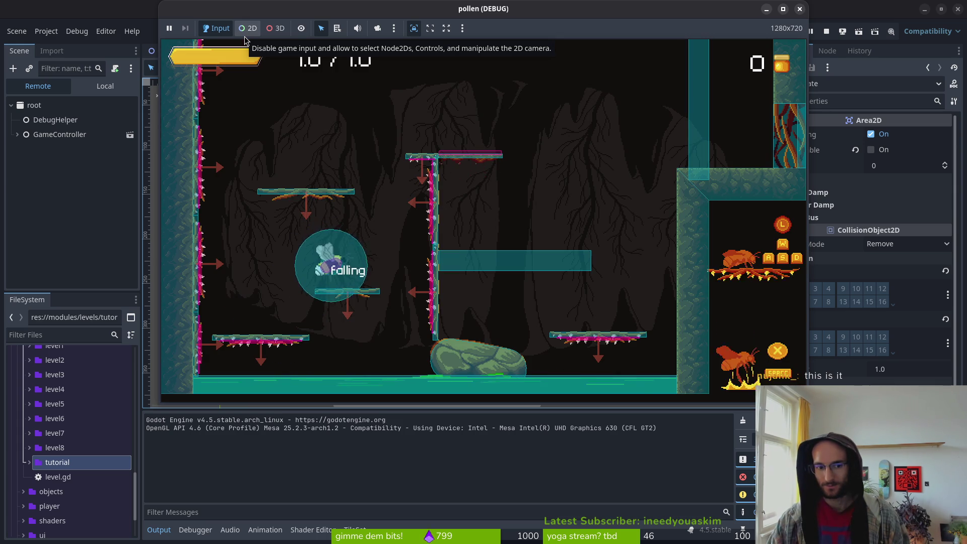
{"action": "key", "text": "space"}
{"action": "key", "text": "d"}
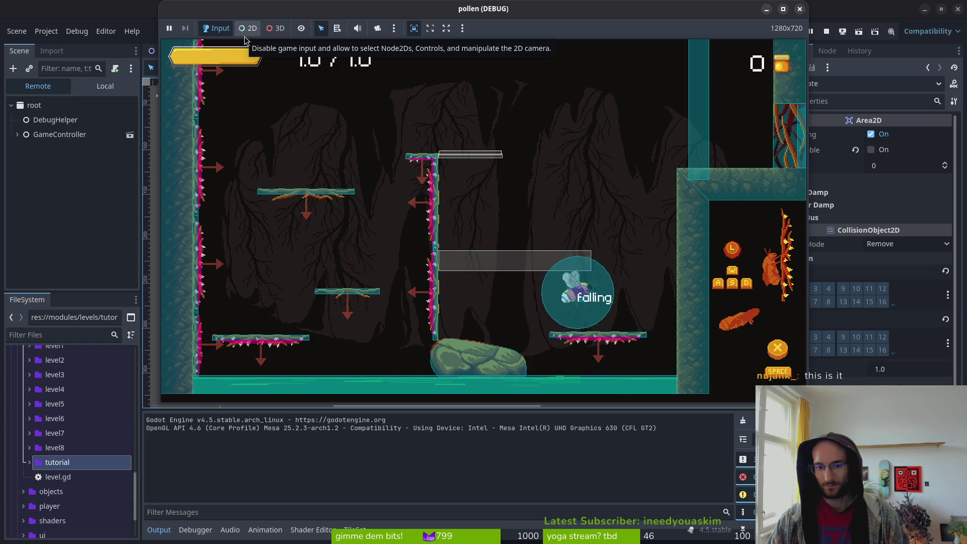
{"action": "key", "text": "space"}
{"action": "key", "text": "d"}
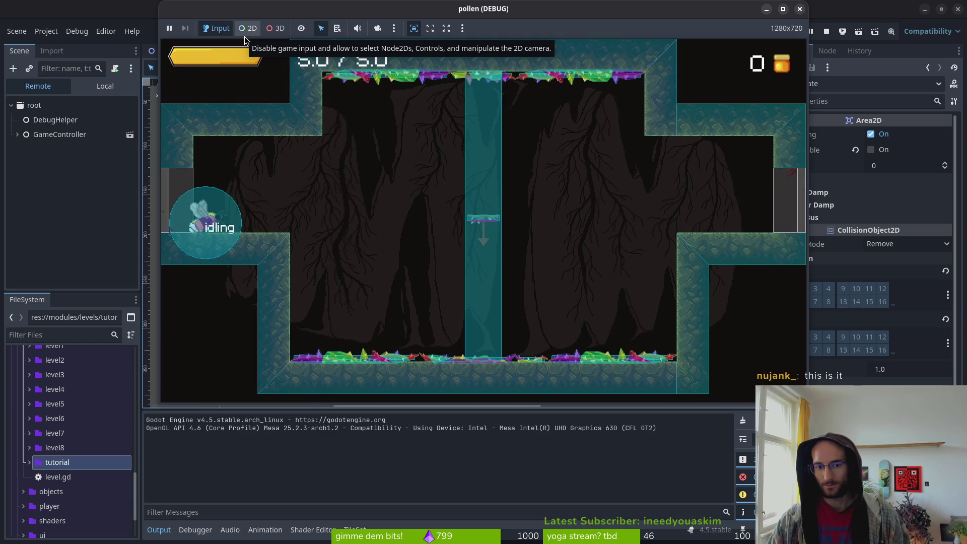
{"action": "key", "text": "d"}
{"action": "key", "text": "d"}
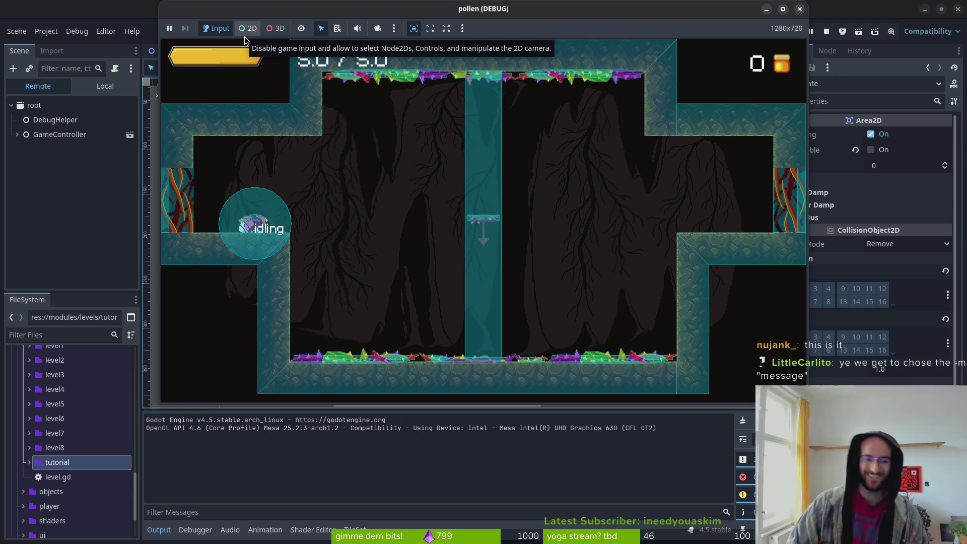
Test jumps and midair slashes in the second room, then stop the game to review errors
{"action": "key", "text": "a"}
{"action": "key", "text": "d"}
{"action": "key", "text": "space"}
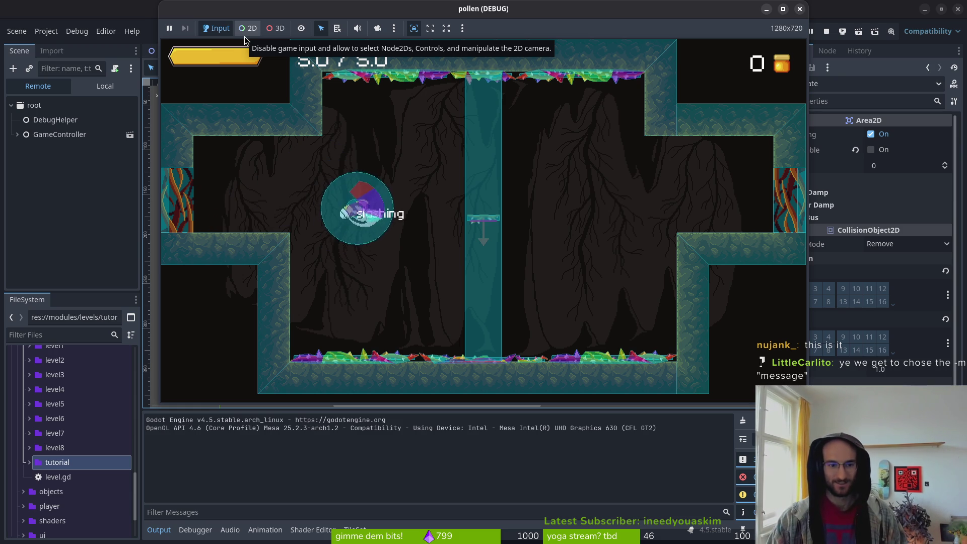
{"action": "key", "text": "j"}
{"action": "key", "text": "a"}
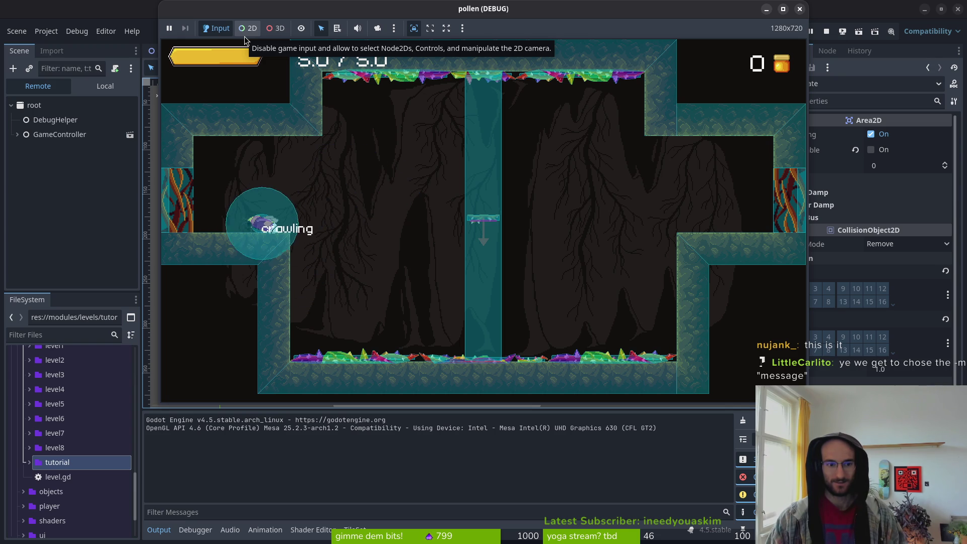
{"action": "key", "text": "d"}
{"action": "key", "text": "j"}
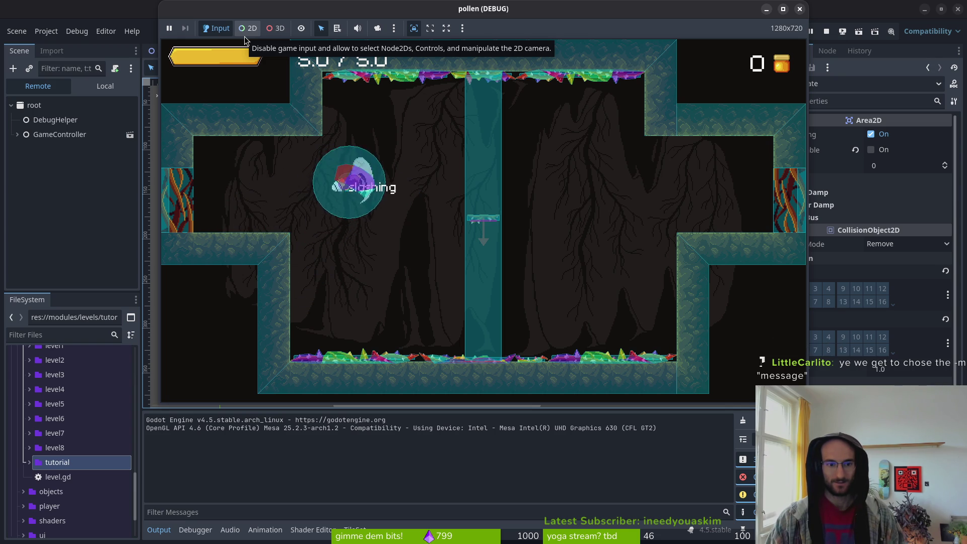
{"action": "key", "text": "d"}
{"action": "key", "text": "a"}
{"action": "key", "text": "space"}
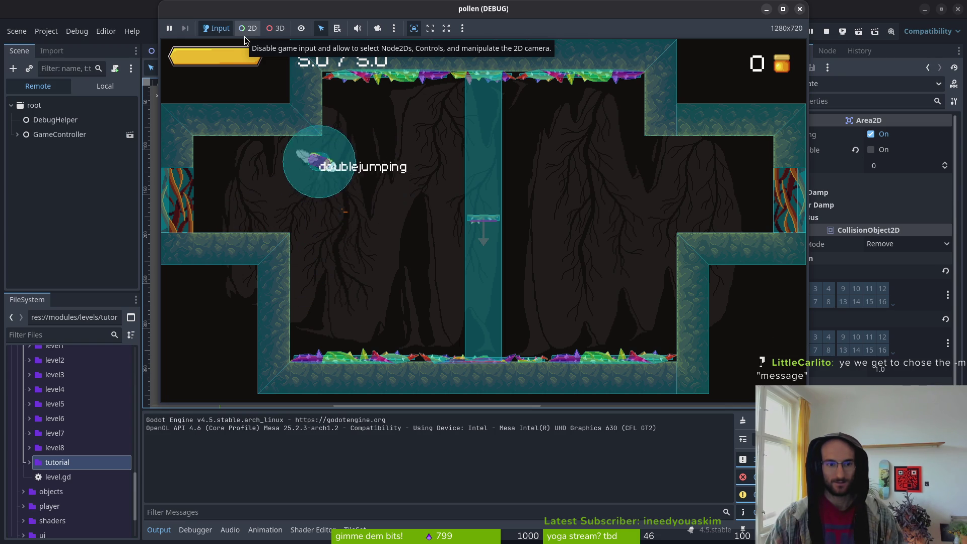
{"action": "key", "text": "d"}
{"action": "key", "text": "d"}
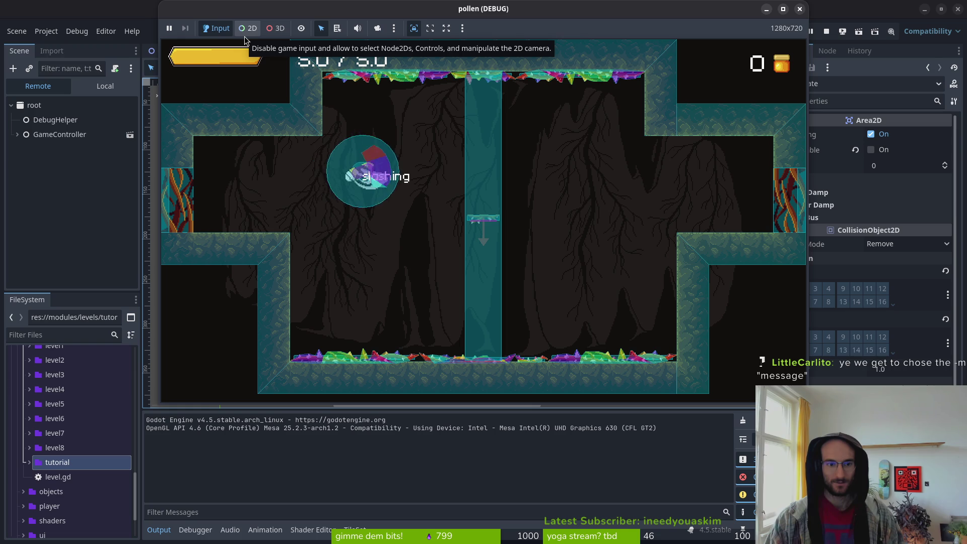
{"action": "key", "text": "j"}
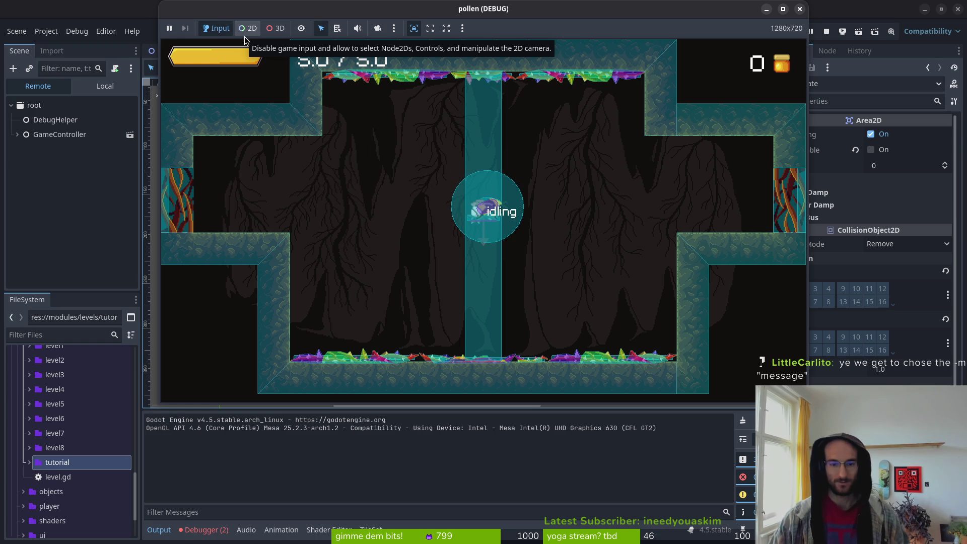
{"action": "left_click", "coordinate": [233, 434]}
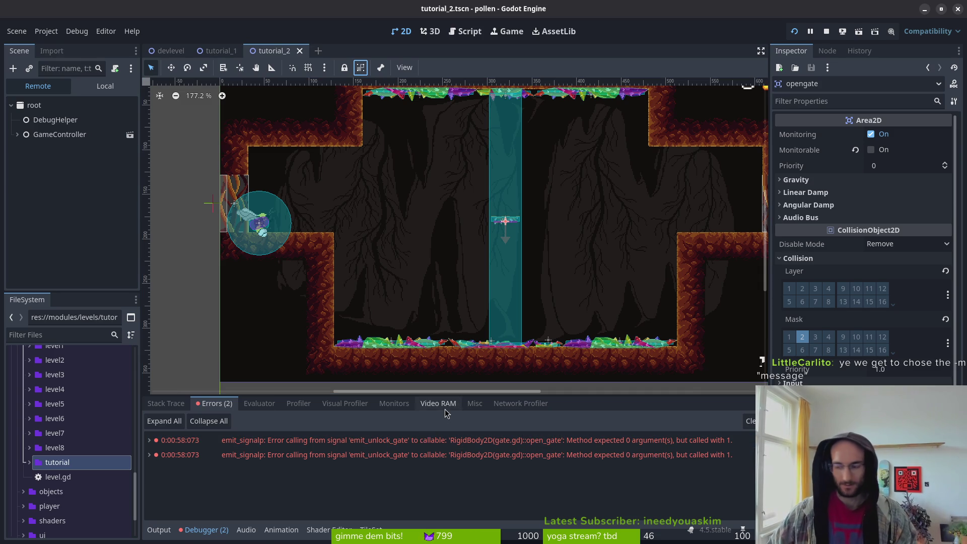
{"action": "key", "text": "alt+Tab"}
Below the connect call, write the signature func open_gate(_area: Area2D) -> void:
{"action": "key", "text": "j"}
{"action": "key", "text": "j"}
{"action": "key", "text": "o"}
{"action": "key", "text": "Return"}
{"action": "key", "text": "Return"}
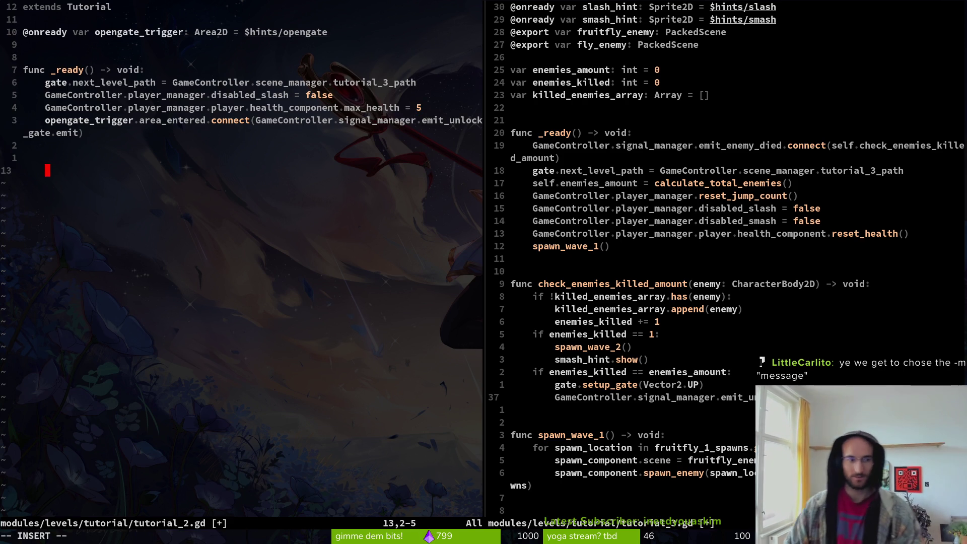
{"action": "key", "text": "BackSpace"}
{"action": "type", "text": "fun"}
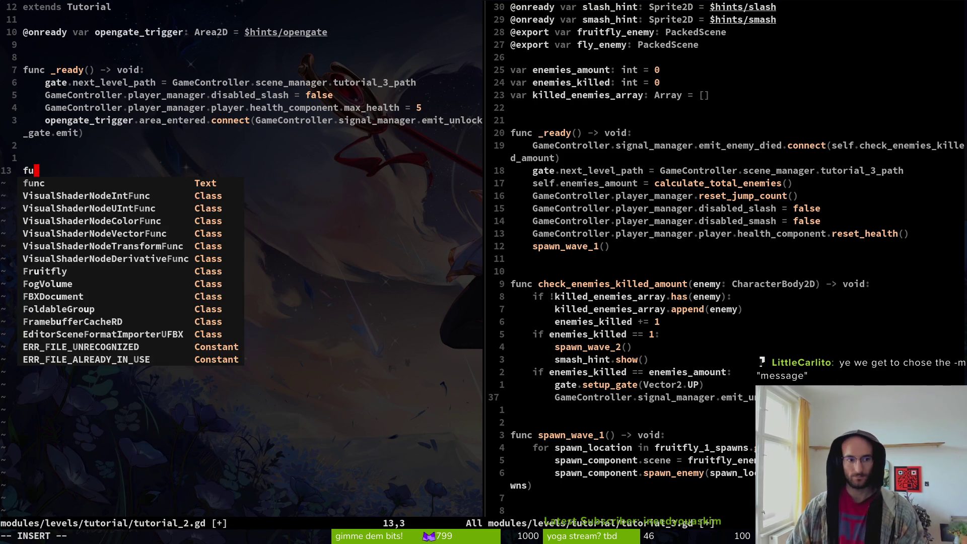
{"action": "type", "text": "c"}
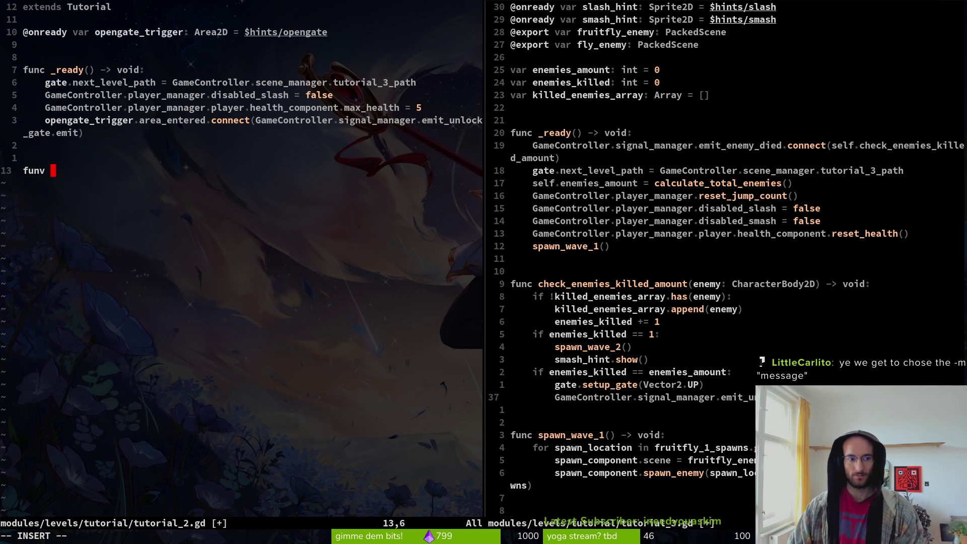
{"action": "type", "text": " o"}
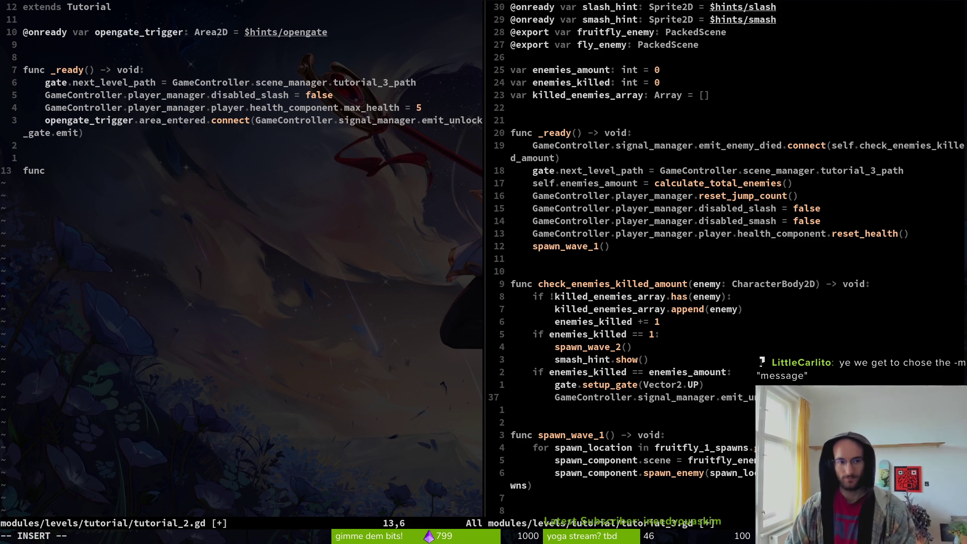
{"action": "type", "text": "pen"}
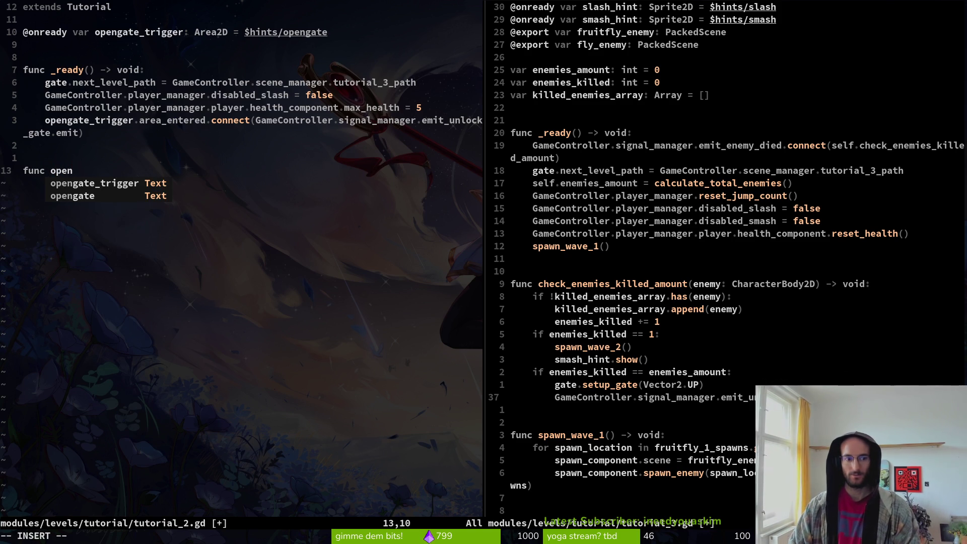
{"action": "type", "text": "_gate"}
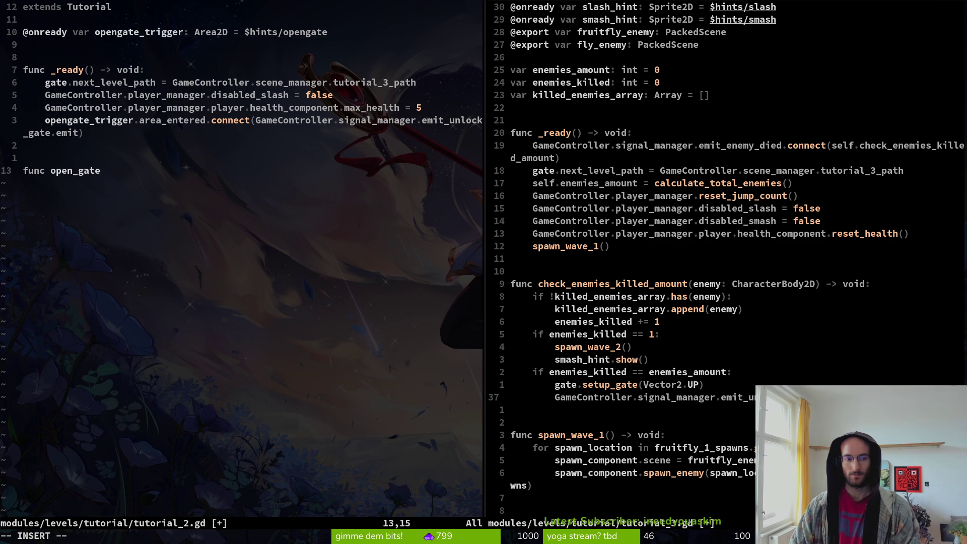
{"action": "type", "text": "X"}
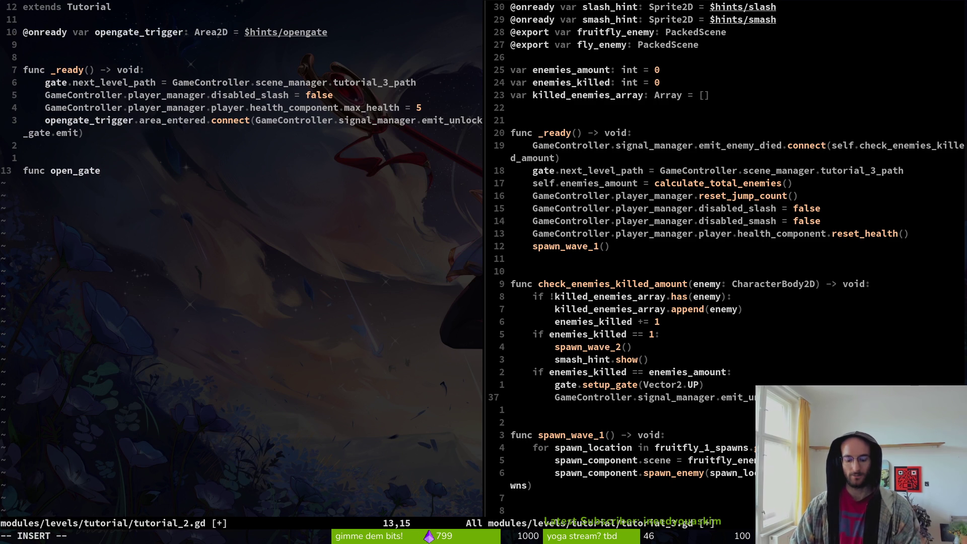
{"action": "type", "text": "("}
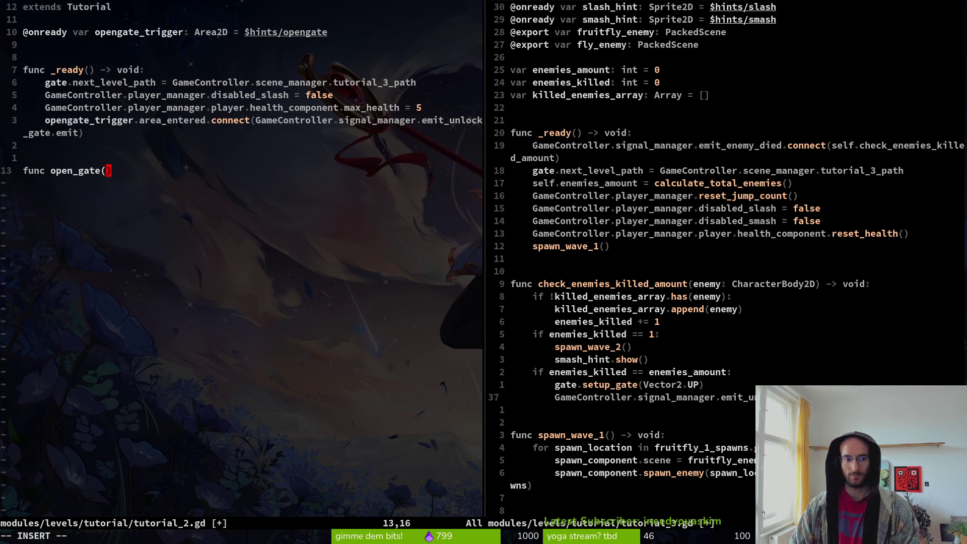
{"action": "type", "text": "_area:"}
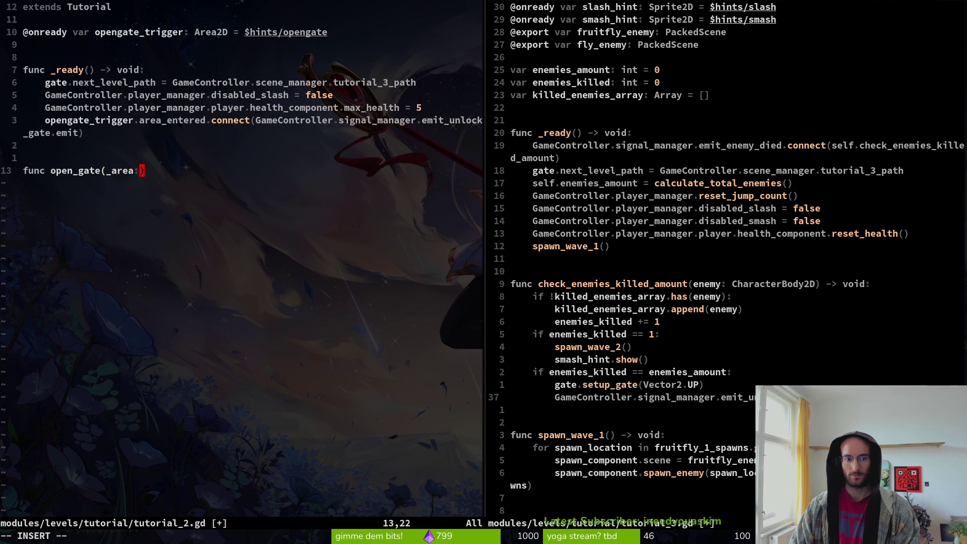
{"action": "type", "text": " A"}
{"action": "key", "text": "Tab"}
{"action": "key", "text": "Return"}
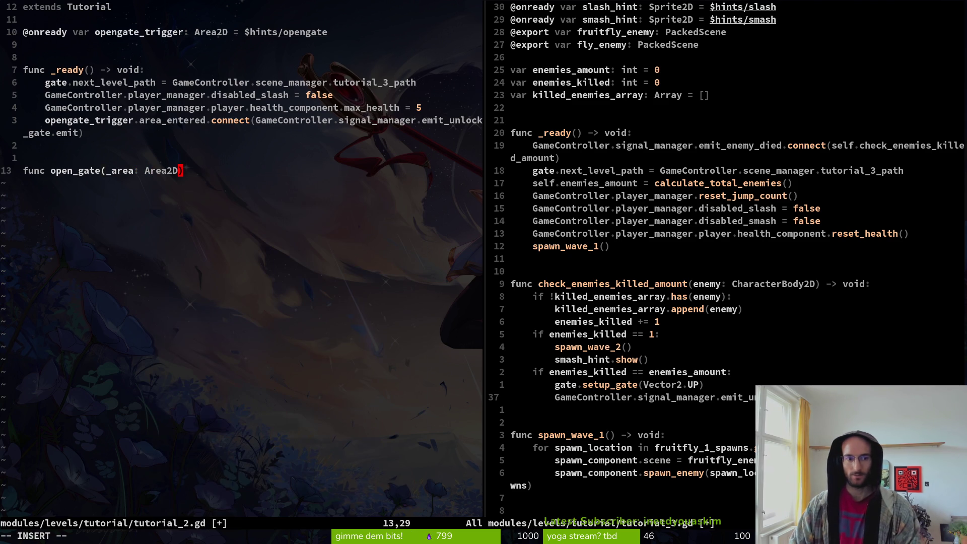
{"action": "type", "text": "C"}
{"action": "key", "text": "BackSpace"}
{"action": "type", "text": ")"}
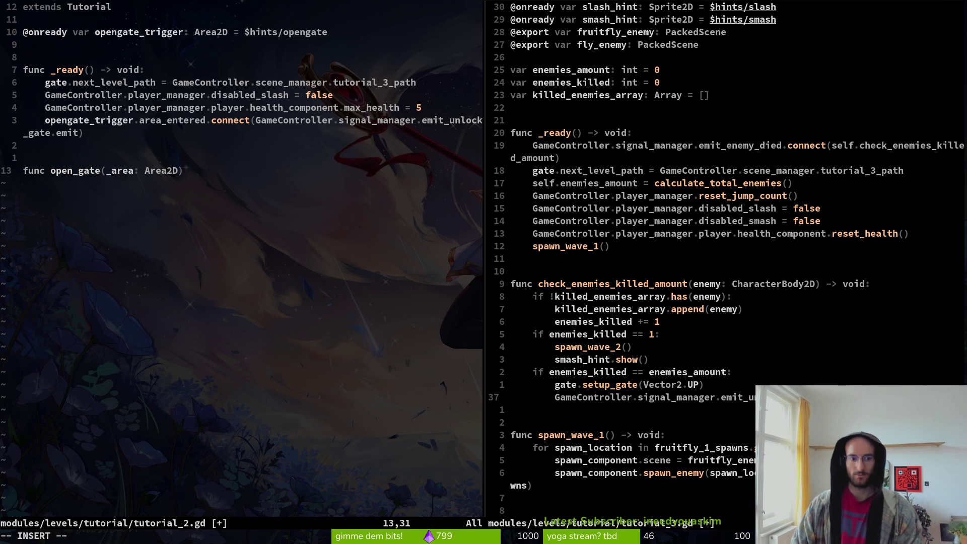
{"action": "type", "text": "-"}
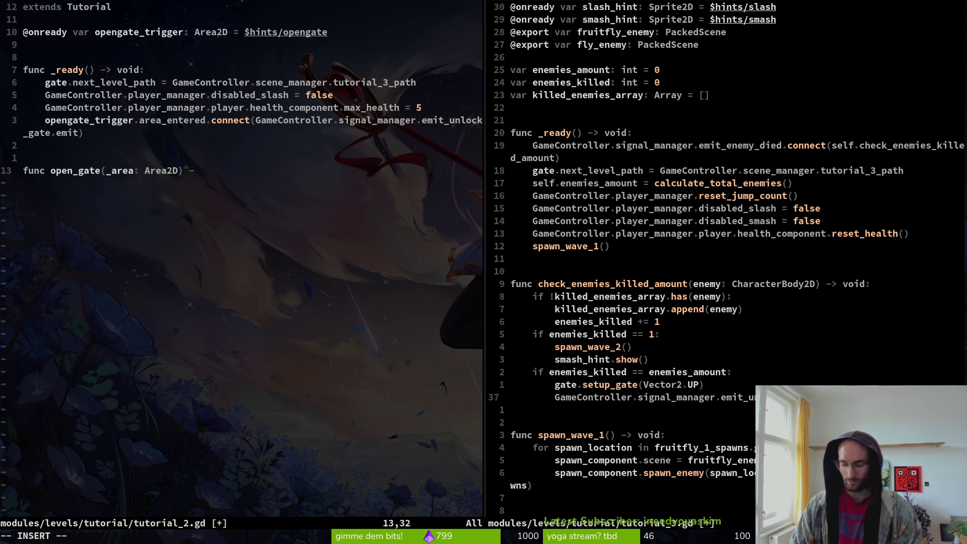
{"action": "type", "text": ">"}
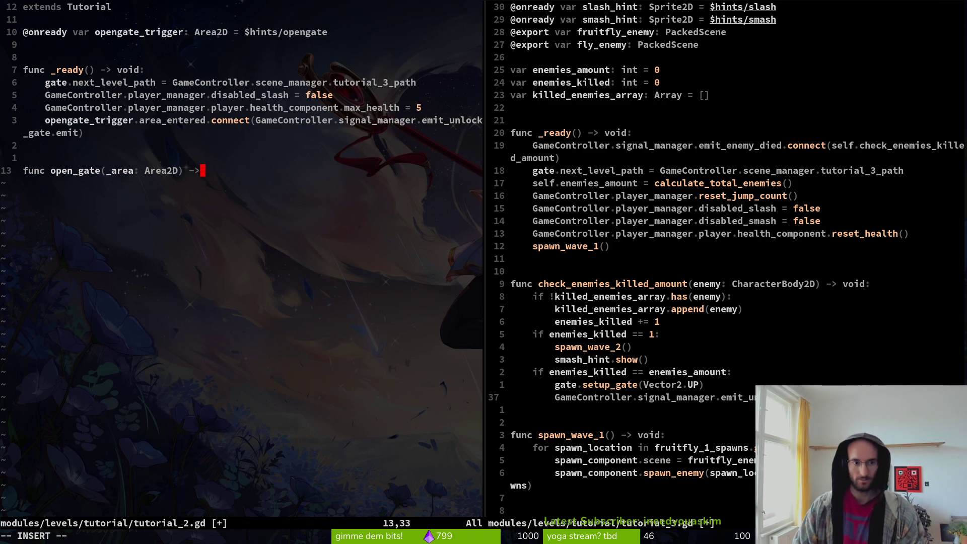
{"action": "type", "text": " void"}
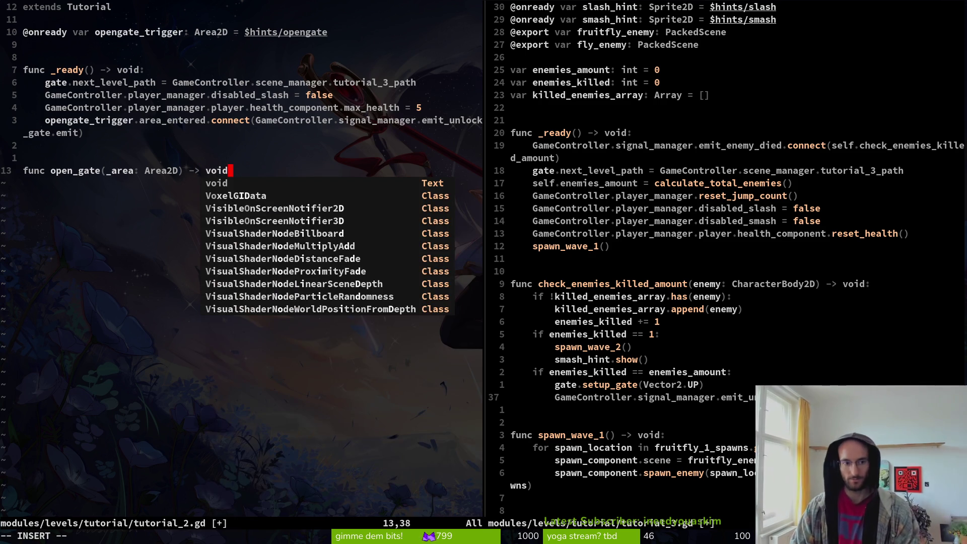
{"action": "type", "text": ":"}
{"action": "key", "text": "Return"}
Make the function body call GameController.signal_manager.emit_unlock_gate.emit()
{"action": "key", "text": "Tab"}
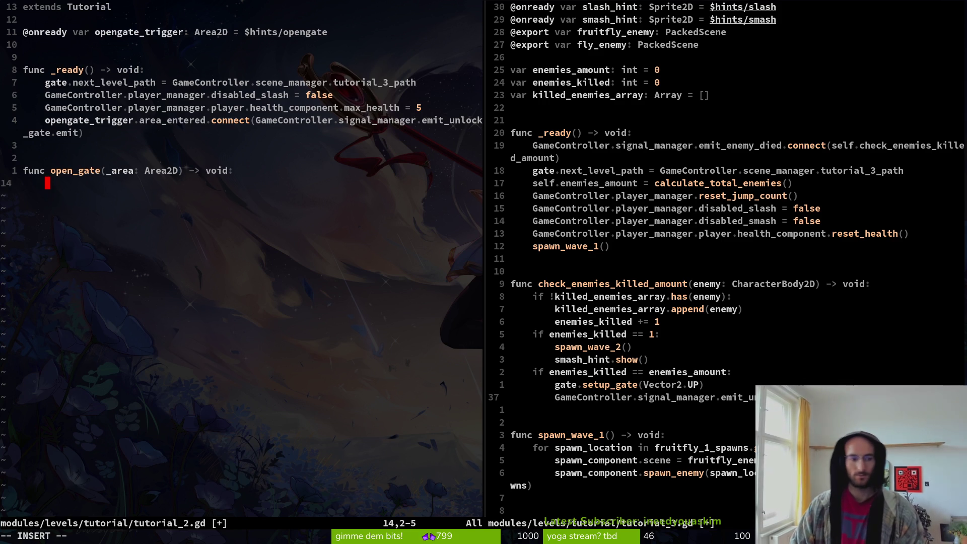
{"action": "type", "text": "Ga"}
{"action": "key", "text": "Tab"}
{"action": "type", "text": "."}
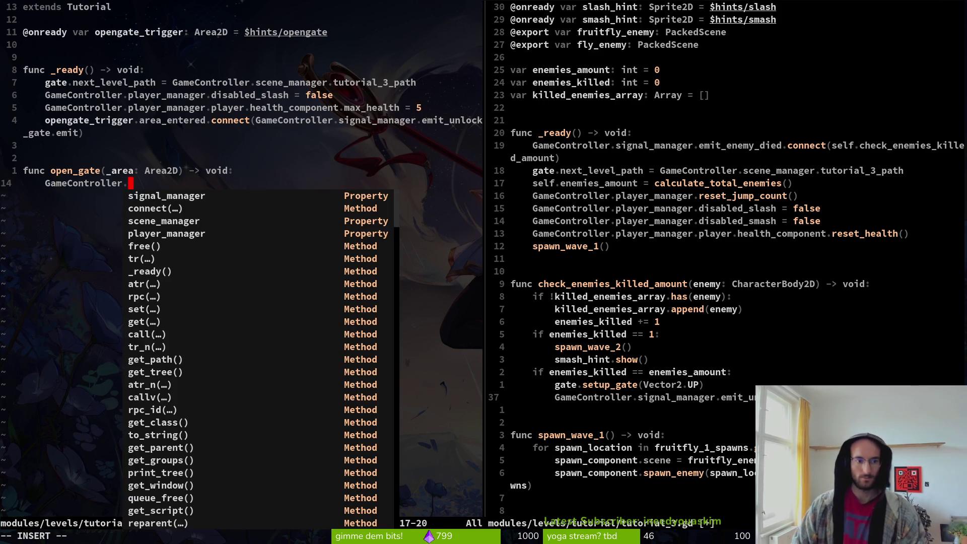
{"action": "type", "text": "s"}
{"action": "key", "text": "Tab"}
{"action": "type", "text": ".e"}
{"action": "key", "text": "Tab"}
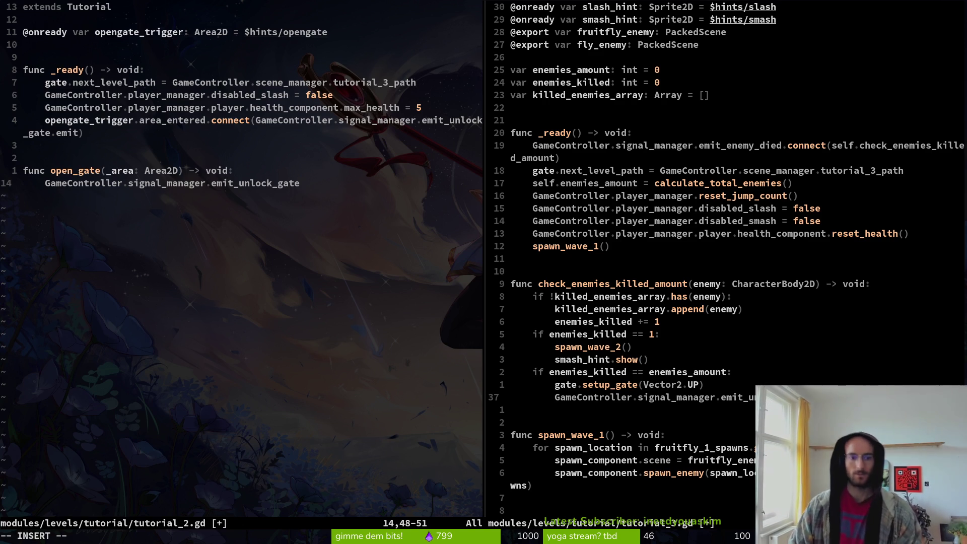
{"action": "type", "text": "()"}
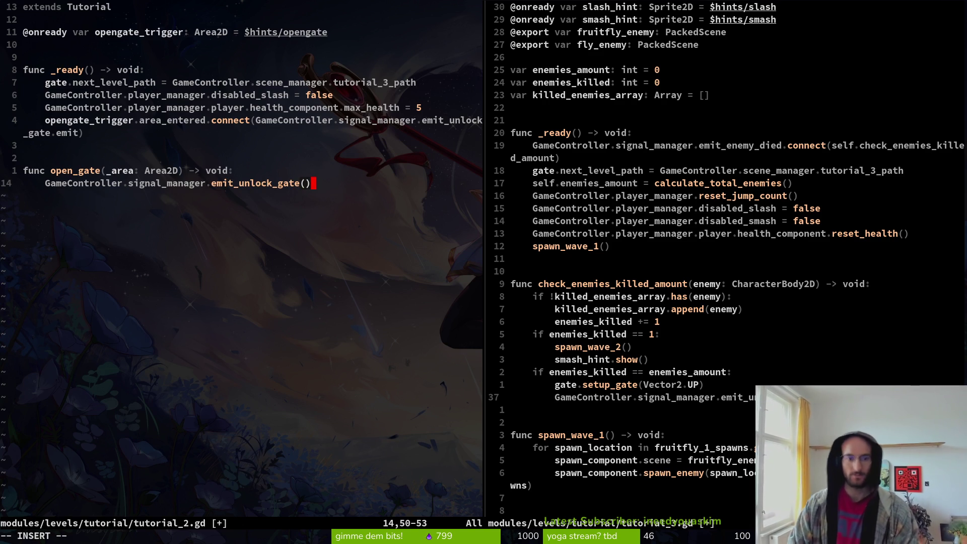
{"action": "key", "text": "BackSpace"}
{"action": "key", "text": "BackSpace"}
{"action": "type", "text": ".emit"}
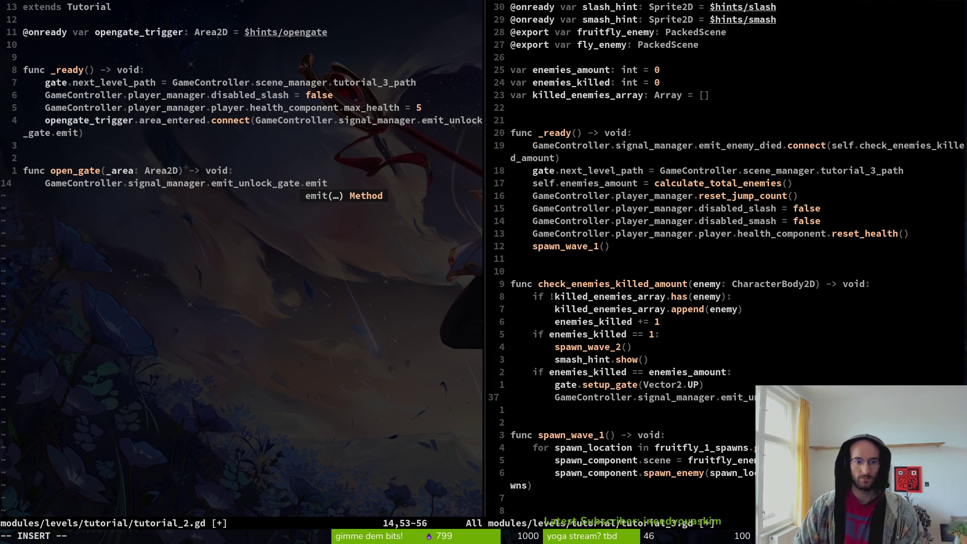
{"action": "type", "text": "()"}
{"action": "key", "text": "Tab"}
Open a new line above the opengate_trigger connect line in _ready
{"action": "key", "text": "Escape"}
{"action": "key", "text": "k"}
{"action": "key", "text": "k"}
{"action": "key", "text": "k"}
{"action": "key", "text": "shift+o"}
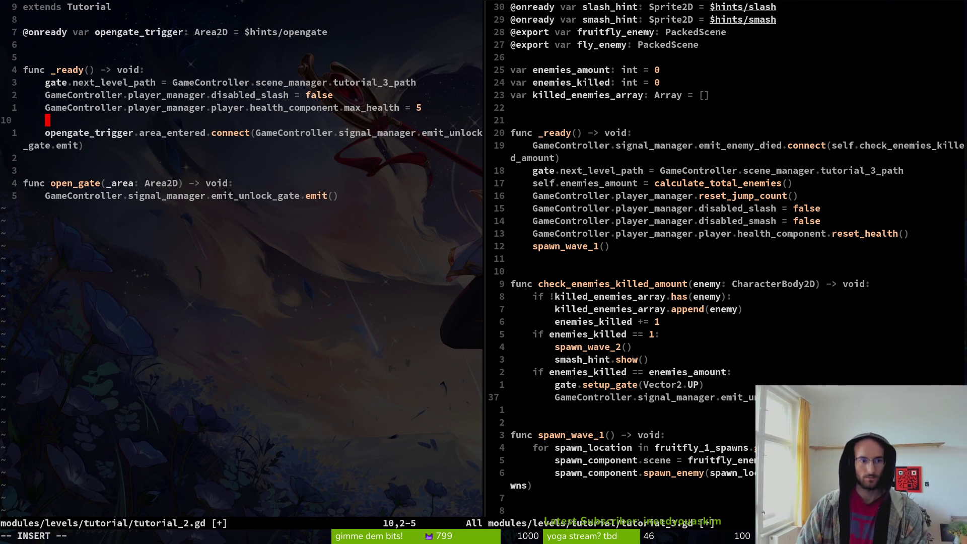
Write opengate_trigger.area_entered.connect(open_gate) on the new line
{"action": "type", "text": "ope"}
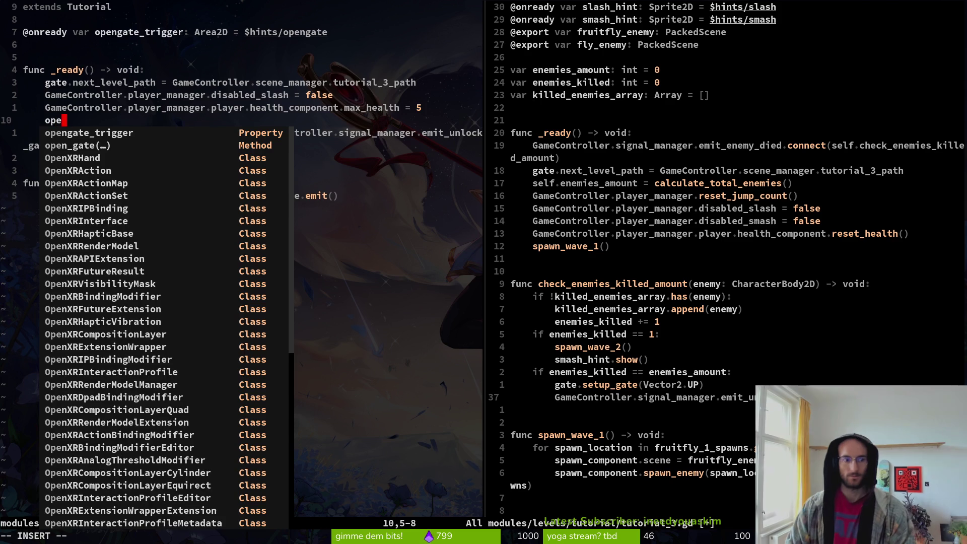
{"action": "key", "text": "Return"}
{"action": "type", "text": ".are"}
{"action": "key", "text": "Return"}
{"action": "type", "text": "."}
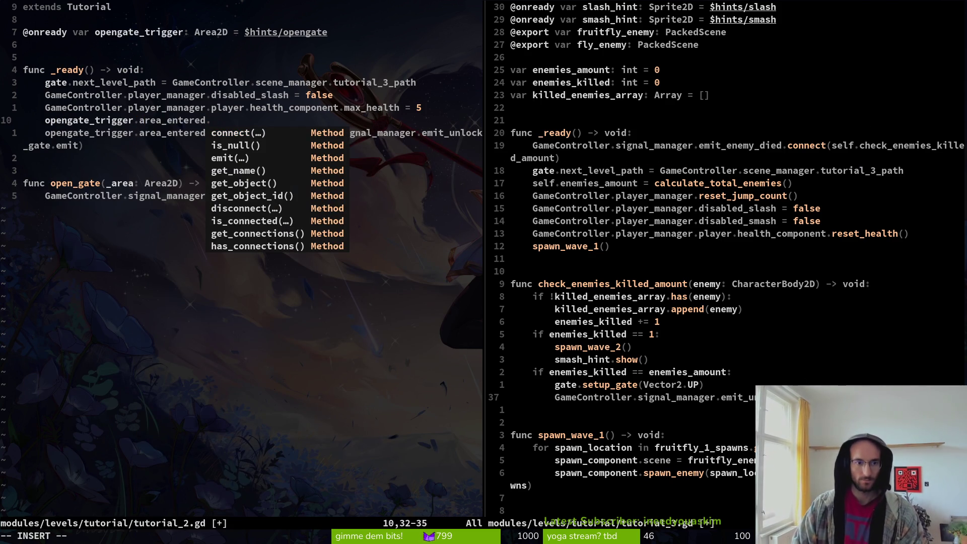
{"action": "key", "text": "Return"}
{"action": "type", "text": "open_"}
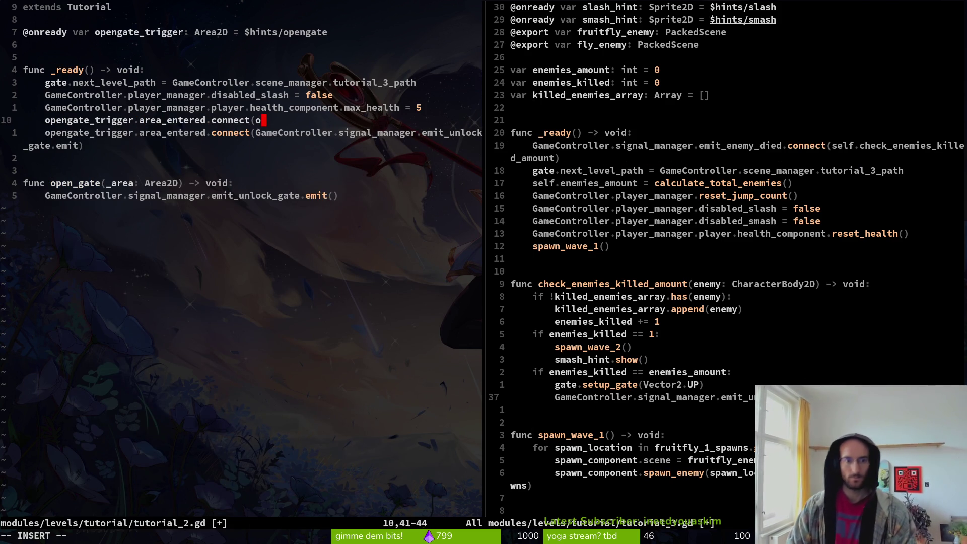
{"action": "key", "text": "Return"}
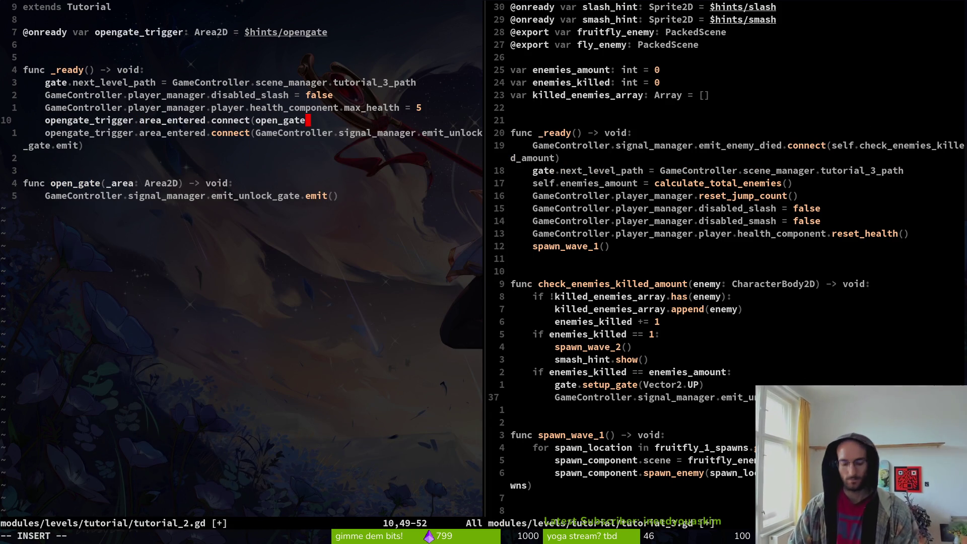
{"action": "type", "text": ")"}
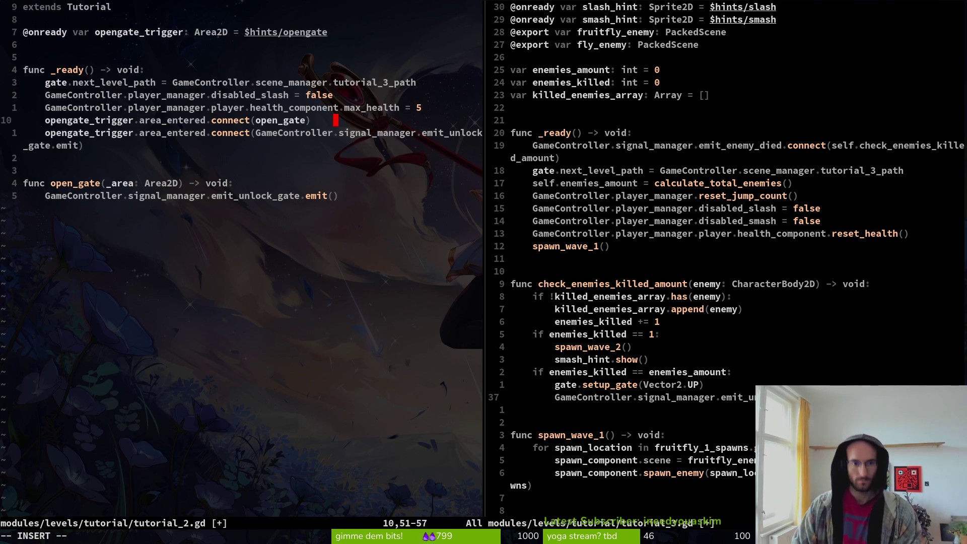
Delete the old direct emit_unlock_gate connection line and save tutorial_2.gd with :w
{"action": "key", "text": "Escape"}
{"action": "key", "text": "j"}
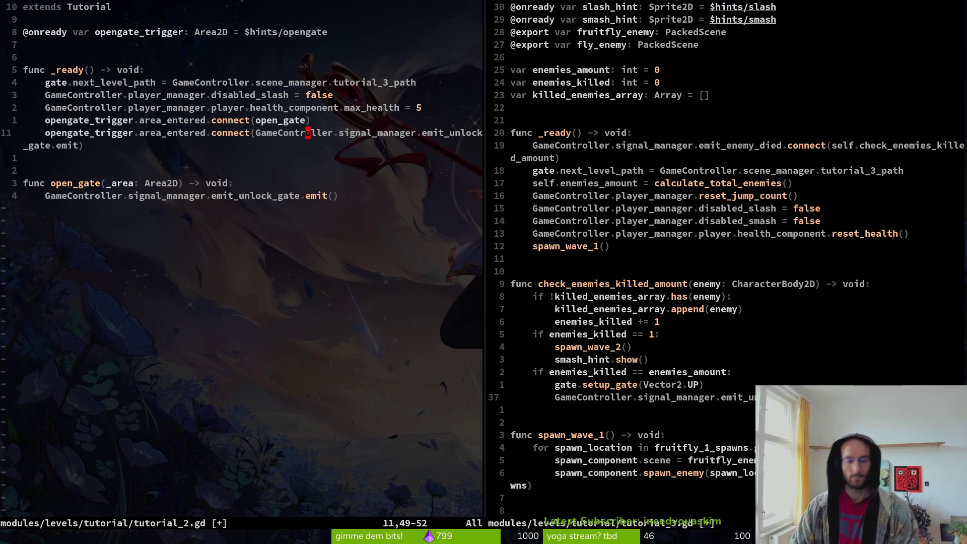
{"action": "key", "text": "d"}
{"action": "key", "text": "d"}
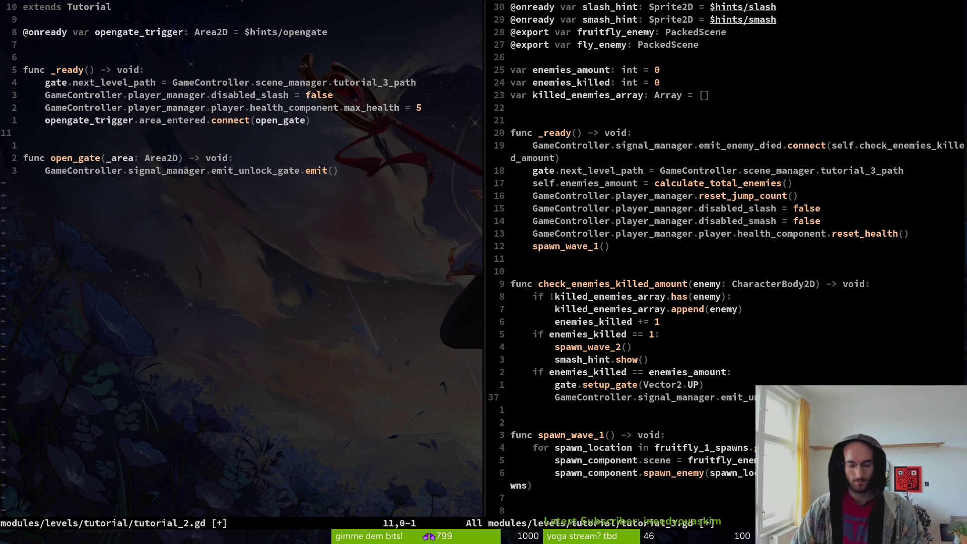
{"action": "type", "text": ":w"}
{"action": "key", "text": "Return"}
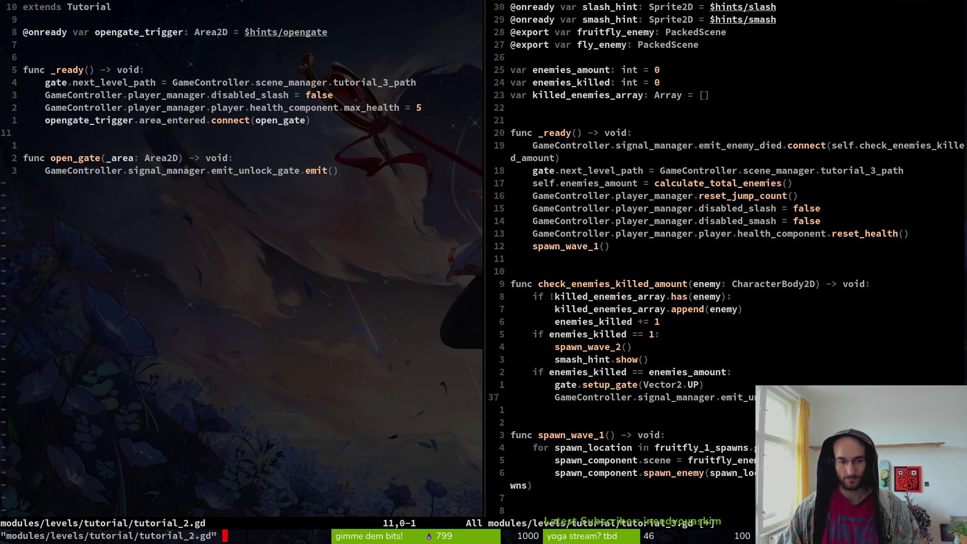
{"action": "key", "text": "alt+Tab"}
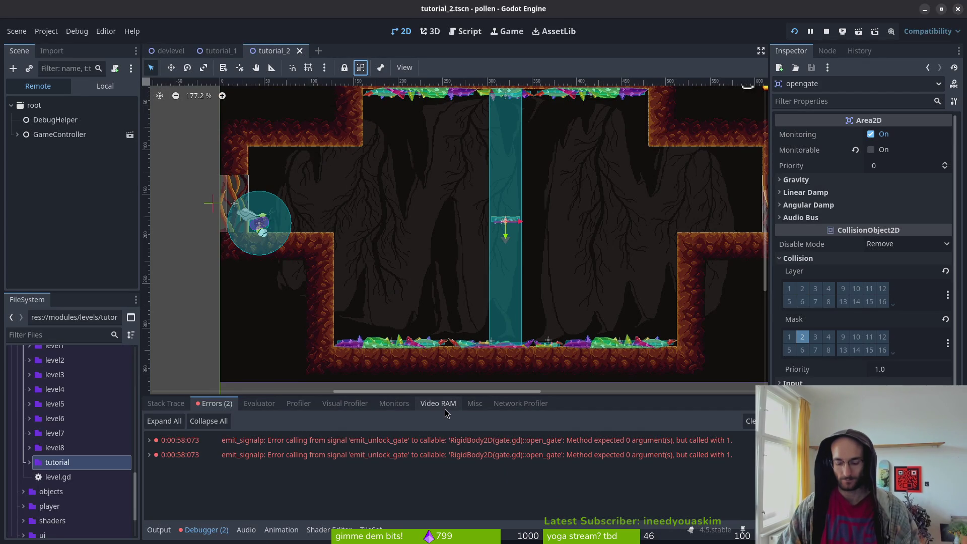
Run the game with F5, start the tutorial and jump toward the upper platform
{"action": "key", "text": "F5"}
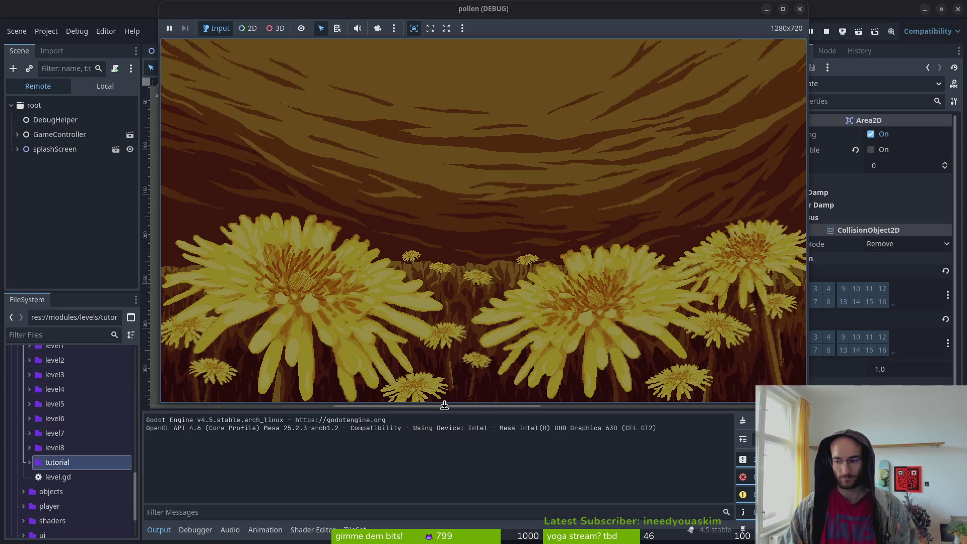
{"action": "key", "text": "space"}
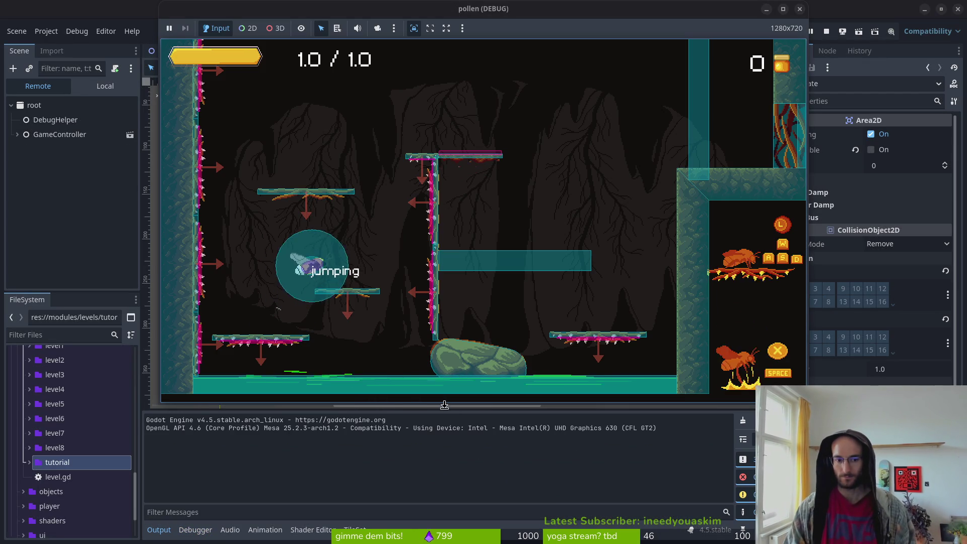
{"action": "key", "text": "space"}
{"action": "key", "text": "space"}
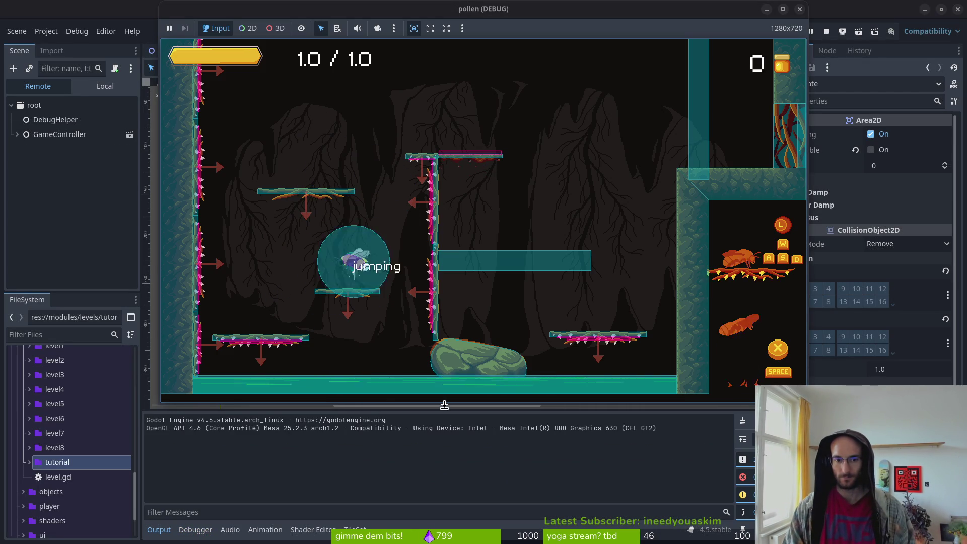
{"action": "key", "text": "space"}
{"action": "key", "text": "space"}
{"action": "key", "text": "d"}
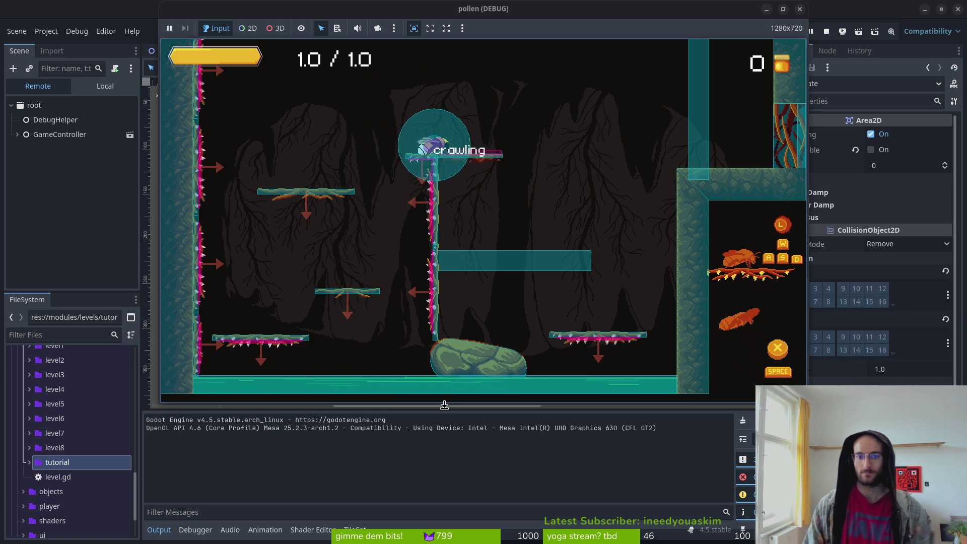
{"action": "key", "text": "space"}
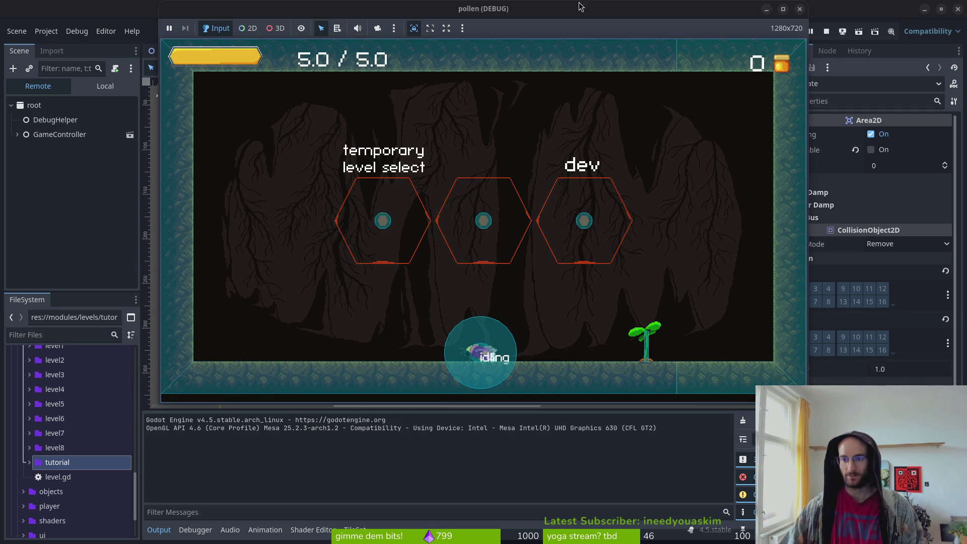
{"action": "left_click_drag", "start_coordinate": [653, 14], "coordinate": [636, 16]}
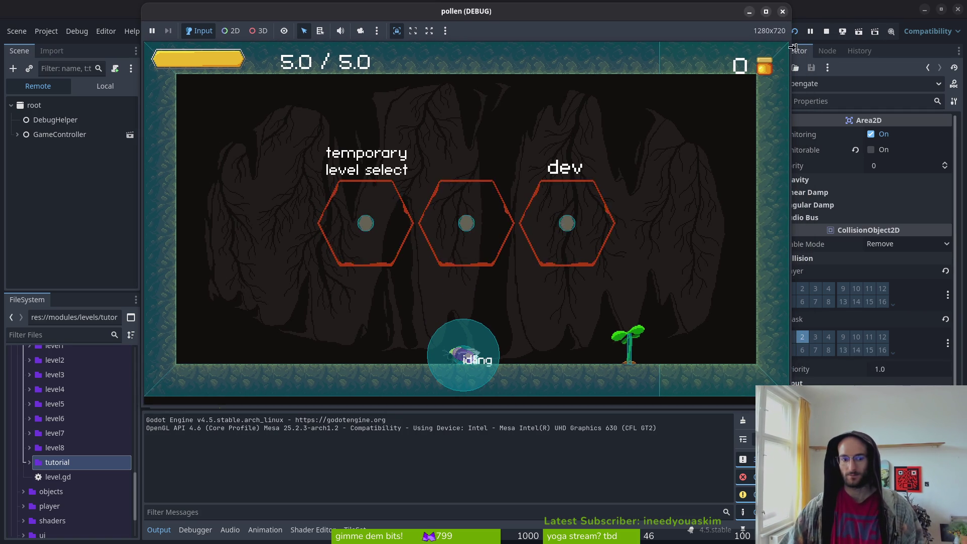
{"action": "left_click_drag", "start_coordinate": [792, 31], "coordinate": [791, 32]}
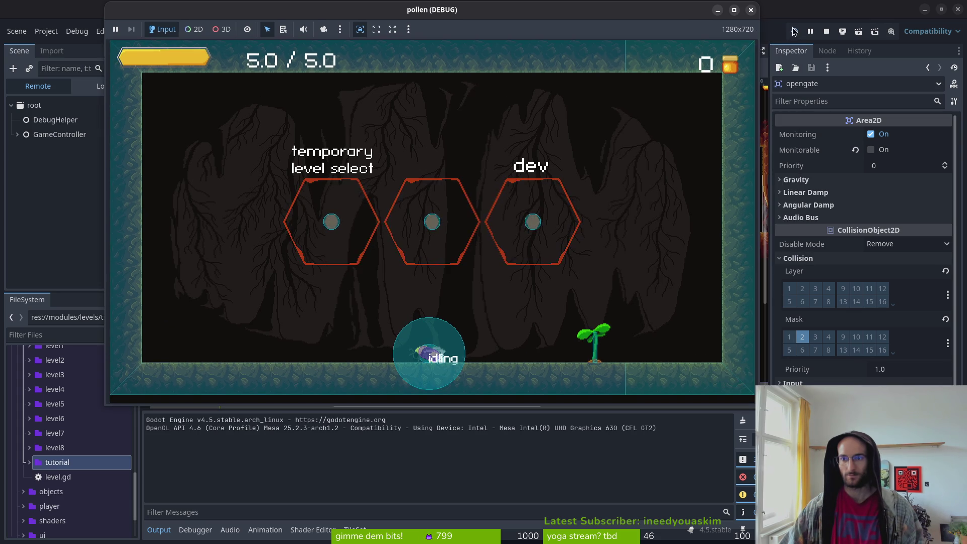
Restart the game, jump right from the ledge again, then return to the tutorial_1 editor tab
{"action": "left_click", "coordinate": [826, 31]}
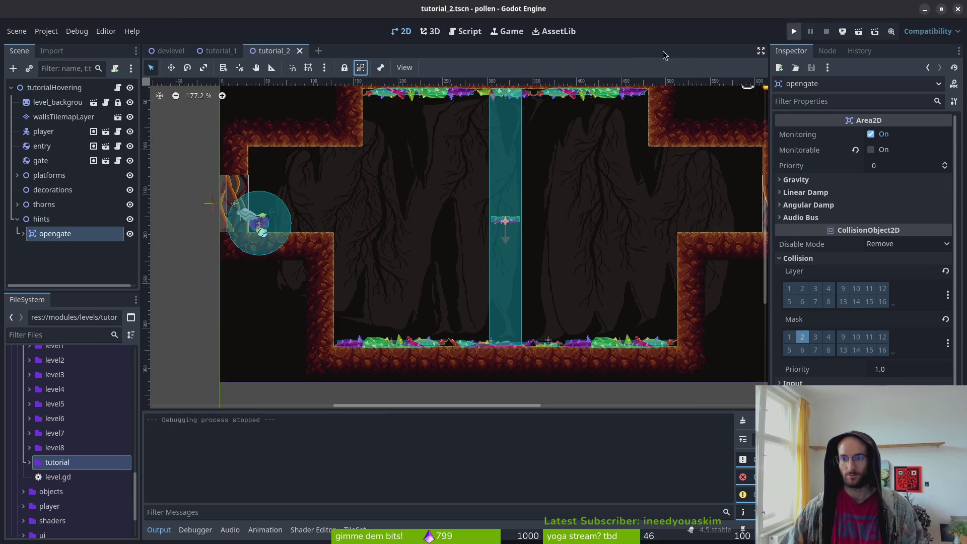
{"action": "left_click", "coordinate": [795, 32]}
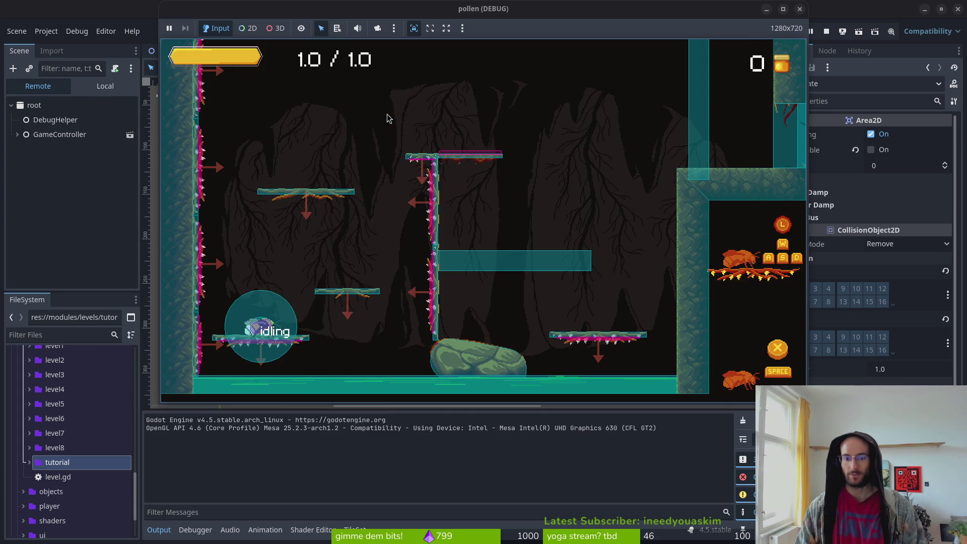
{"action": "key", "text": "d"}
{"action": "key", "text": "space"}
{"action": "key", "text": "space"}
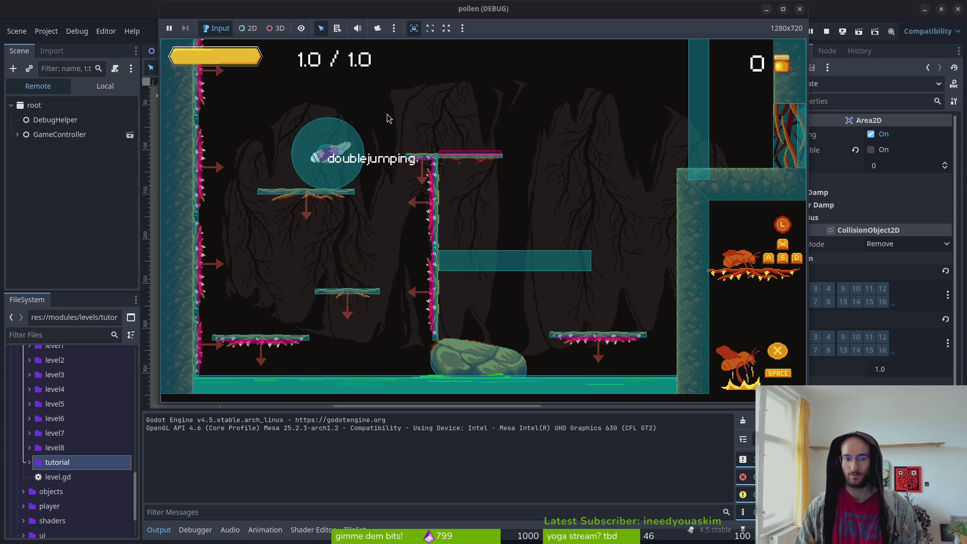
{"action": "key", "text": "space"}
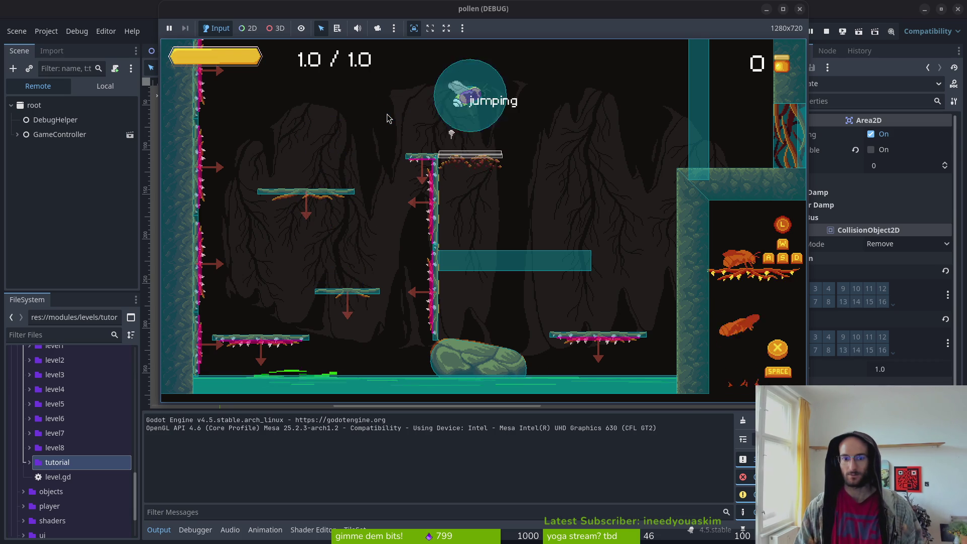
{"action": "key", "text": "space"}
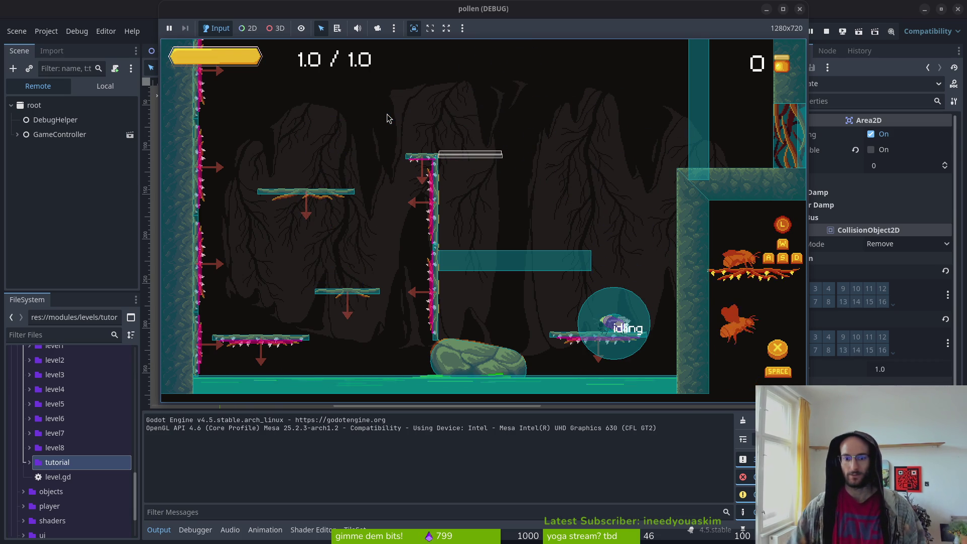
{"action": "left_click", "coordinate": [146, 137]}
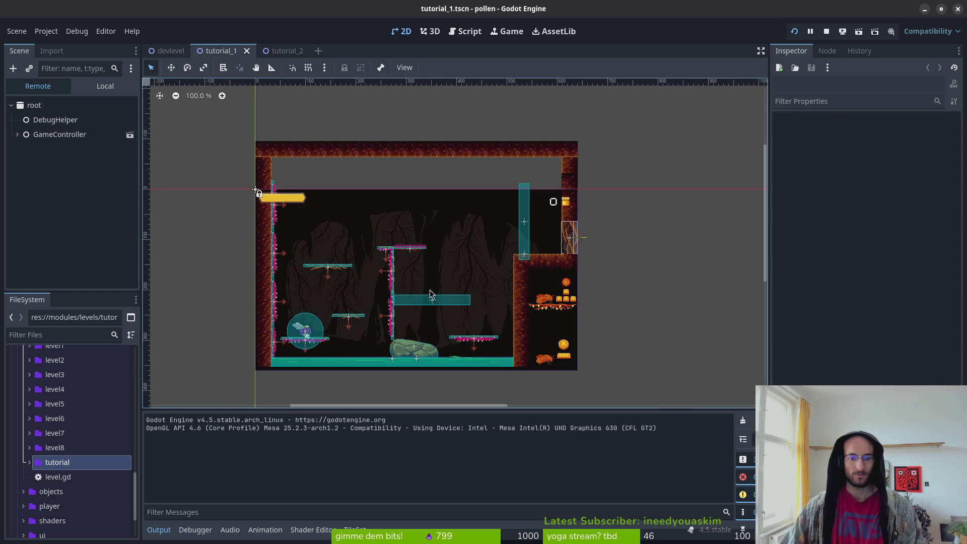
Widen the horizontal collision shape to the right wall and undo the vertical shape's resize
{"action": "left_click", "coordinate": [473, 304]}
{"action": "scroll", "coordinate": [473, 308], "scroll_direction": "up", "scroll_amount": 5}
{"action": "left_click_drag", "start_coordinate": [472, 298], "coordinate": [546, 301]}
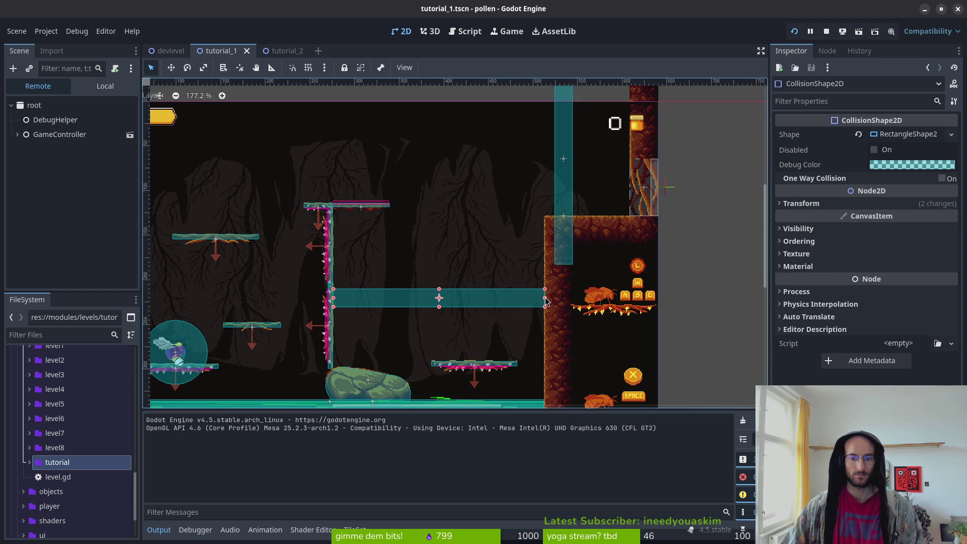
{"action": "left_click", "coordinate": [564, 227]}
{"action": "left_click_drag", "start_coordinate": [563, 269], "coordinate": [563, 235]}
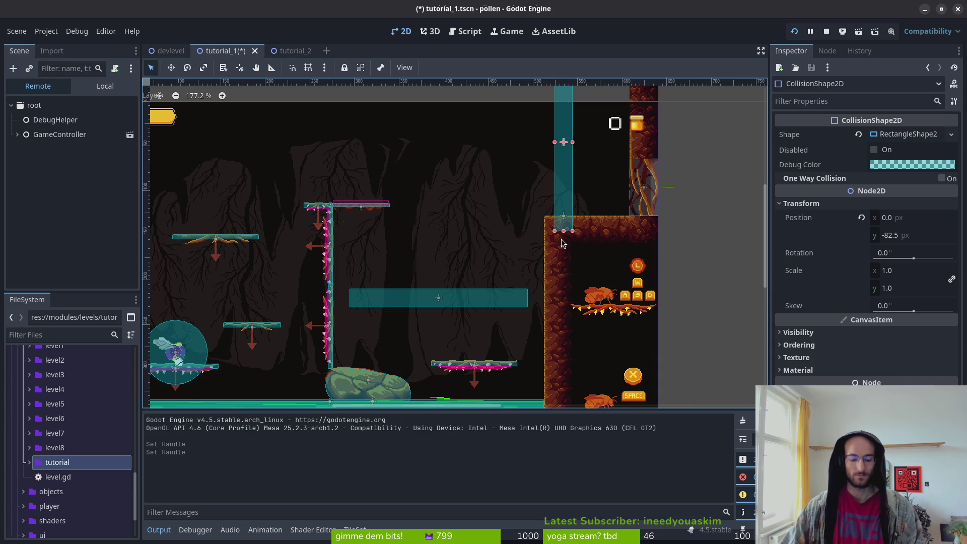
{"action": "key", "text": "ctrl+z"}
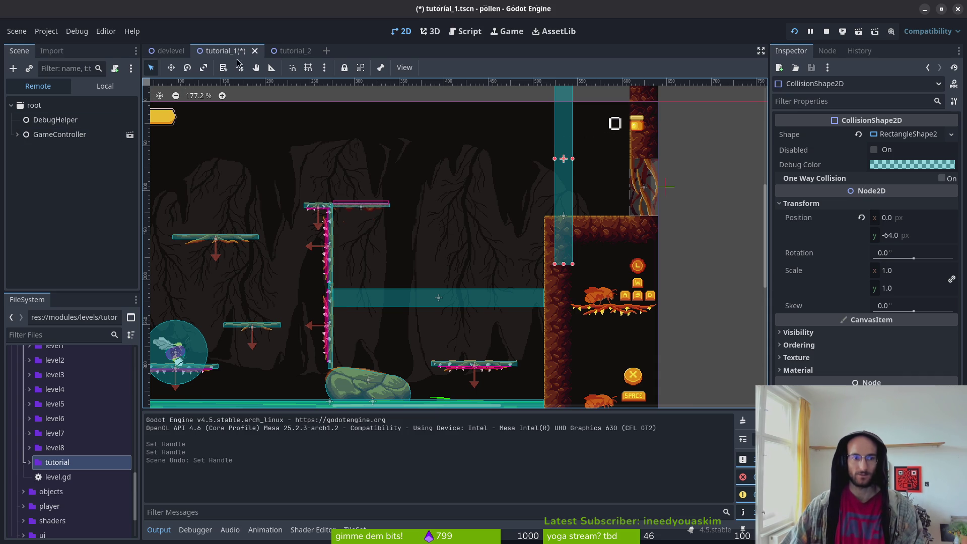
Select switchHintTrigger's CollisionShape2D in the Local scene tree and delete it
{"action": "left_click", "coordinate": [105, 86]}
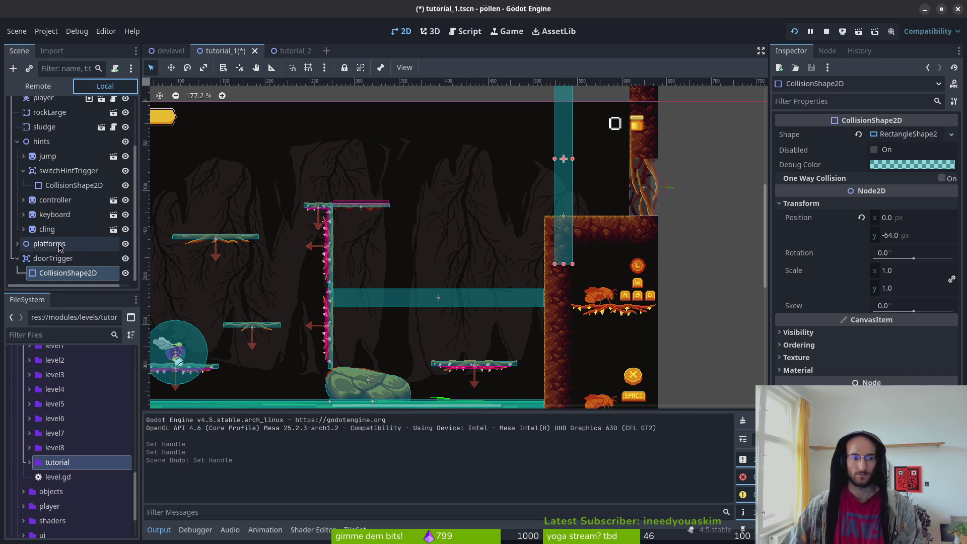
{"action": "left_click", "coordinate": [74, 185]}
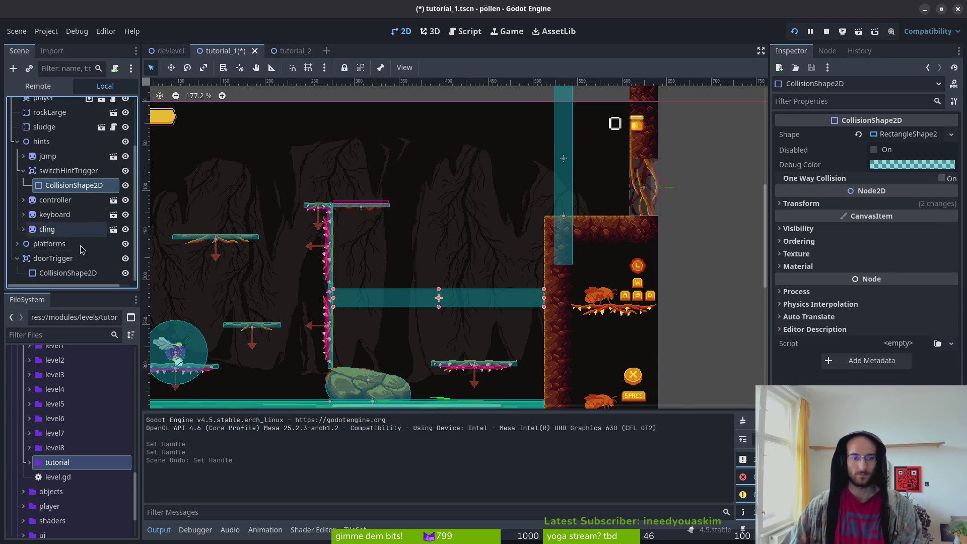
{"action": "left_click", "coordinate": [65, 274]}
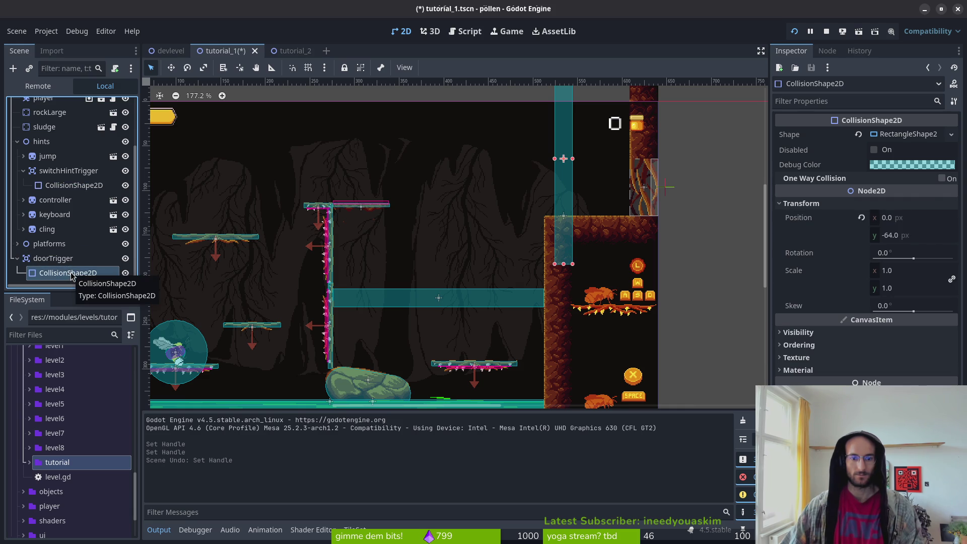
{"action": "left_click", "coordinate": [68, 186]}
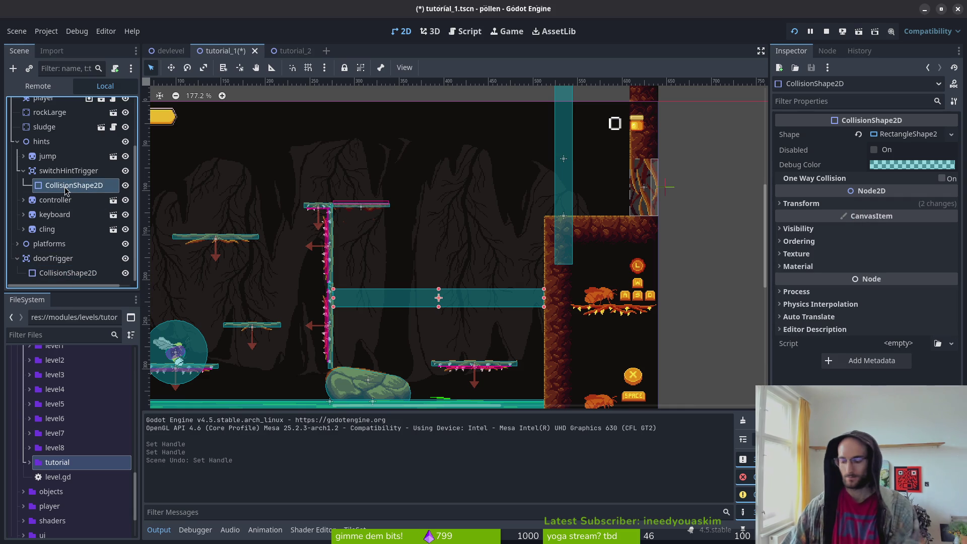
{"action": "key", "text": "Delete"}
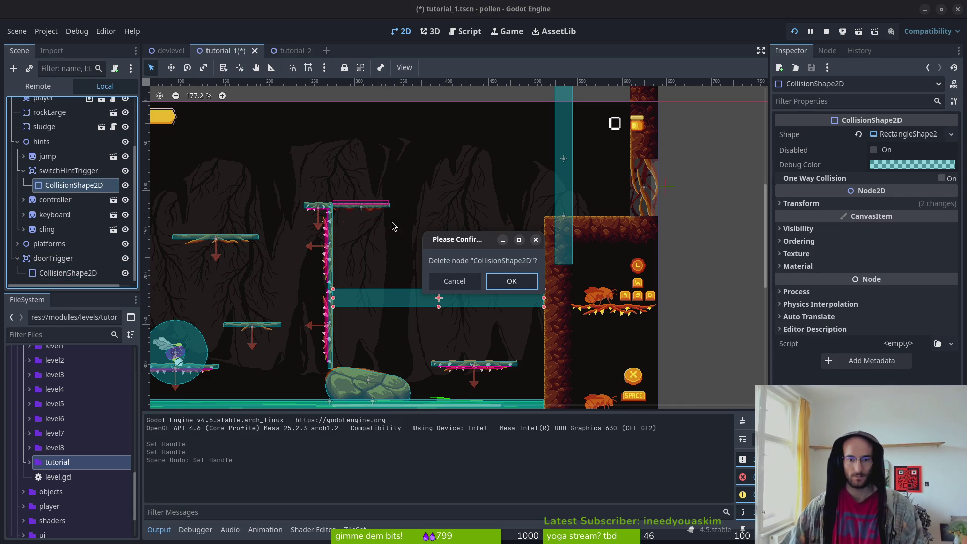
Confirm the deletion and add a new CollisionShape2D with a RectangleShape2D to switchHintTrigger
{"action": "left_click", "coordinate": [516, 283]}
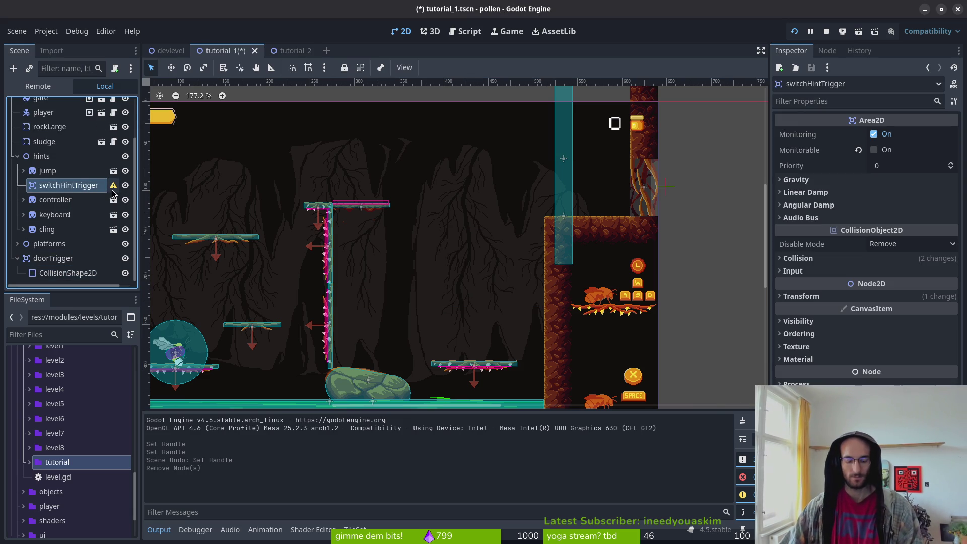
{"action": "key", "text": "ctrl+a"}
{"action": "type", "text": "colshape"}
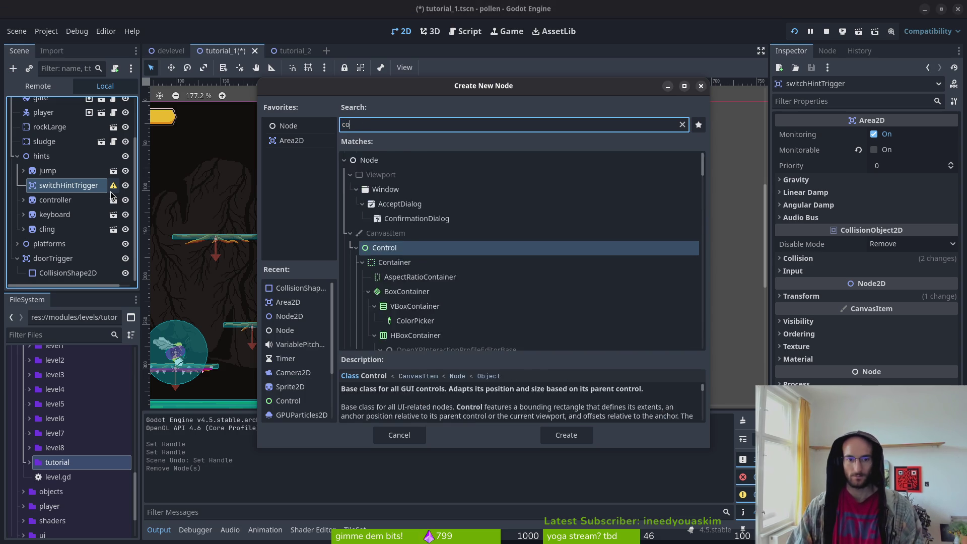
{"action": "key", "text": "Return"}
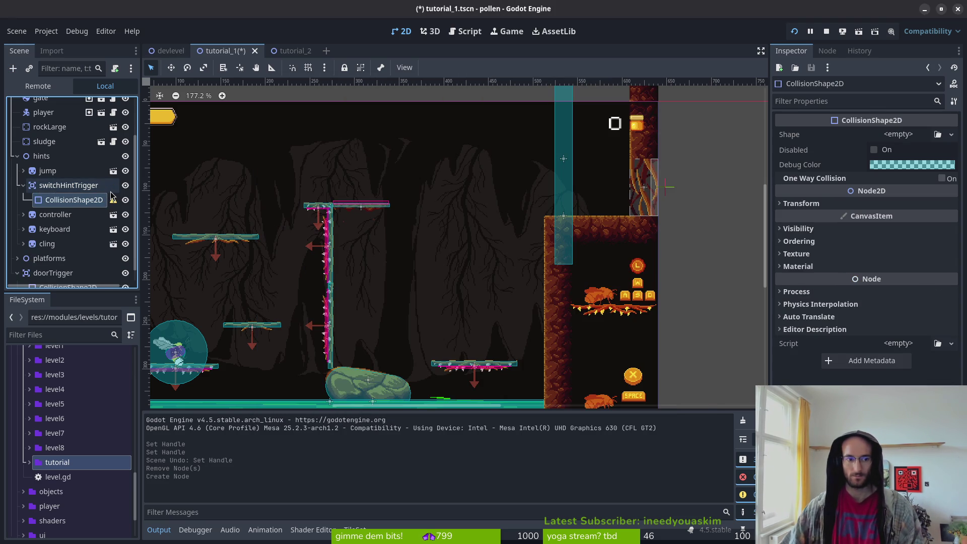
{"action": "left_click", "coordinate": [898, 134]}
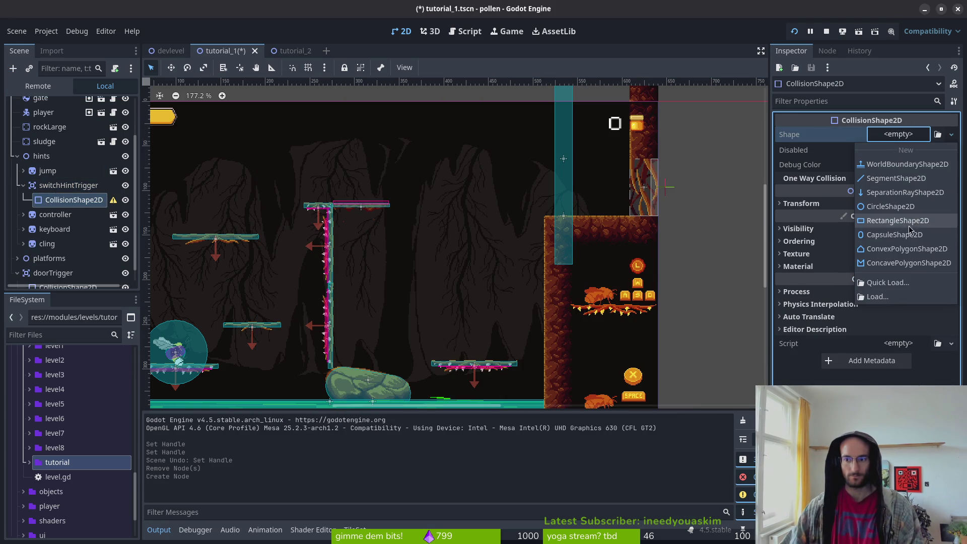
{"action": "left_click", "coordinate": [909, 220]}
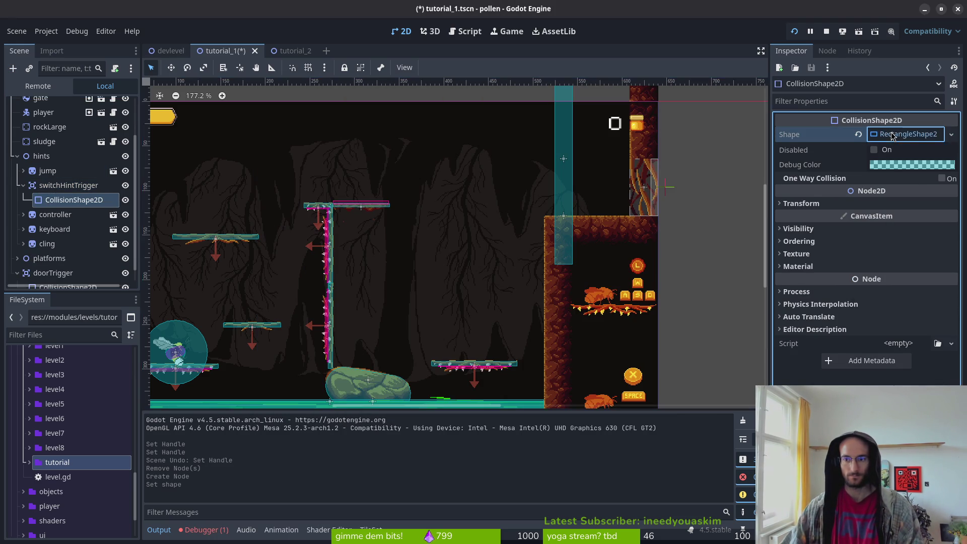
Resize the collision rectangle with its handles to 114 × 20
{"action": "left_click", "coordinate": [891, 134]}
{"action": "scroll", "coordinate": [508, 272], "scroll_direction": "down", "scroll_amount": 3}
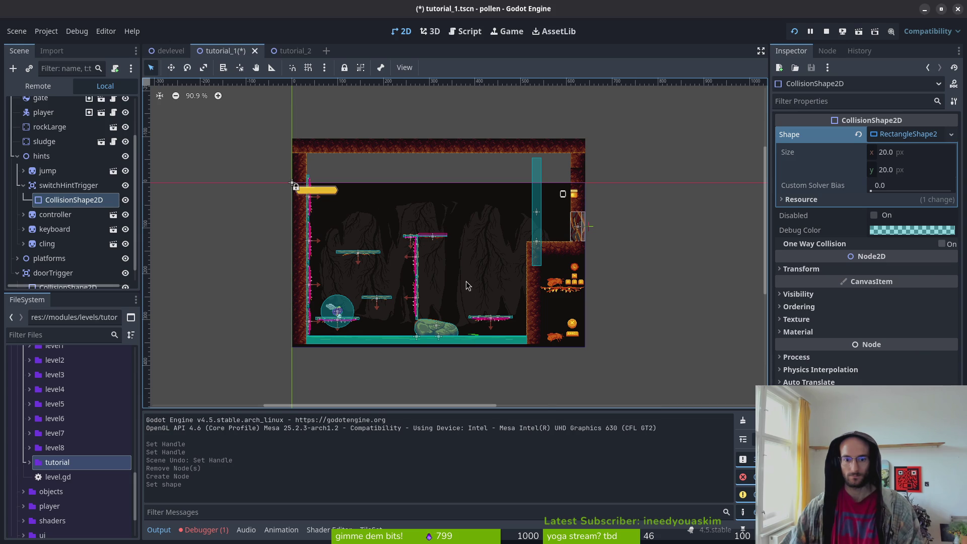
{"action": "scroll", "coordinate": [473, 302], "scroll_direction": "down", "scroll_amount": 2}
{"action": "scroll", "coordinate": [661, 275], "scroll_direction": "up", "scroll_amount": 2}
{"action": "left_click_drag", "start_coordinate": [682, 280], "coordinate": [682, 271]}
{"action": "key", "text": "ctrl+z"}
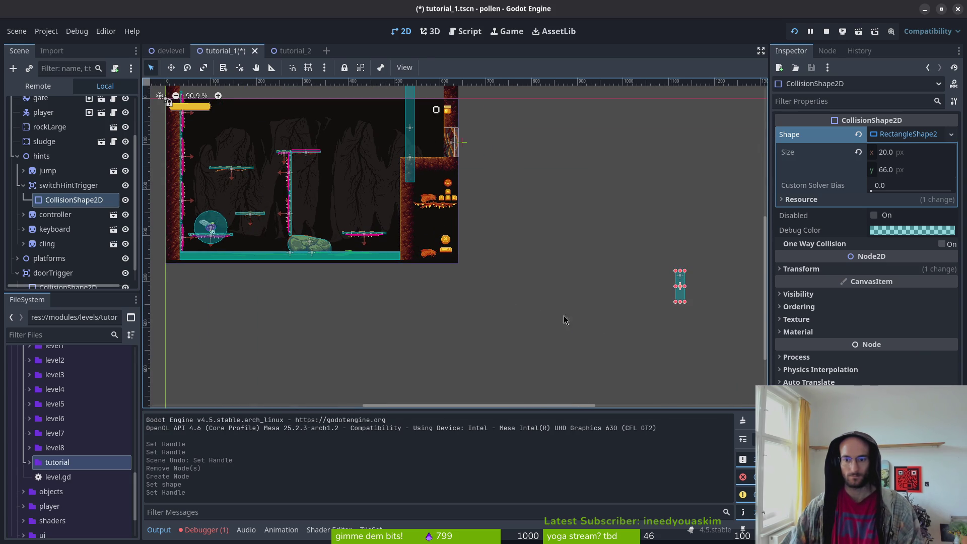
{"action": "scroll", "coordinate": [678, 321], "scroll_direction": "up", "scroll_amount": 5}
{"action": "scroll", "coordinate": [677, 293], "scroll_direction": "up", "scroll_amount": 4}
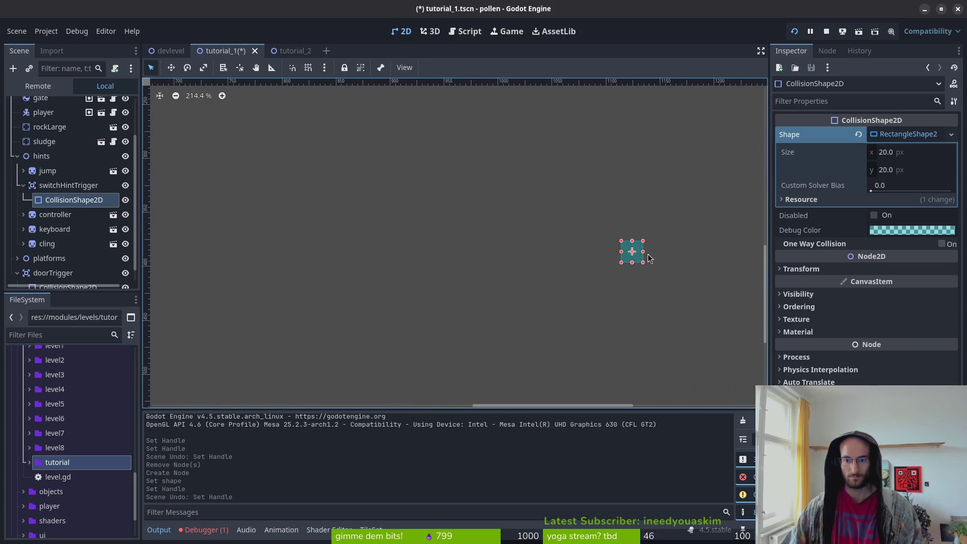
{"action": "left_click_drag", "start_coordinate": [643, 251], "coordinate": [693, 251]}
{"action": "mouse_move", "coordinate": [619, 254]}
{"action": "left_mouse_down"}
{"action": "mouse_move", "coordinate": [429, 251]}
{"action": "mouse_move", "coordinate": [570, 251]}
{"action": "left_mouse_up"}
{"action": "scroll", "coordinate": [650, 294], "scroll_direction": "up", "scroll_amount": 10}
{"action": "scroll", "coordinate": [543, 190], "scroll_direction": "down", "scroll_amount": 15}
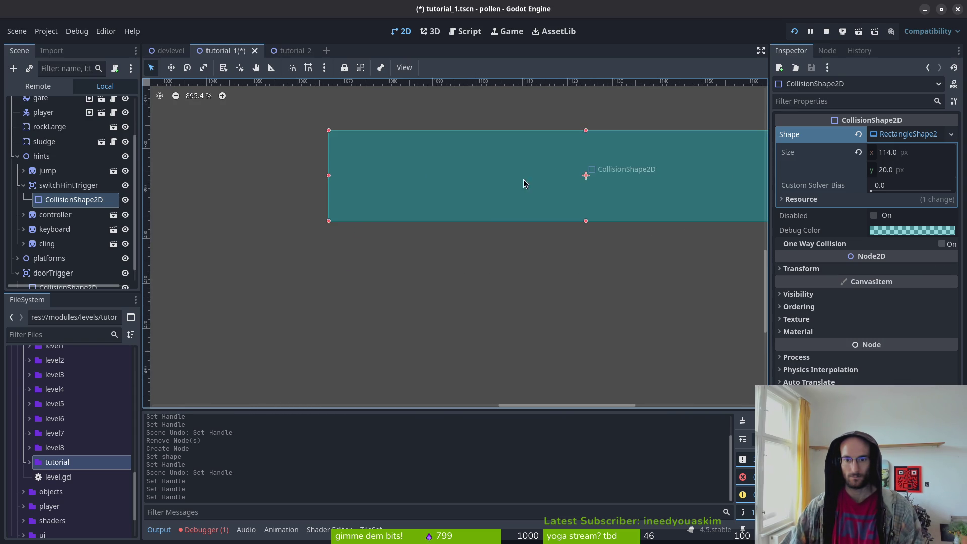
{"action": "left_click_drag", "start_coordinate": [484, 259], "coordinate": [619, 284]}
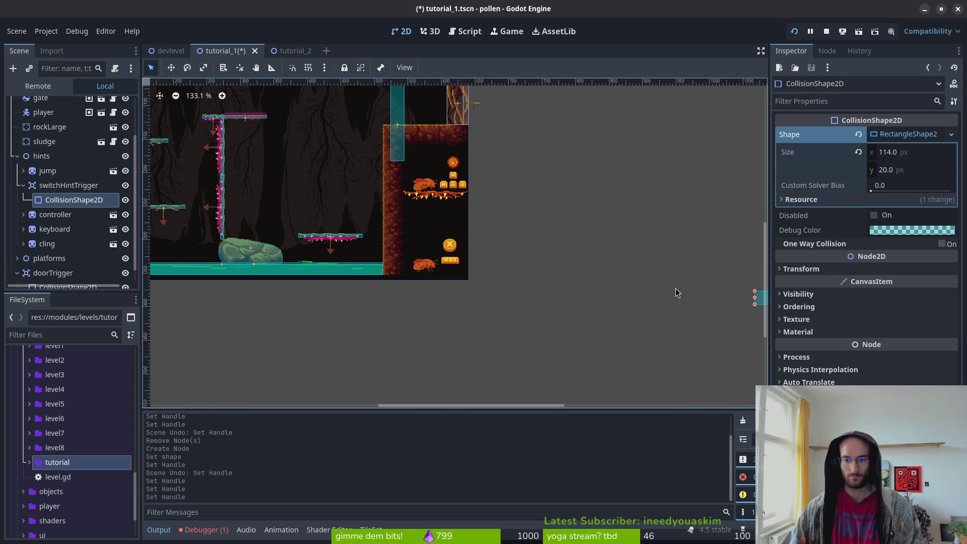
{"action": "mouse_move", "coordinate": [754, 301]}
{"action": "left_mouse_down"}
{"action": "mouse_move", "coordinate": [272, 297]}
{"action": "mouse_move", "coordinate": [324, 297]}
{"action": "left_mouse_up"}
{"action": "left_click_drag", "start_coordinate": [600, 367], "coordinate": [501, 334]}
{"action": "key", "text": "ctrl+z"}
Place the rectangle at -701, -140 in the level's middle and select switchHintTrigger
{"action": "left_click_drag", "start_coordinate": [680, 267], "coordinate": [210, 174]}
{"action": "left_click_drag", "start_coordinate": [309, 237], "coordinate": [445, 260]}
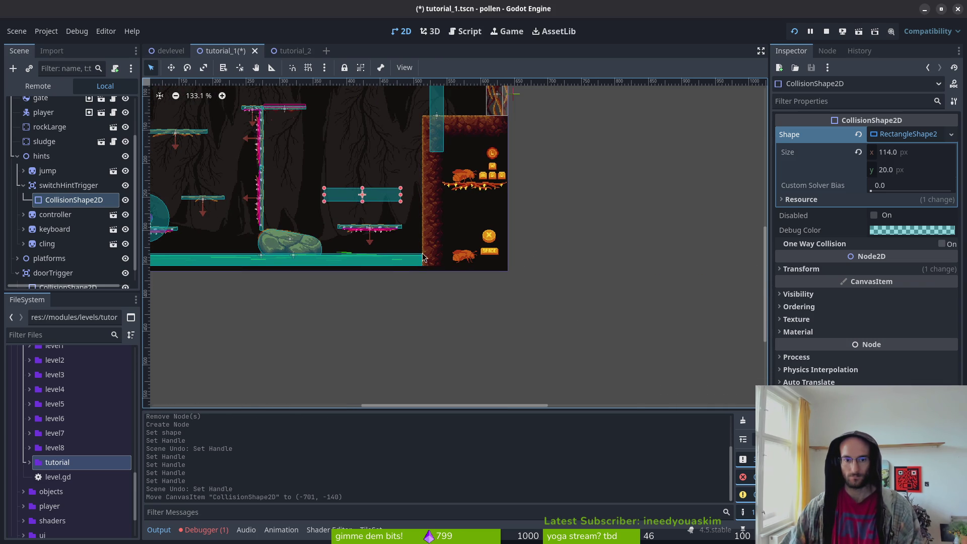
{"action": "left_click", "coordinate": [833, 268]}
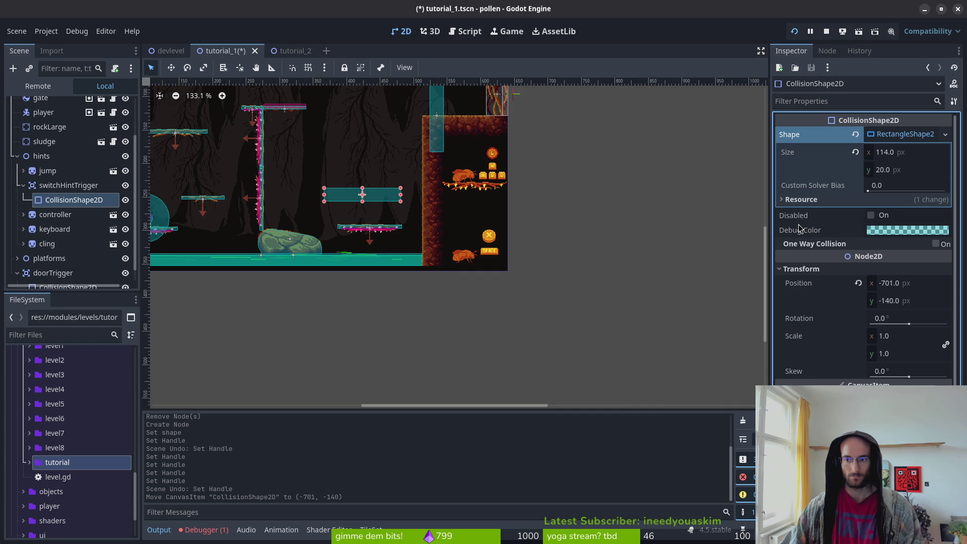
{"action": "scroll", "coordinate": [691, 223], "scroll_direction": "down", "scroll_amount": 3}
{"action": "scroll", "coordinate": [634, 243], "scroll_direction": "right", "scroll_amount": 3}
{"action": "scroll", "coordinate": [539, 244], "scroll_direction": "down", "scroll_amount": 2}
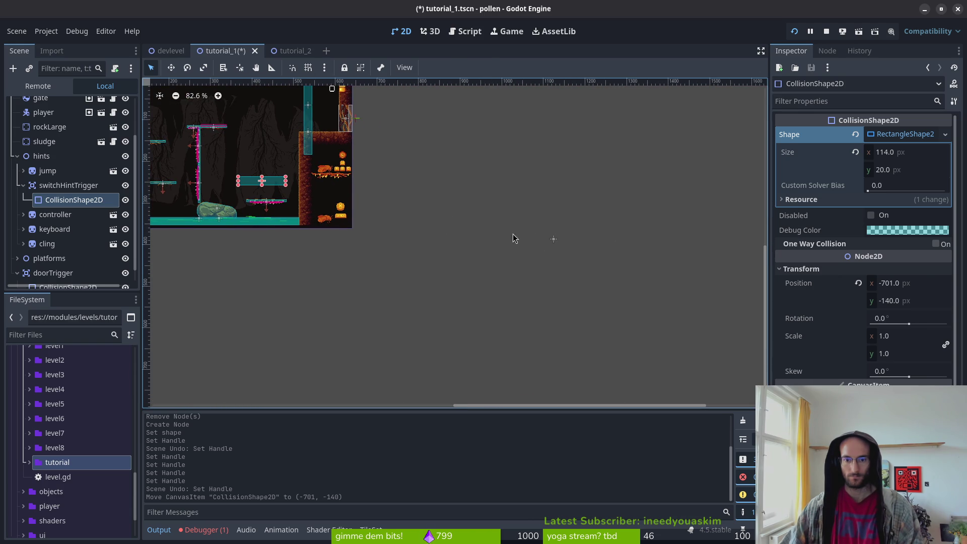
{"action": "left_click", "coordinate": [65, 189]}
{"action": "scroll", "coordinate": [483, 260], "scroll_direction": "down", "scroll_amount": 2}
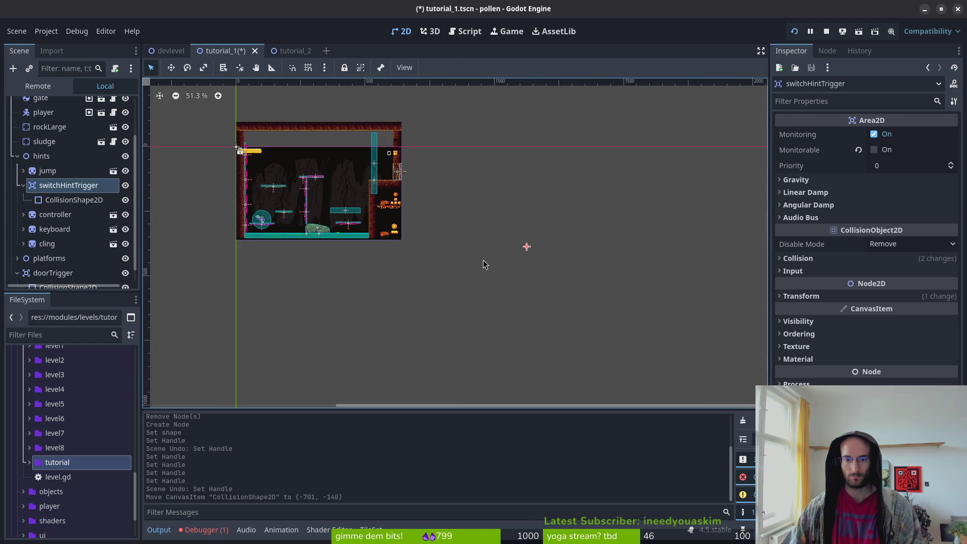
Move the switchHintTrigger area into the level
{"action": "mouse_move", "coordinate": [528, 250]}
{"action": "left_mouse_down"}
{"action": "mouse_move", "coordinate": [458, 232]}
{"action": "mouse_move", "coordinate": [469, 250]}
{"action": "mouse_move", "coordinate": [467, 291]}
{"action": "left_mouse_up"}
{"action": "key", "text": "ctrl+z"}
{"action": "key", "text": "ctrl+z"}
{"action": "mouse_move", "coordinate": [527, 248]}
{"action": "left_mouse_down"}
{"action": "mouse_move", "coordinate": [342, 218]}
{"action": "mouse_move", "coordinate": [335, 208]}
{"action": "left_mouse_up"}
{"action": "scroll", "coordinate": [336, 206], "scroll_direction": "up", "scroll_amount": 3}
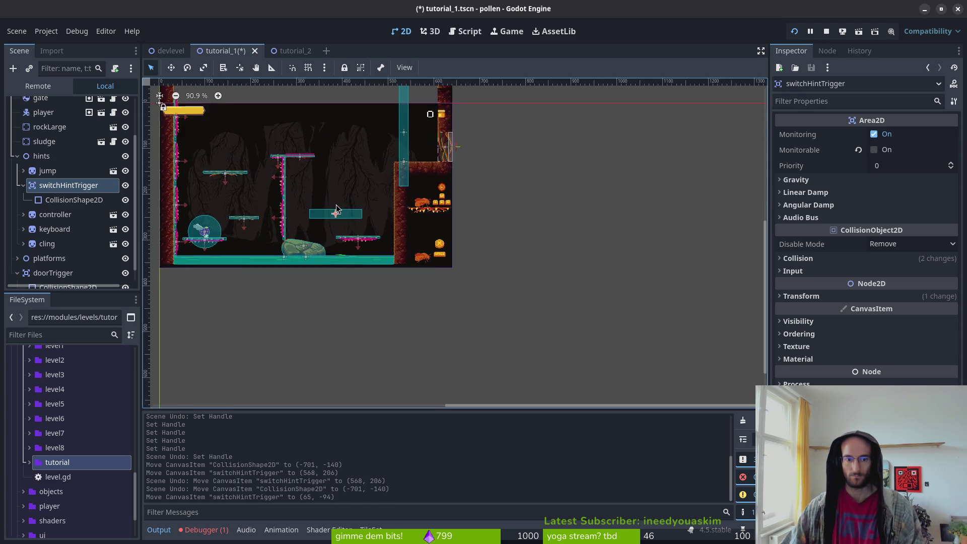
{"action": "scroll", "coordinate": [336, 207], "scroll_direction": "up", "scroll_amount": 5}
{"action": "scroll", "coordinate": [377, 254], "scroll_direction": "left", "scroll_amount": 3}
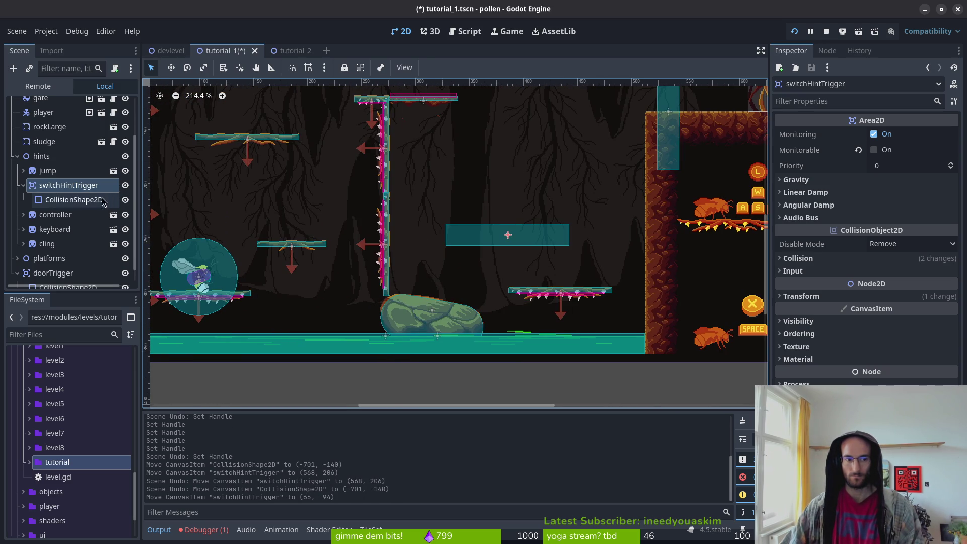
Stretch the trigger strip to 237 wide, from the spiked pillar to the right rock wall
{"action": "left_click", "coordinate": [505, 240]}
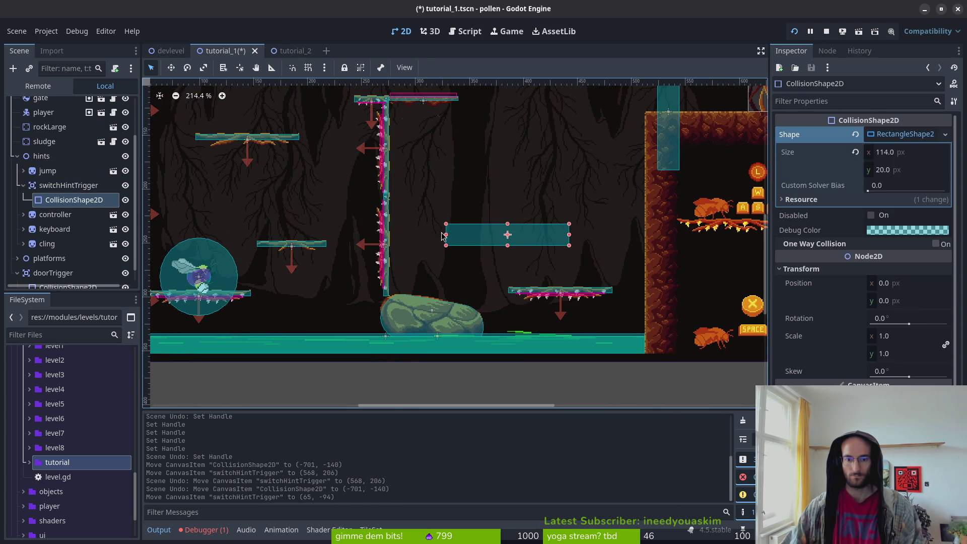
{"action": "left_click_drag", "start_coordinate": [446, 235], "coordinate": [388, 235]}
{"action": "left_click_drag", "start_coordinate": [569, 235], "coordinate": [646, 239]}
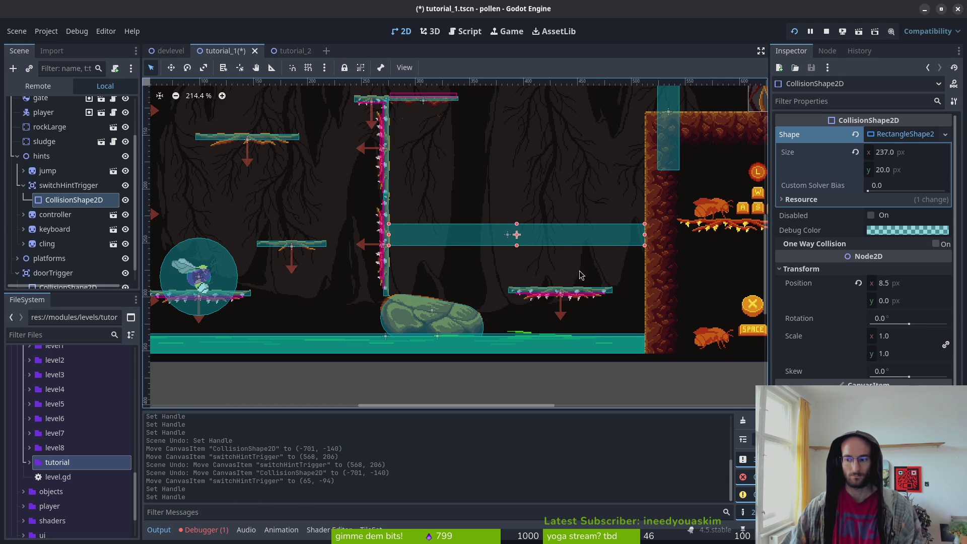
{"action": "scroll", "coordinate": [519, 250], "scroll_direction": "down", "scroll_amount": 5}
{"action": "scroll", "coordinate": [522, 230], "scroll_direction": "up", "scroll_amount": 7}
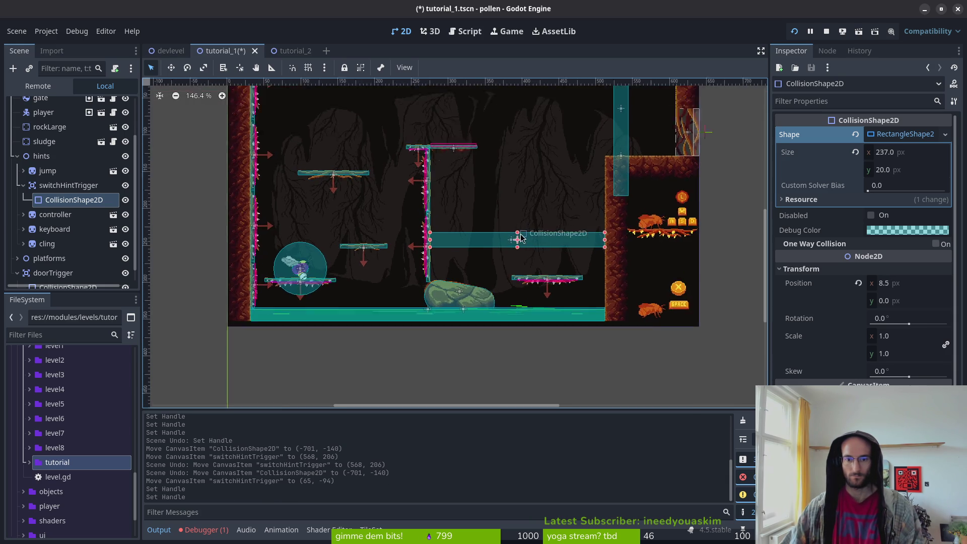
{"action": "mouse_move", "coordinate": [502, 243]}
{"action": "left_mouse_down"}
{"action": "mouse_move", "coordinate": [502, 202]}
{"action": "mouse_move", "coordinate": [501, 242]}
{"action": "left_mouse_up"}
{"action": "scroll", "coordinate": [538, 254], "scroll_direction": "down", "scroll_amount": 5}
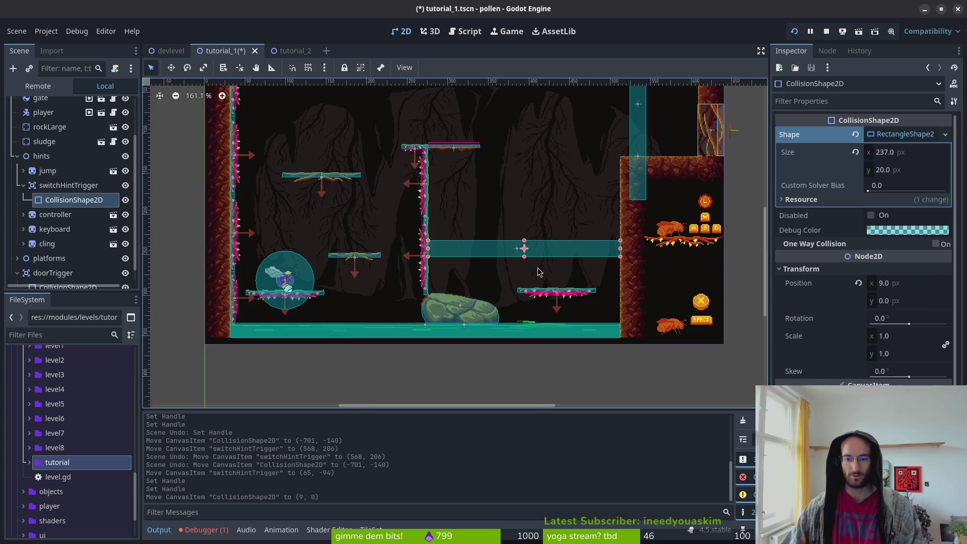
{"action": "scroll", "coordinate": [548, 253], "scroll_direction": "left", "scroll_amount": 1}
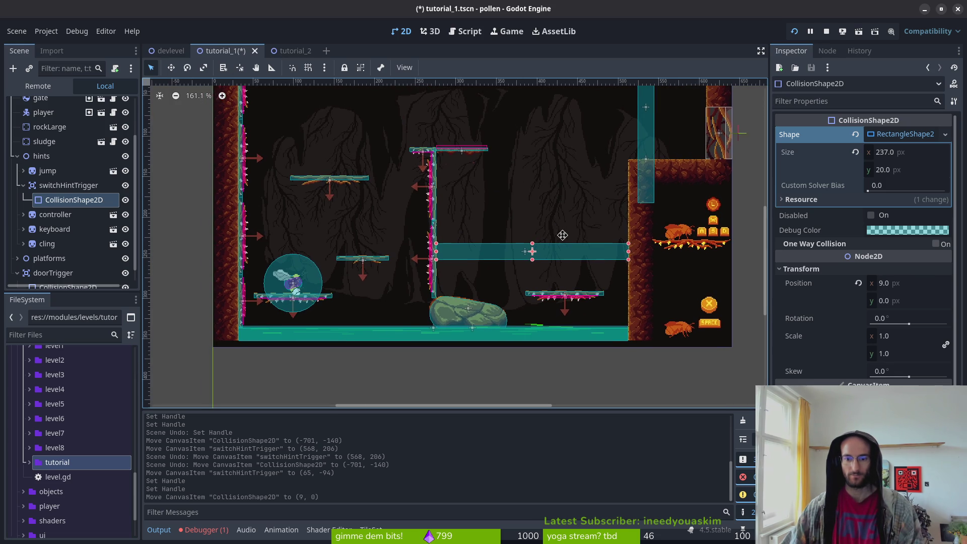
Save the tutorial_1 scene and restart the running game to test the trigger
{"action": "left_click", "coordinate": [579, 250]}
{"action": "key", "text": "ctrl+s"}
{"action": "left_click", "coordinate": [794, 33]}
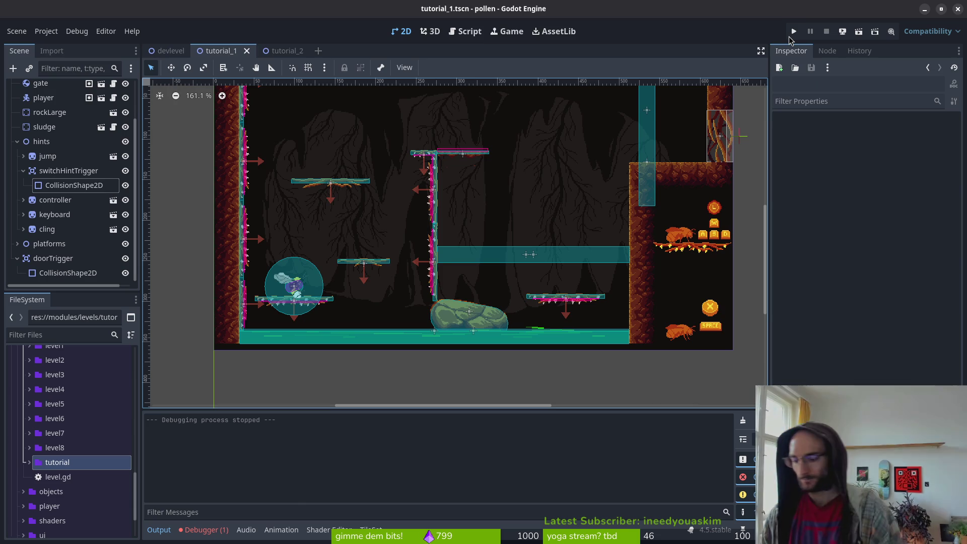
{"action": "left_click", "coordinate": [789, 32]}
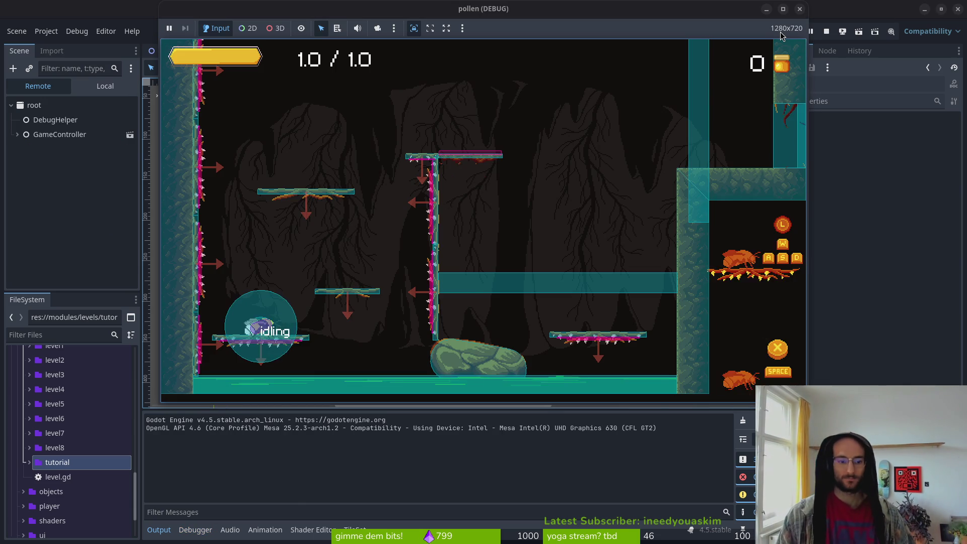
Jump and climb the character up the right wall and crawl into the next room
{"action": "key", "text": "space"}
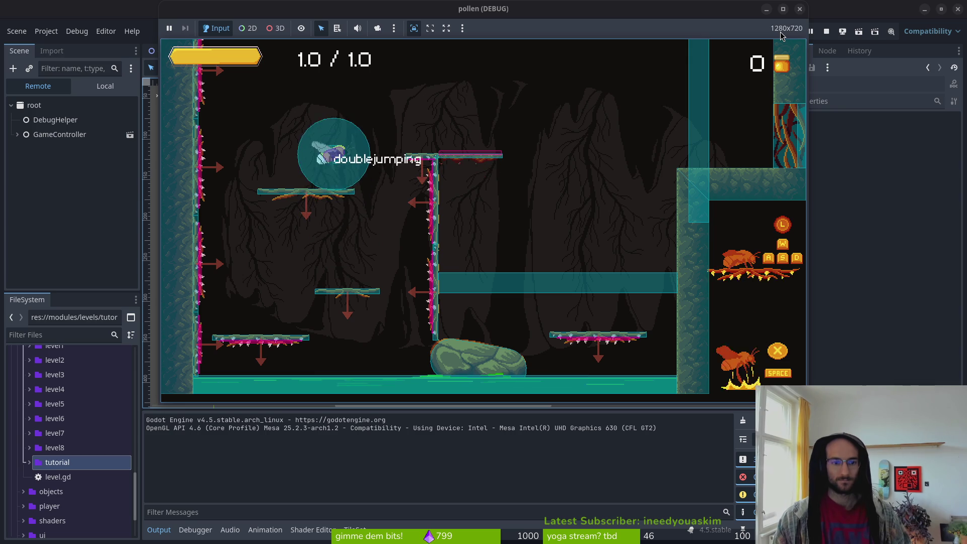
{"action": "key", "text": "d"}
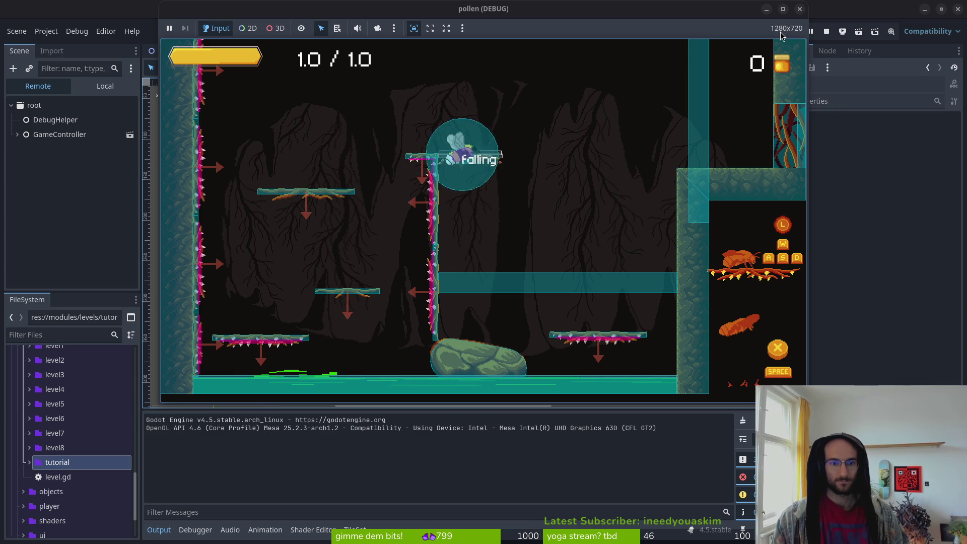
{"action": "key", "text": "space"}
{"action": "key", "text": "d"}
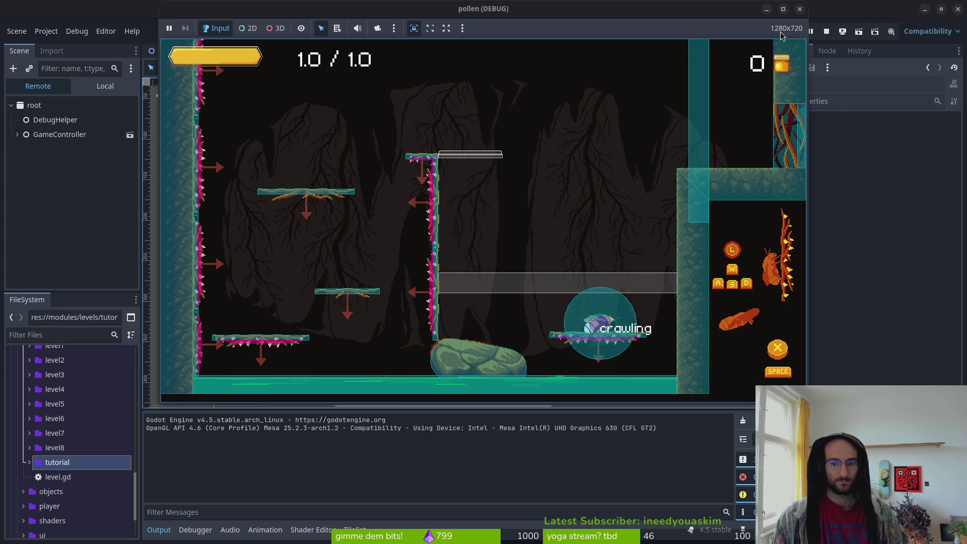
{"action": "key", "text": "space"}
{"action": "key", "text": "w"}
{"action": "key", "text": "d"}
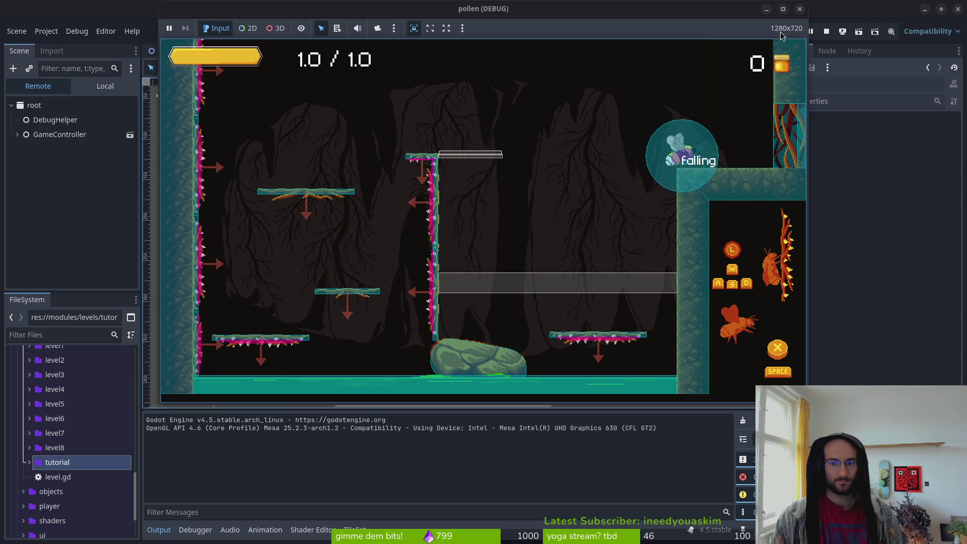
{"action": "key", "text": "d"}
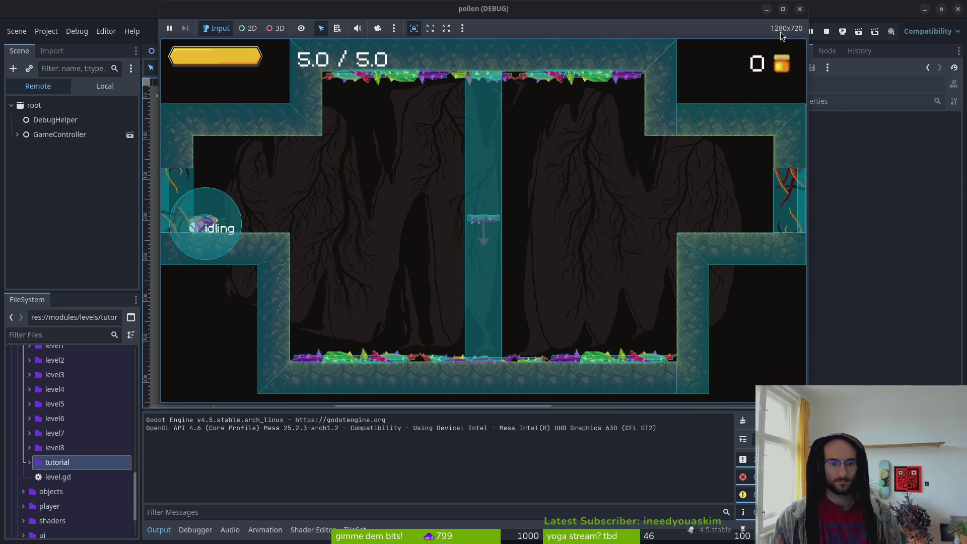
Jump across the small middle platform, slashing while moving left and right
{"action": "key", "text": "space"}
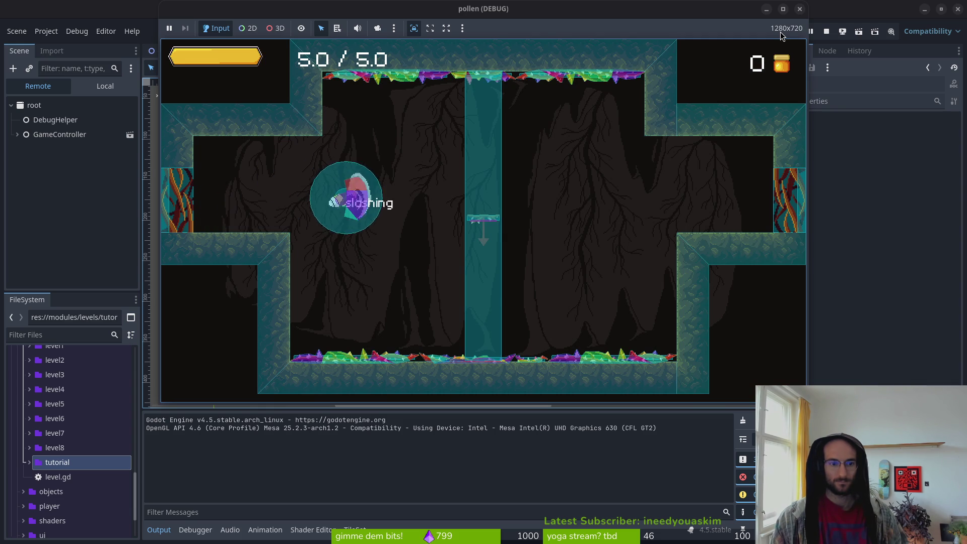
{"action": "key", "text": "d"}
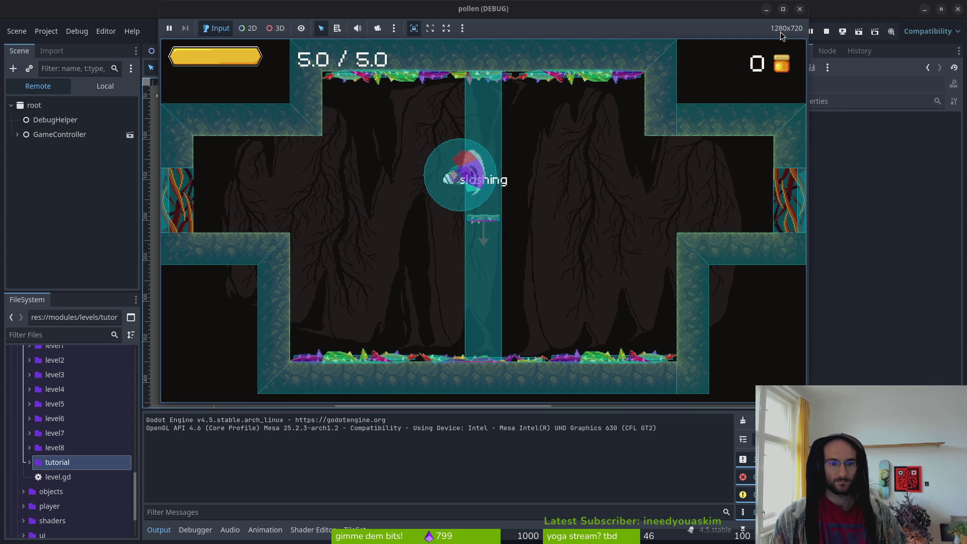
{"action": "key", "text": "a"}
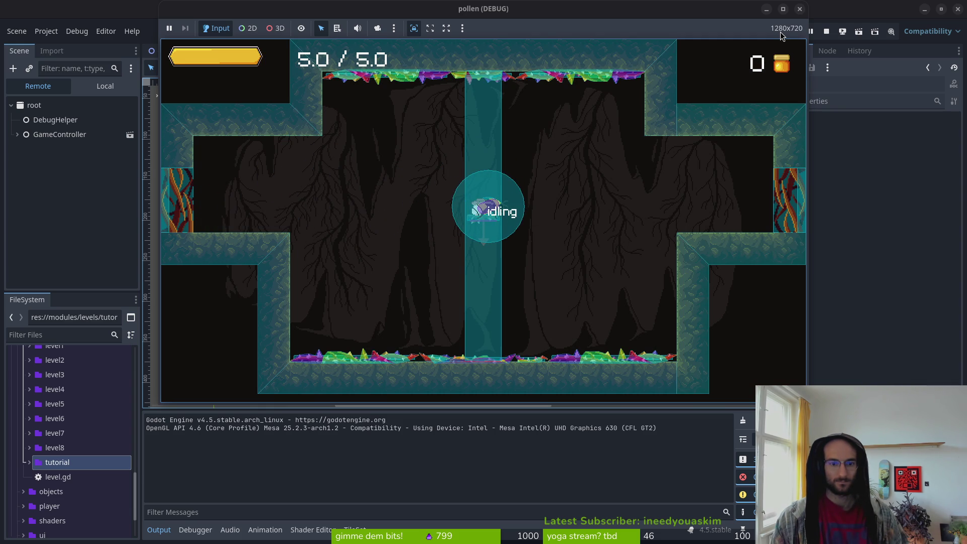
{"action": "key", "text": "space"}
{"action": "key", "text": "space"}
{"action": "key", "text": "a"}
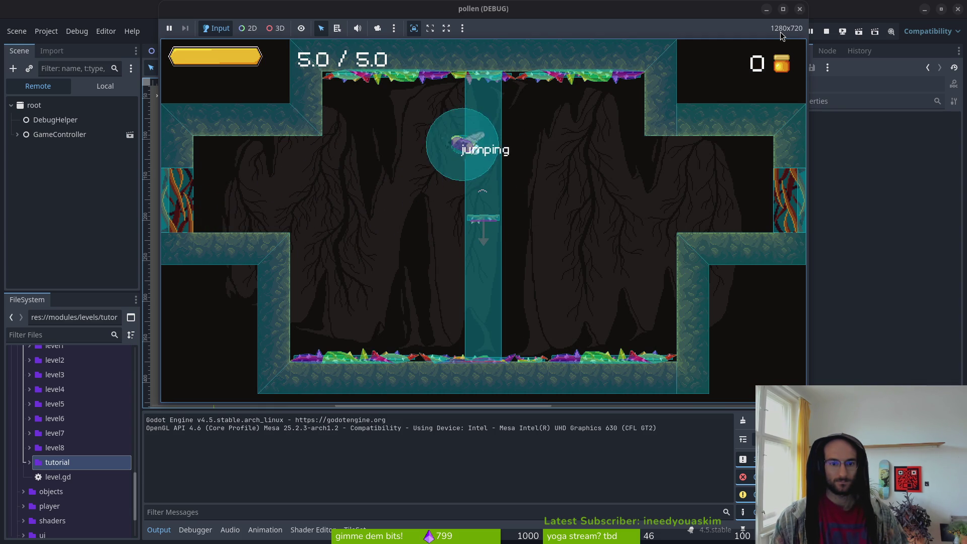
{"action": "key", "text": "d"}
{"action": "key", "text": "space"}
{"action": "key", "text": "j"}
{"action": "key", "text": "Right"}
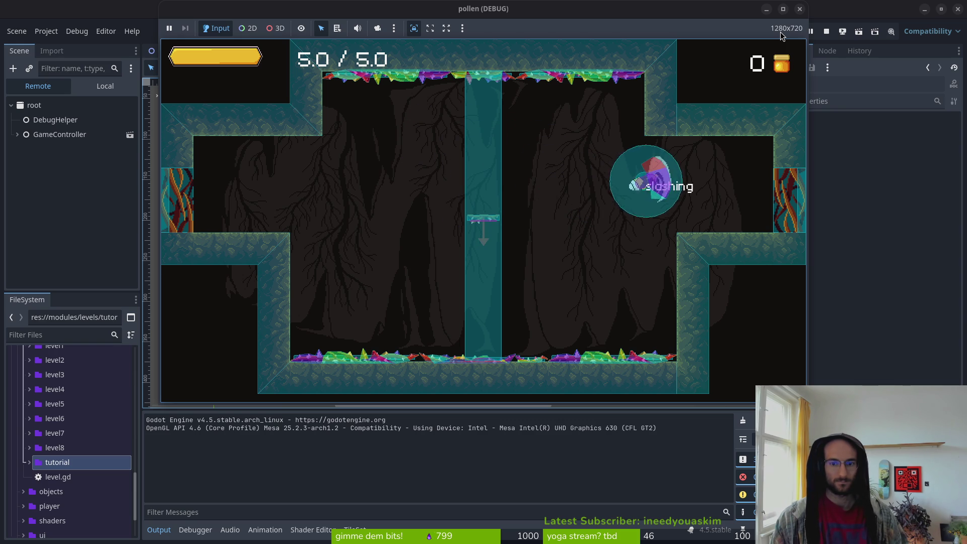
{"action": "key", "text": "space"}
{"action": "key", "text": "Left"}
{"action": "key", "text": "x"}
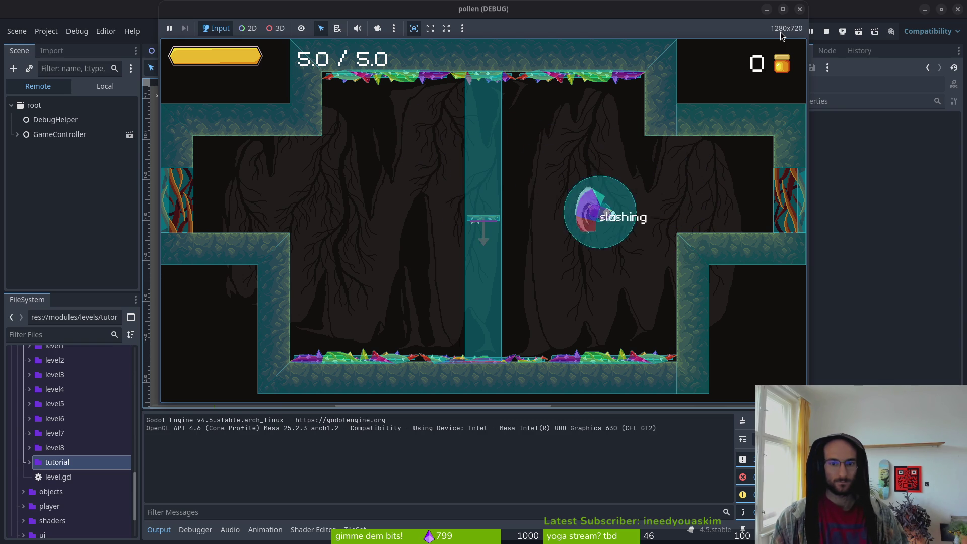
{"action": "key", "text": "Left"}
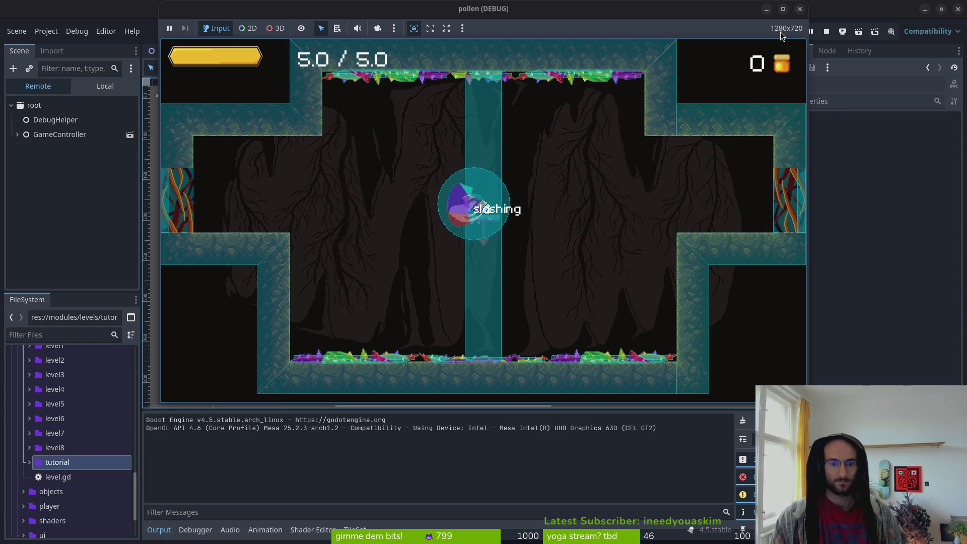
Move the character right through the gate to the exit, then stop the game
{"action": "key", "text": "Right"}
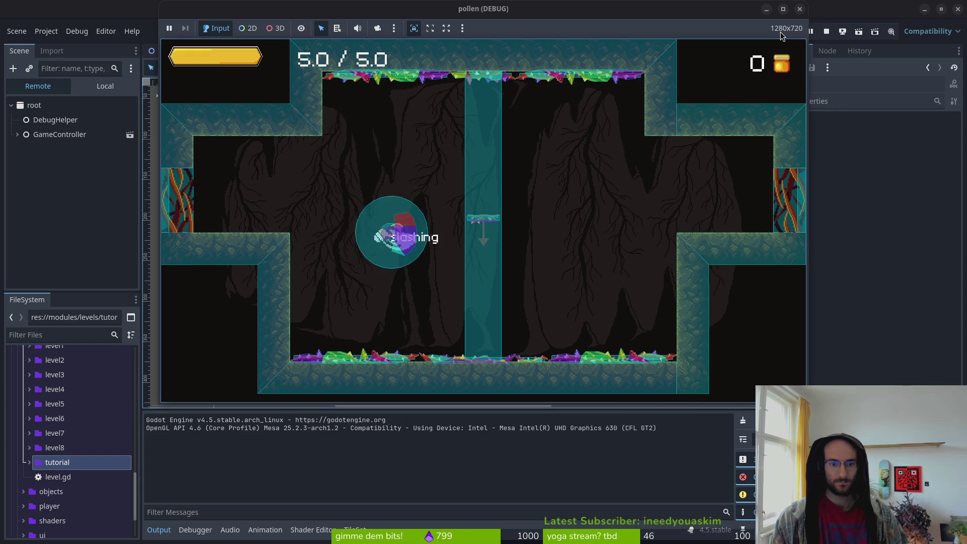
{"action": "key", "text": "Right"}
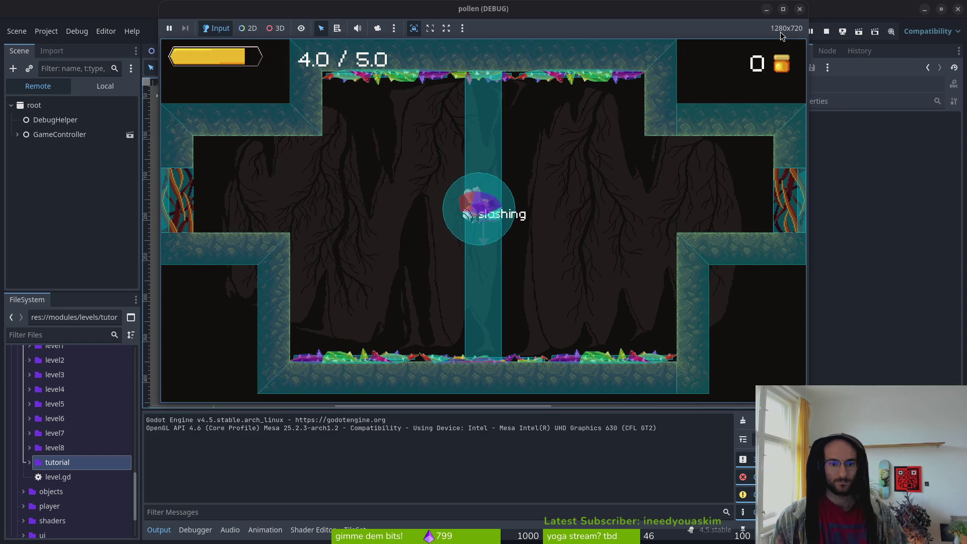
{"action": "key", "text": "x"}
{"action": "key", "text": "Right"}
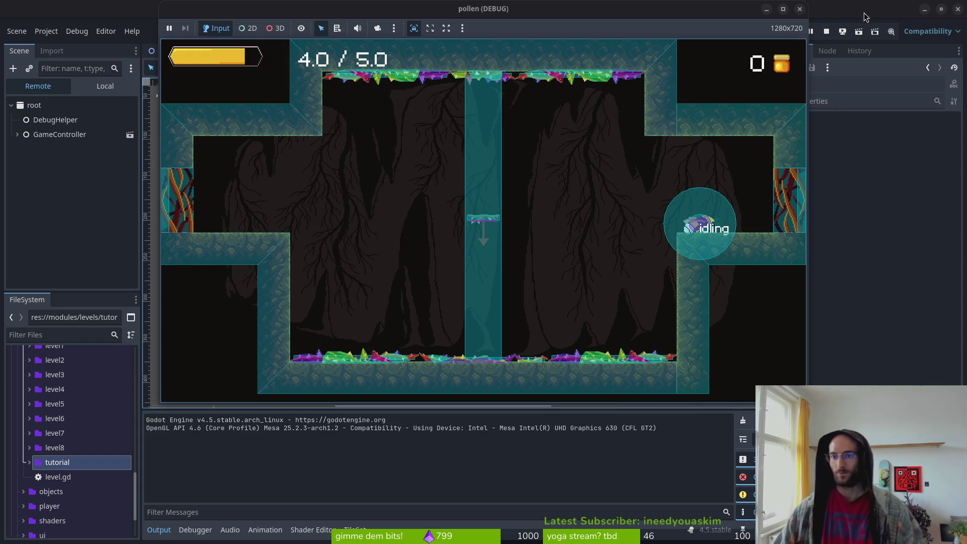
{"action": "left_click", "coordinate": [827, 32]}
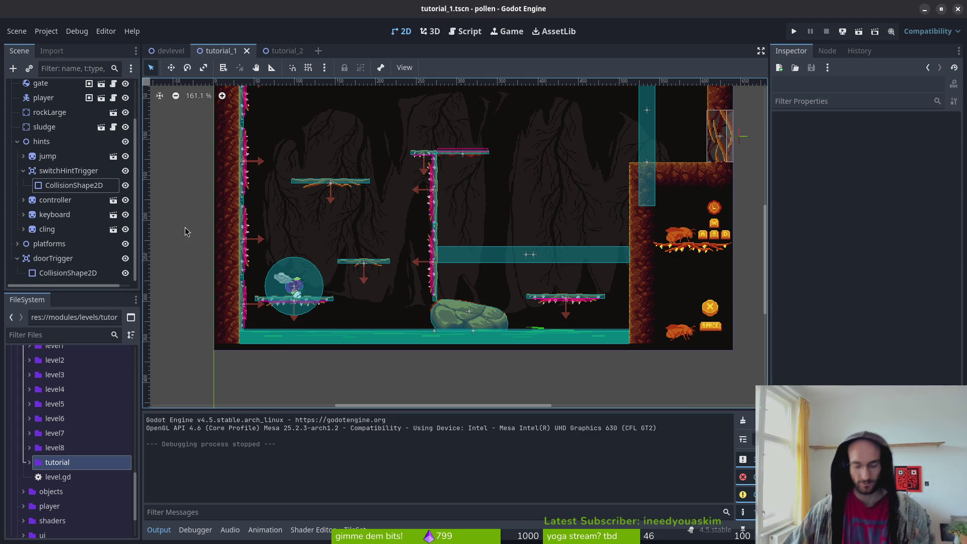
Collapse the switchHintTrigger and doorTrigger nodes and select the door's collision shape
{"action": "left_click", "coordinate": [23, 171]}
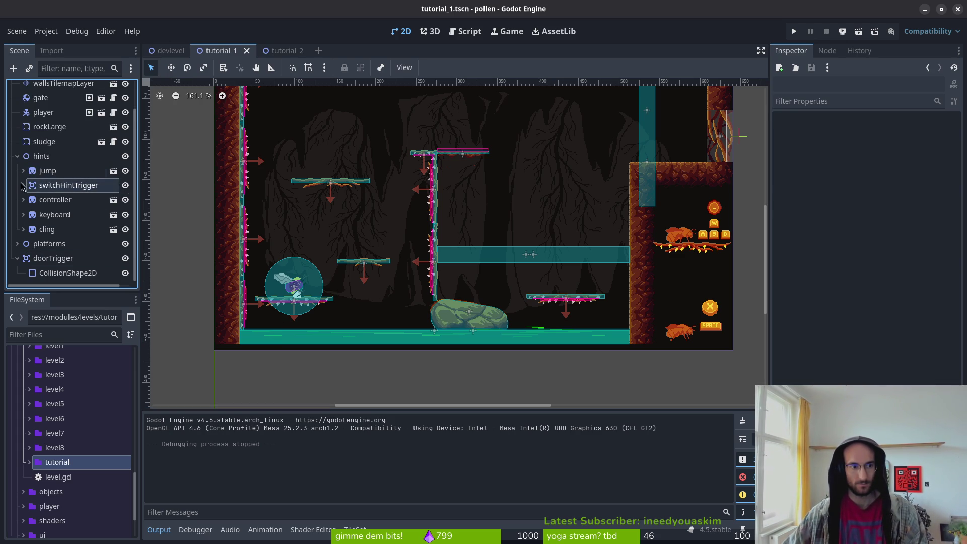
{"action": "left_click", "coordinate": [17, 259]}
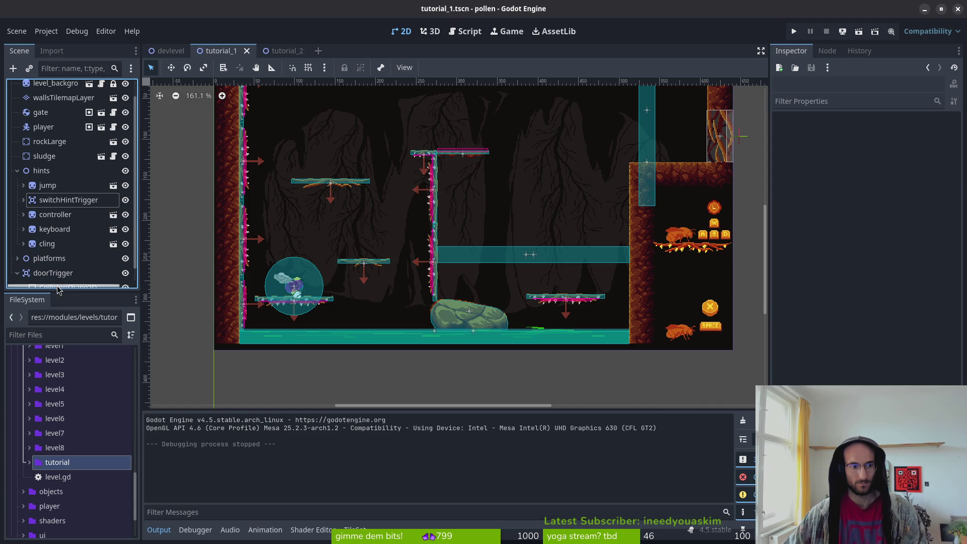
{"action": "left_click", "coordinate": [646, 149]}
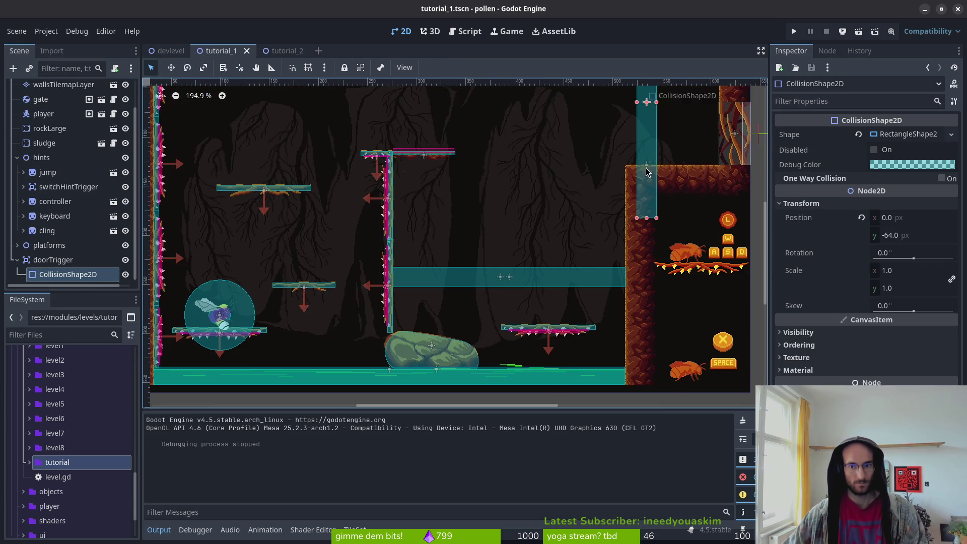
{"action": "scroll", "coordinate": [490, 191], "scroll_direction": "up", "scroll_amount": 2}
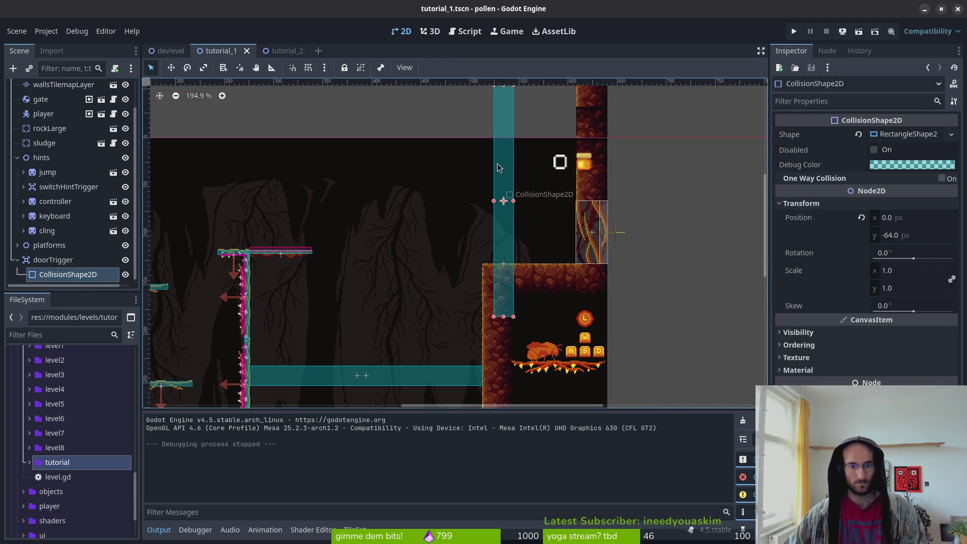
{"action": "scroll", "coordinate": [499, 194], "scroll_direction": "up", "scroll_amount": 3}
Stretch the doorTrigger collision shape's top up to the ceiling (y -95.5) and save tutorial_1
{"action": "left_click_drag", "start_coordinate": [508, 141], "coordinate": [508, 192]}
{"action": "scroll", "coordinate": [501, 358], "scroll_direction": "up", "scroll_amount": 5}
{"action": "left_click_drag", "start_coordinate": [511, 374], "coordinate": [506, 292]}
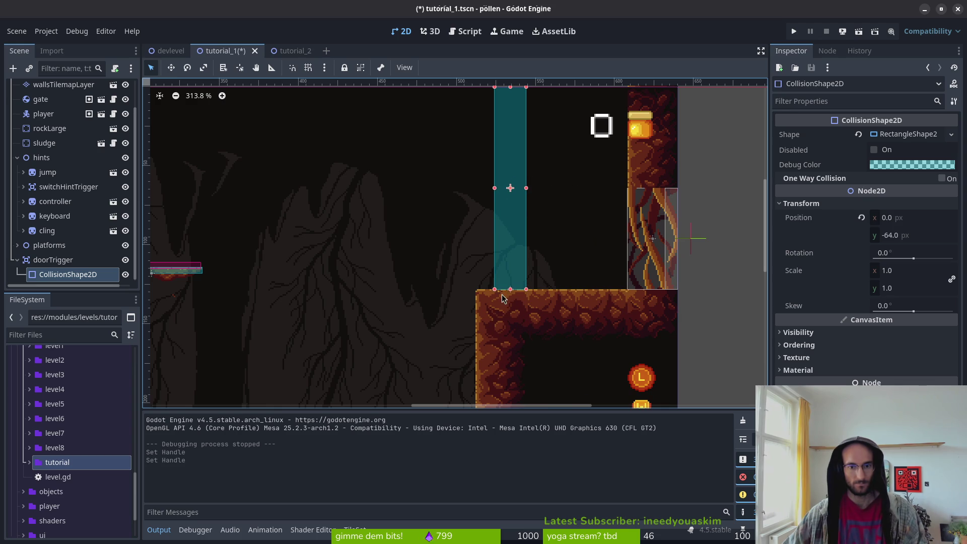
{"action": "scroll", "coordinate": [454, 244], "scroll_direction": "down", "scroll_amount": 9}
{"action": "scroll", "coordinate": [455, 244], "scroll_direction": "up", "scroll_amount": 9}
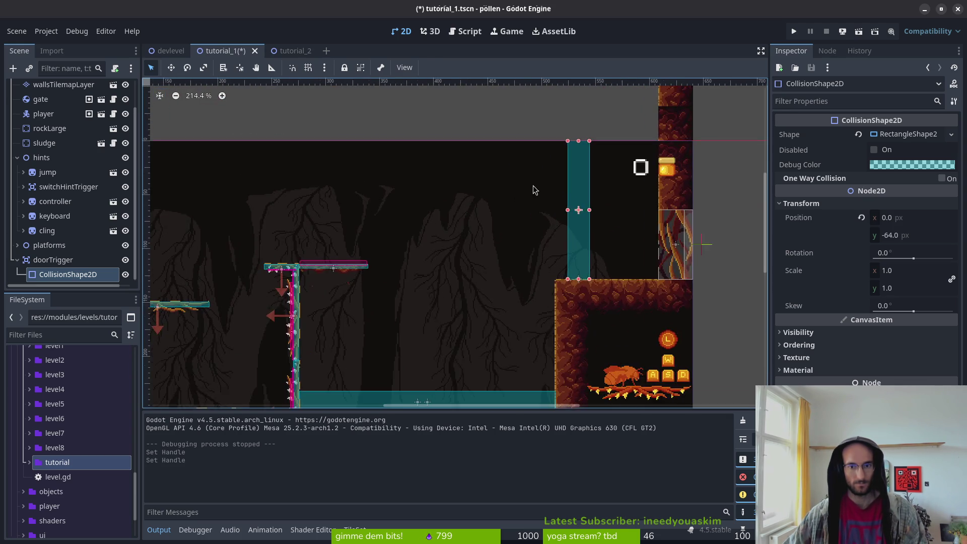
{"action": "key", "text": "ctrl+z"}
{"action": "left_click_drag", "start_coordinate": [548, 256], "coordinate": [549, 201]}
{"action": "scroll", "coordinate": [467, 317], "scroll_direction": "down", "scroll_amount": 6}
{"action": "scroll", "coordinate": [461, 233], "scroll_direction": "down", "scroll_amount": 4}
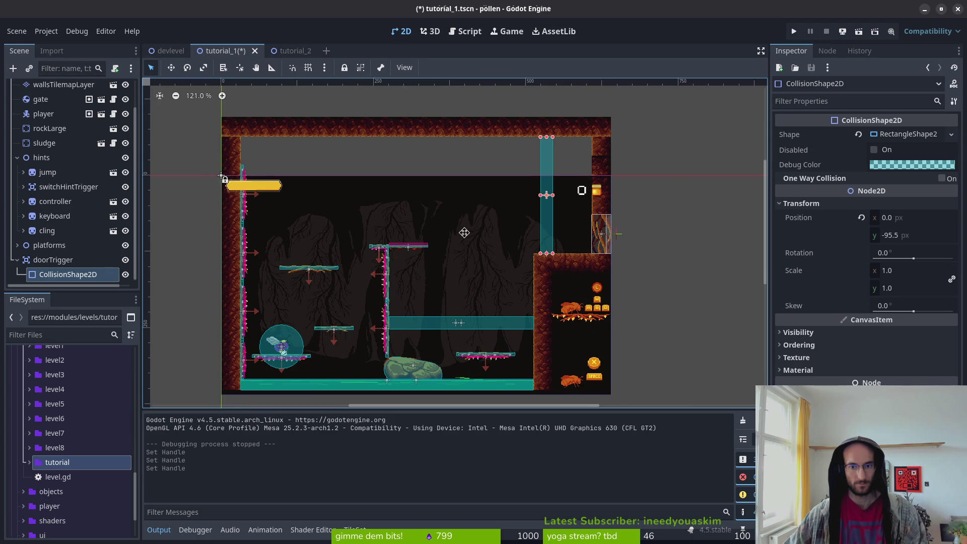
{"action": "scroll", "coordinate": [463, 267], "scroll_direction": "right", "scroll_amount": 1}
{"action": "left_click", "coordinate": [466, 274]}
{"action": "key", "text": "ctrl+s"}
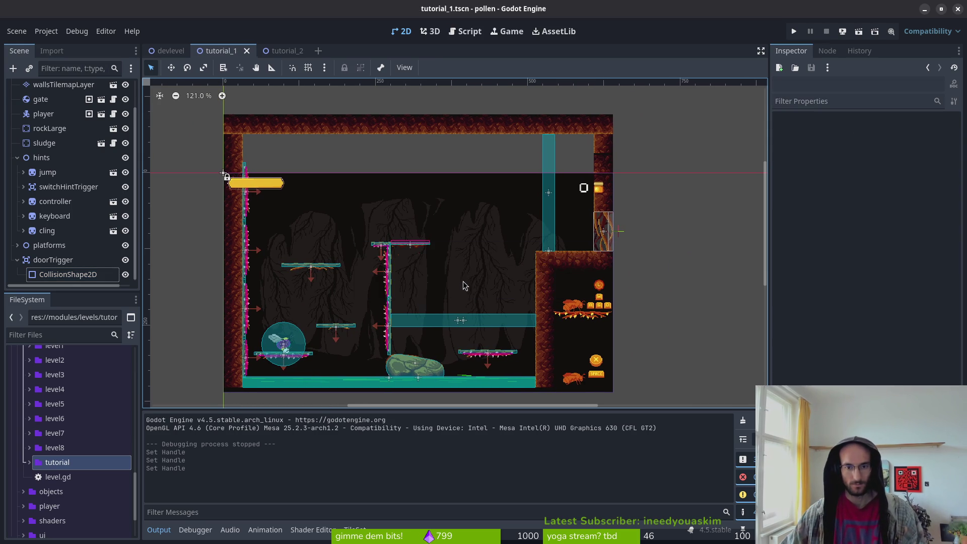
Collapse the doorTrigger and hints nodes and switch to the tutorial_2 scene
{"action": "scroll", "coordinate": [322, 274], "scroll_direction": "down", "scroll_amount": 5}
{"action": "scroll", "coordinate": [322, 275], "scroll_direction": "right", "scroll_amount": 5}
{"action": "left_click", "coordinate": [17, 260]}
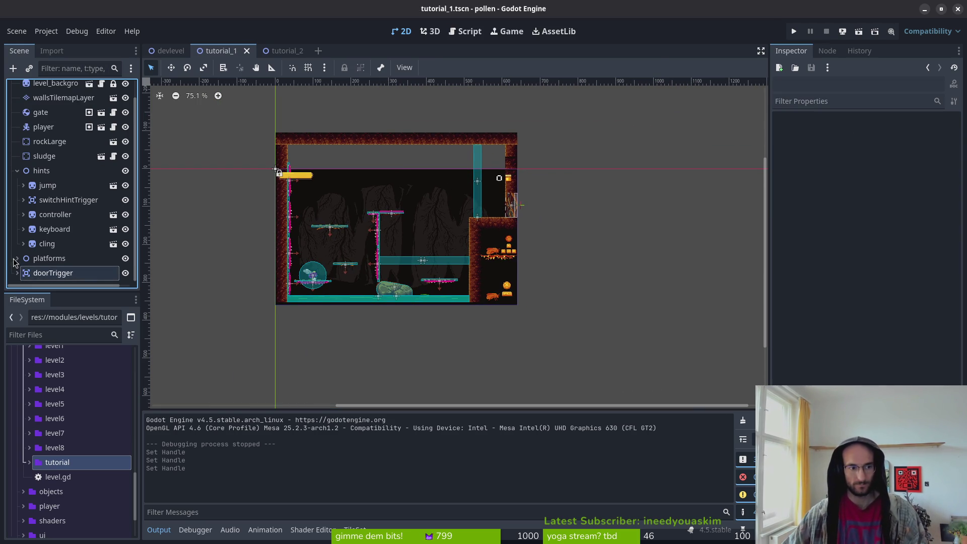
{"action": "left_click", "coordinate": [17, 173]}
{"action": "left_click", "coordinate": [285, 52]}
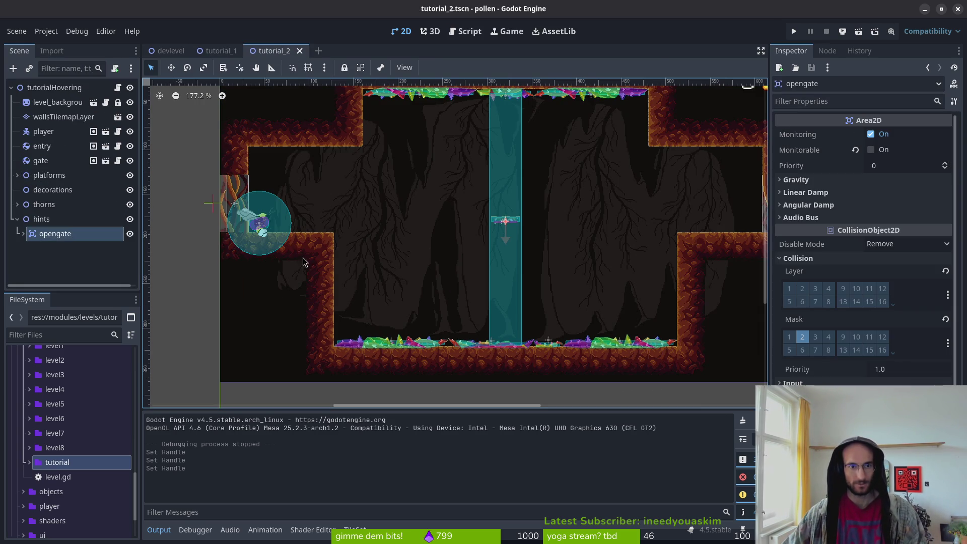
Select the opengate trigger to check its Collision Mask, then return to tutorial_2.gd in Neovim
{"action": "left_click", "coordinate": [55, 219]}
{"action": "left_click", "coordinate": [57, 233]}
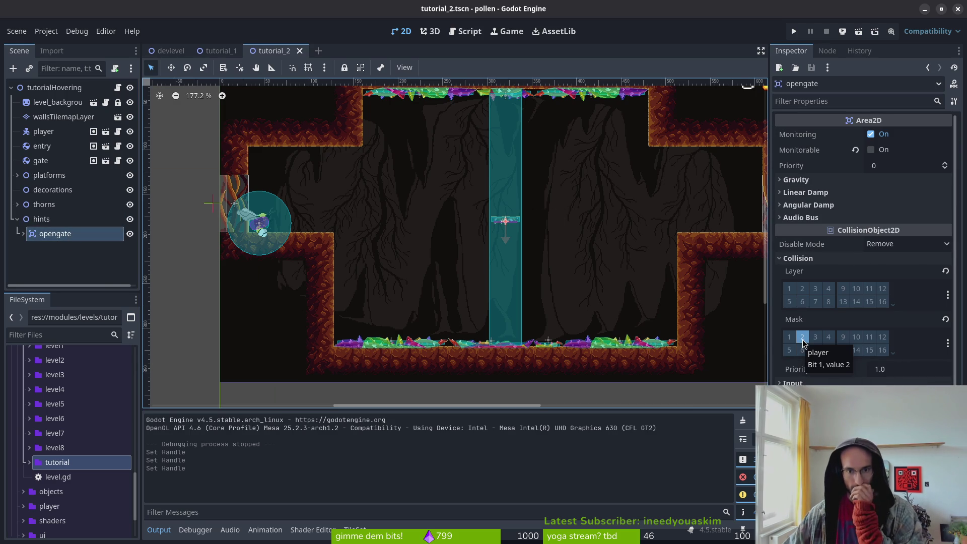
{"action": "key", "text": "alt+Tab"}
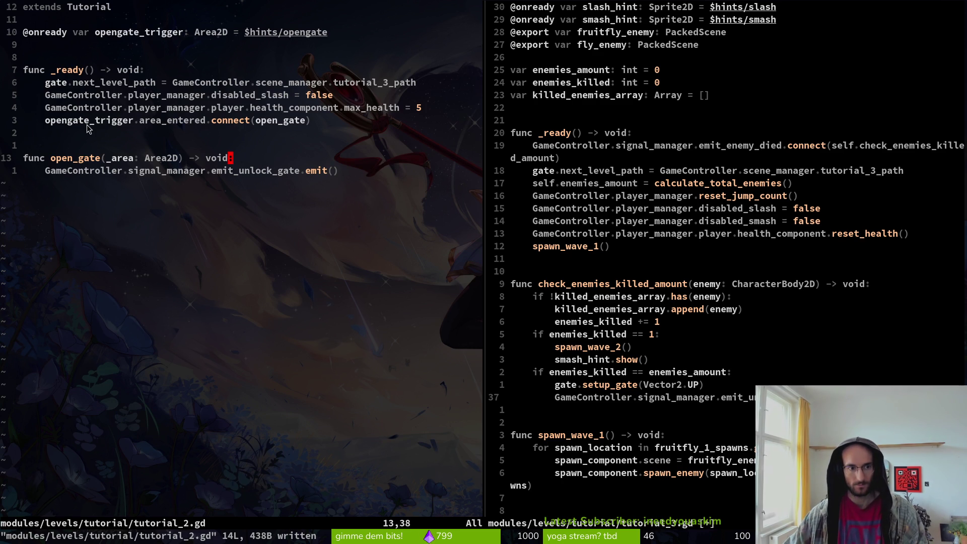
Insert a print_debug("player") line at the start of open_gate using completion
{"action": "key", "text": "o"}
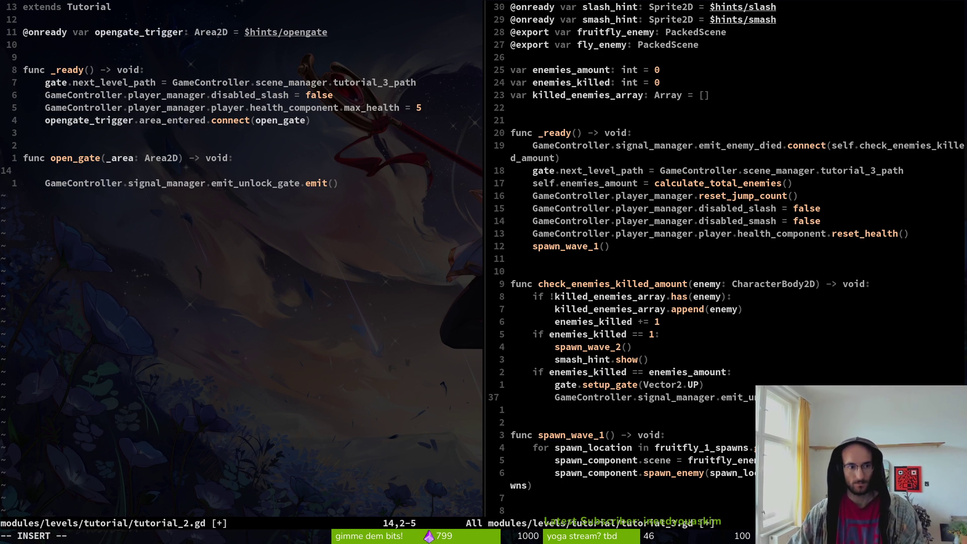
{"action": "type", "text": "prid"}
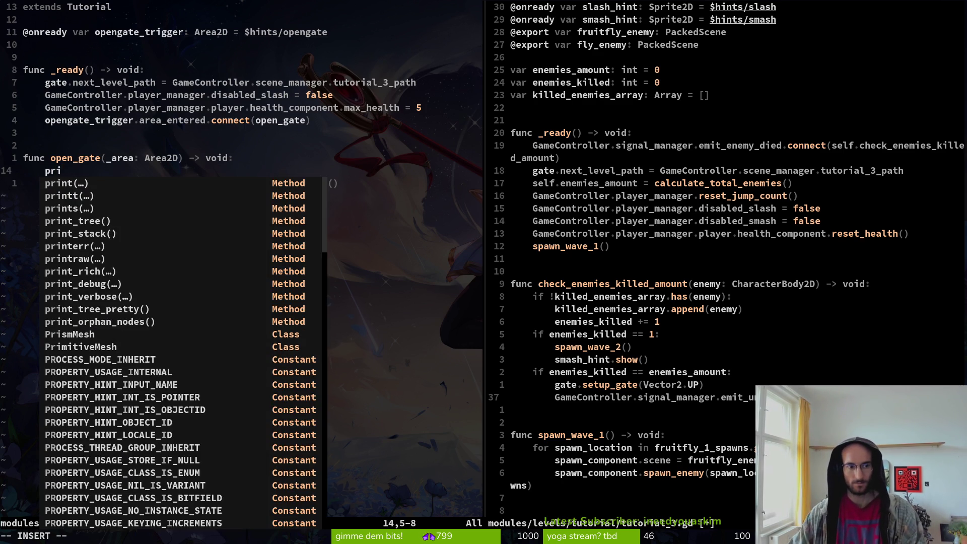
{"action": "key", "text": "Tab"}
{"action": "key", "text": "Return"}
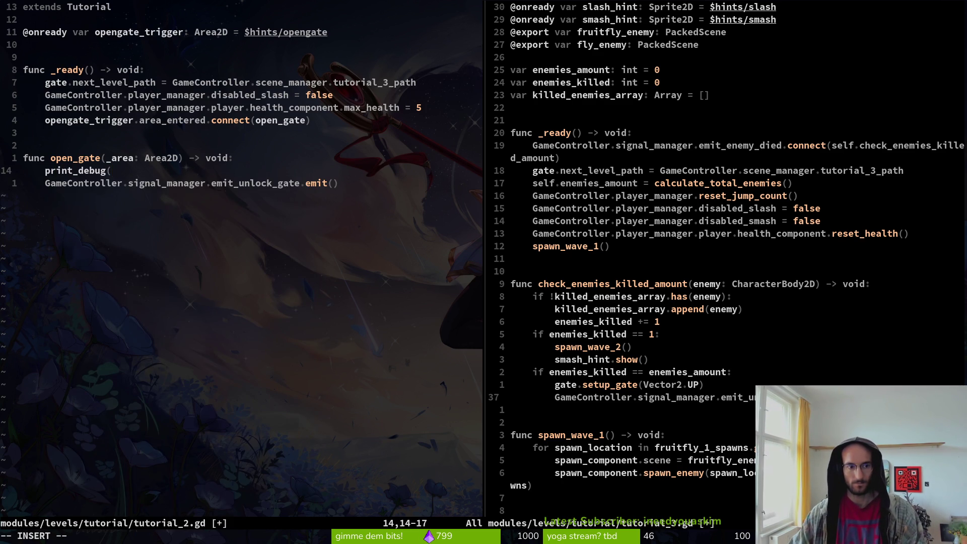
{"action": "type", "text": "\""}
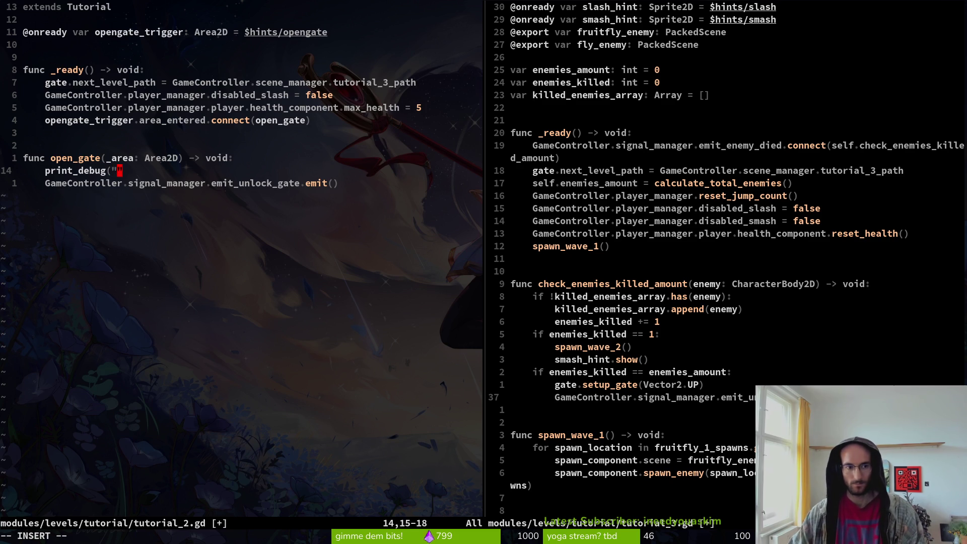
{"action": "type", "text": "player\""}
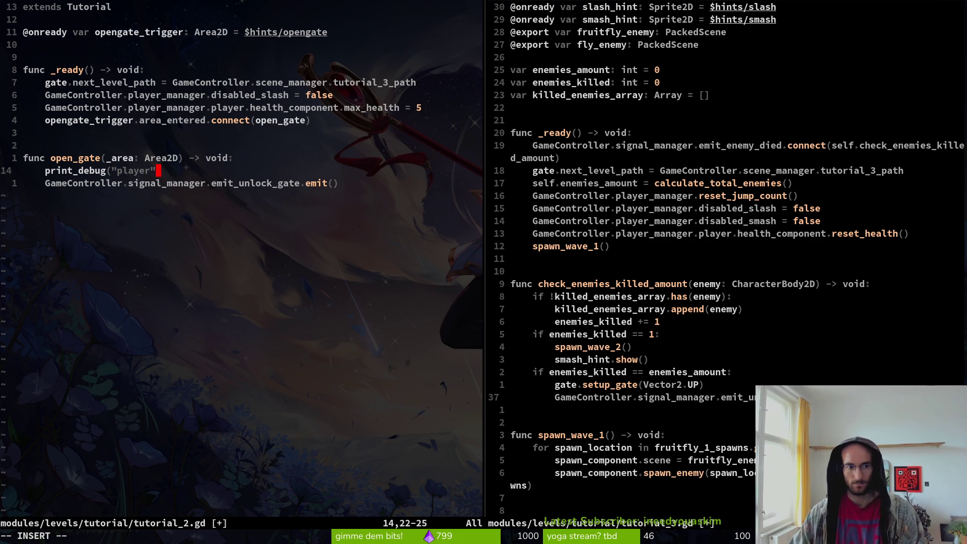
{"action": "type", "text": ")"}
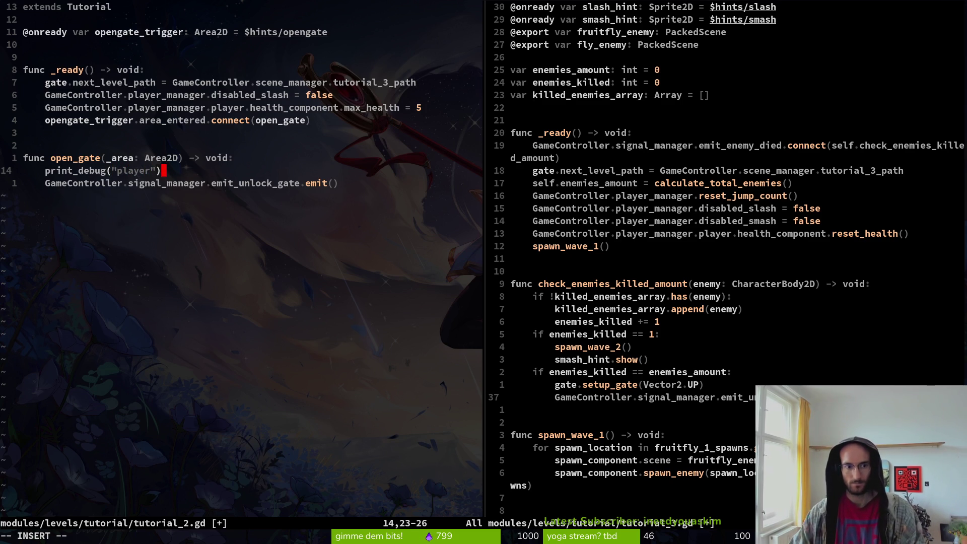
{"action": "key", "text": "Left"}
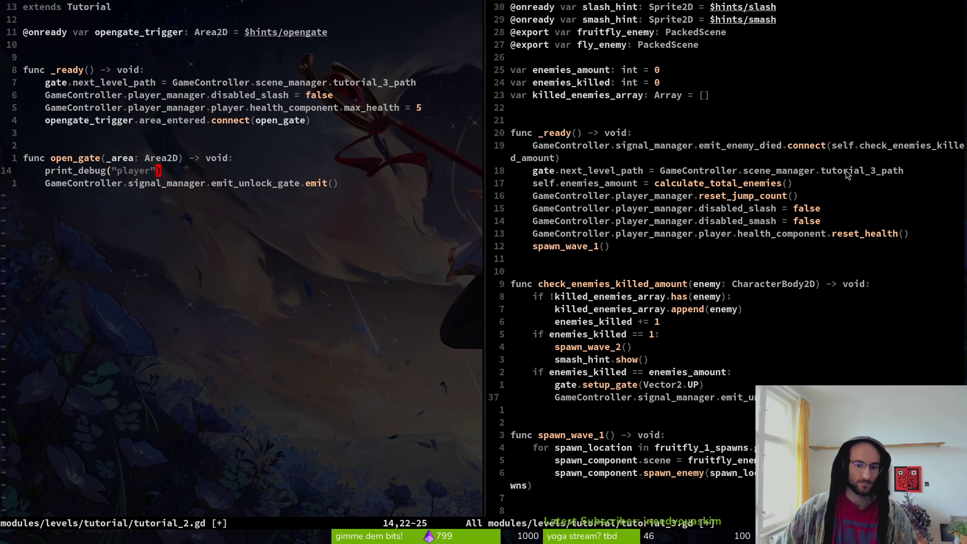
Change tutorial_3.gd's next_level_path to tutorial_4_path
{"action": "left_click", "coordinate": [861, 173]}
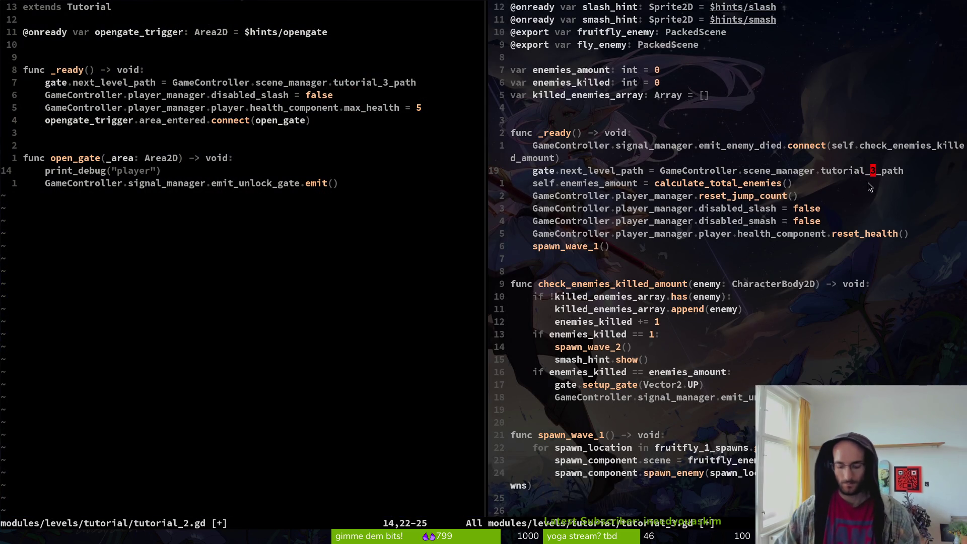
{"action": "type", "text": "s4"}
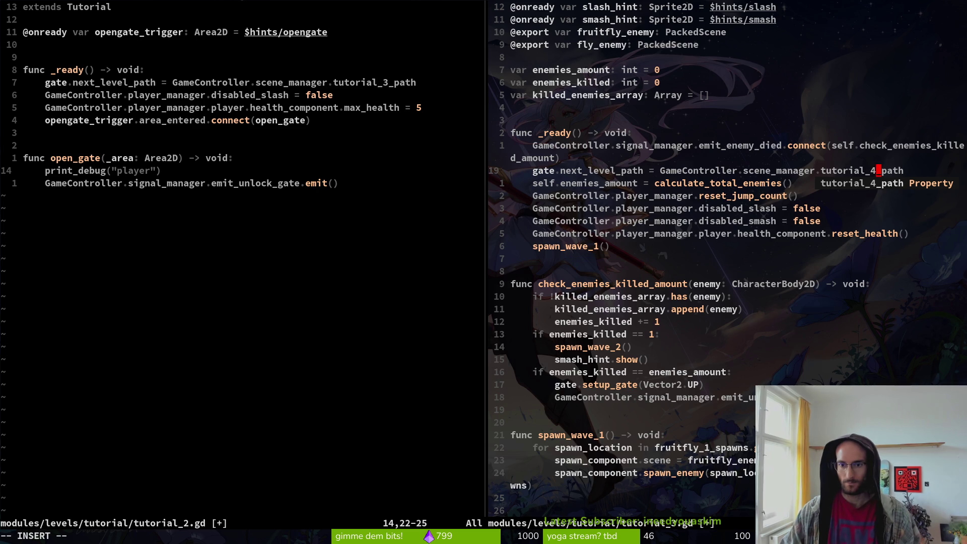
{"action": "key", "text": "Escape"}
{"action": "key", "text": "ctrl+d"}
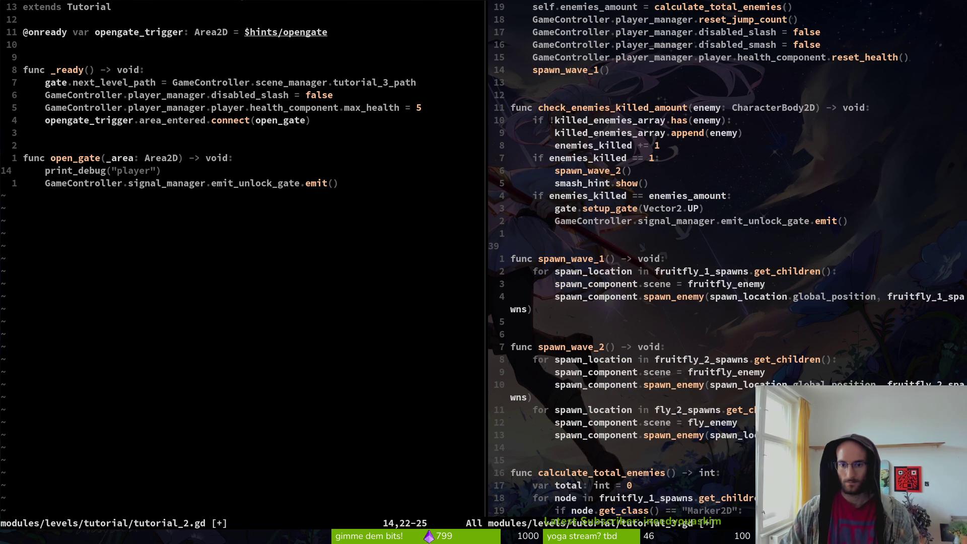
{"action": "key", "text": "ctrl+u"}
{"action": "key", "text": "k"}
{"action": "key", "text": "k"}
{"action": "key", "text": "k"}
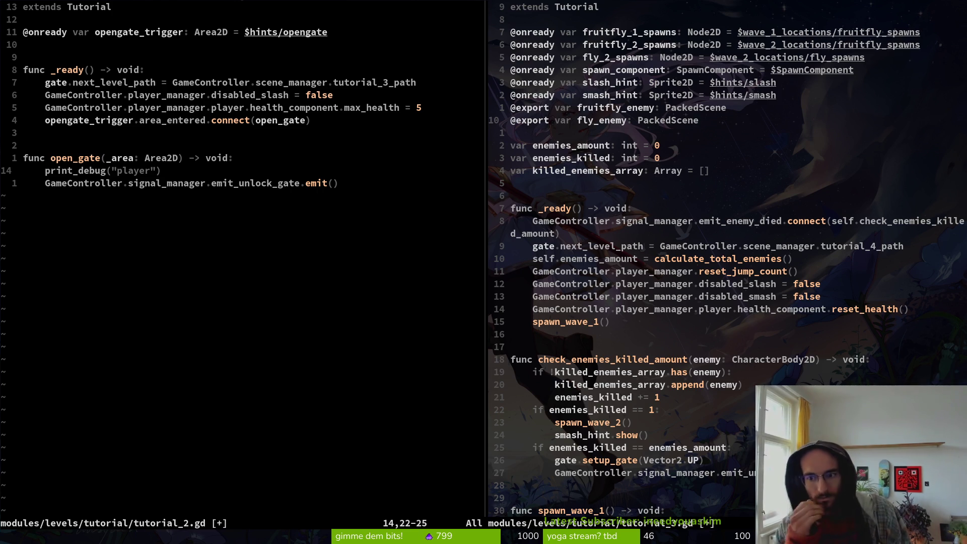
Save tutorial_3.gd, checking the path change with undo and redo
{"action": "key", "text": "ctrl+d"}
{"action": "type", "text": ":w"}
{"action": "key", "text": "Return"}
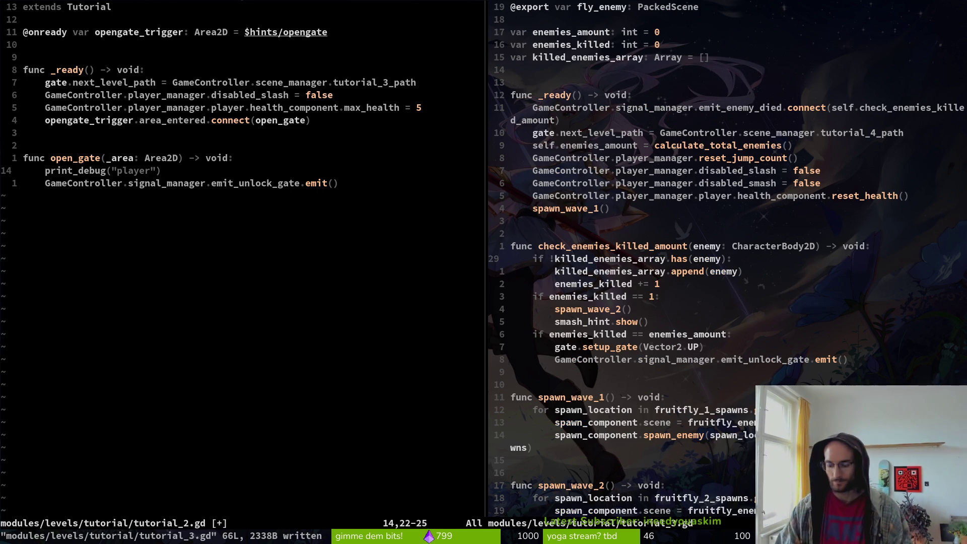
{"action": "key", "text": "u"}
{"action": "key", "text": "ctrl+r"}
{"action": "key", "text": "ctrl+r"}
{"action": "type", "text": ":w"}
{"action": "key", "text": "Return"}
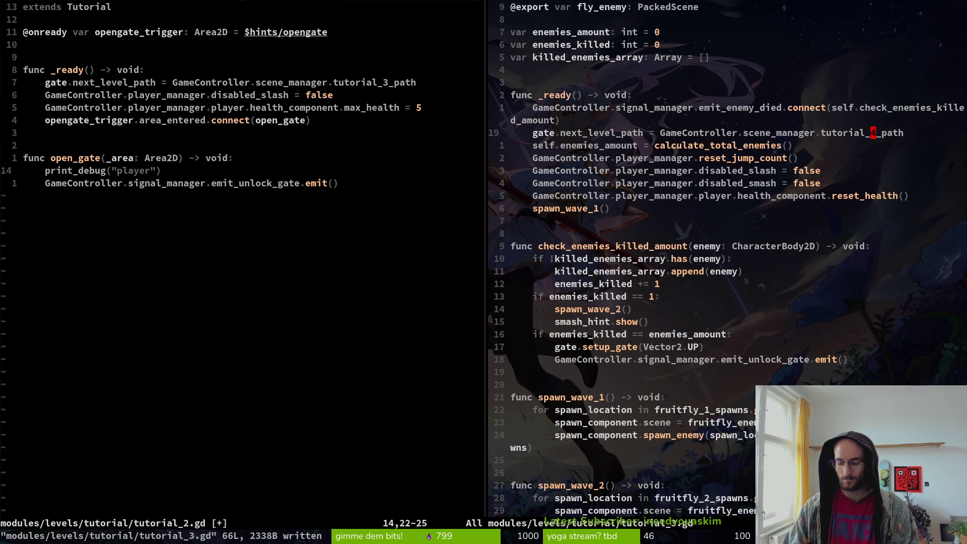
Open tutorial_4.gd, set its next_level_path to tutorial_5_path, and save it
{"action": "key", "text": "ctrl+p"}
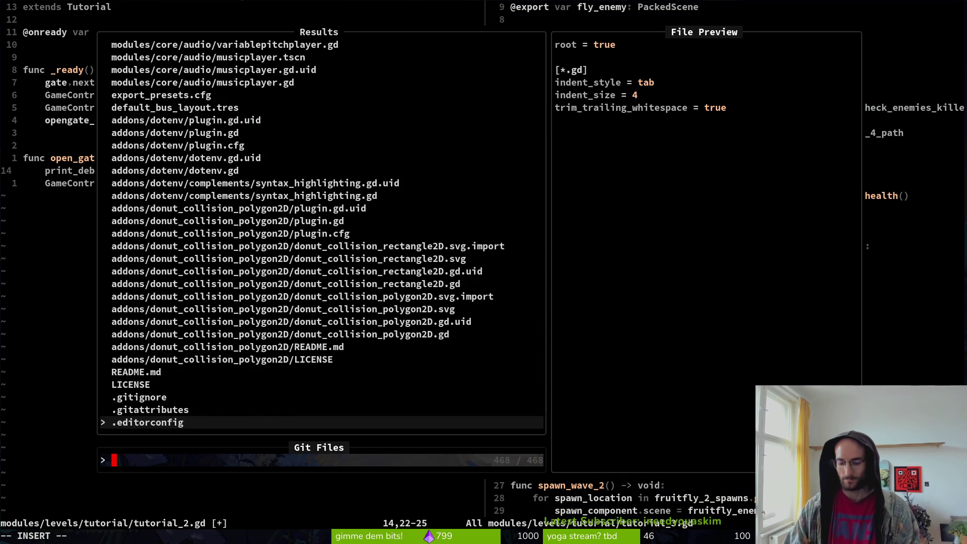
{"action": "type", "text": "tut4"}
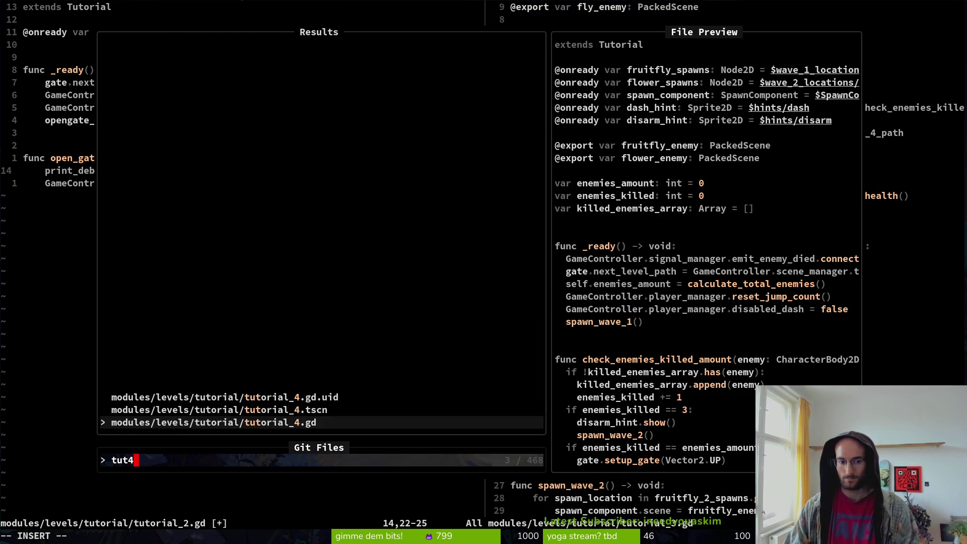
{"action": "key", "text": "Return"}
{"action": "key", "text": "k"}
{"action": "key", "text": "k"}
{"action": "type", "text": "f4s"}
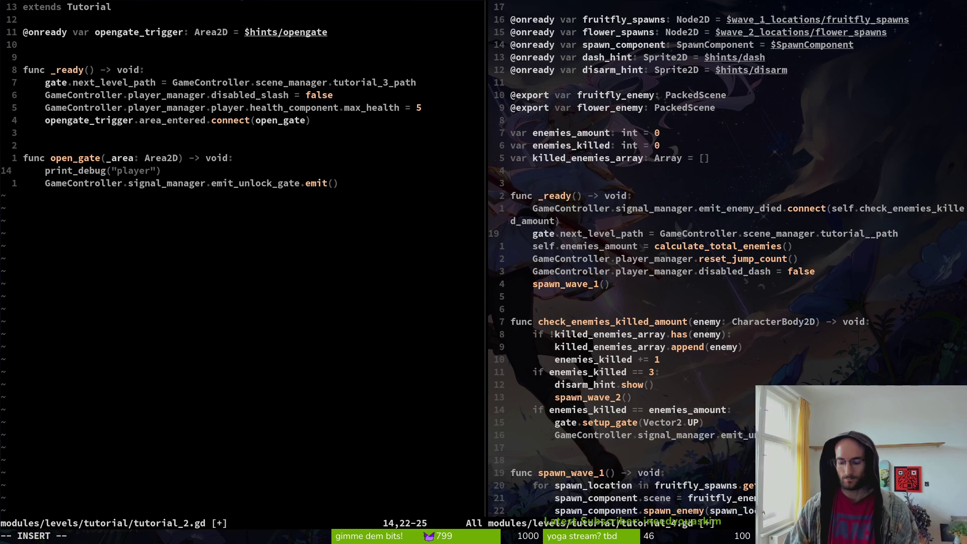
{"action": "type", "text": "5"}
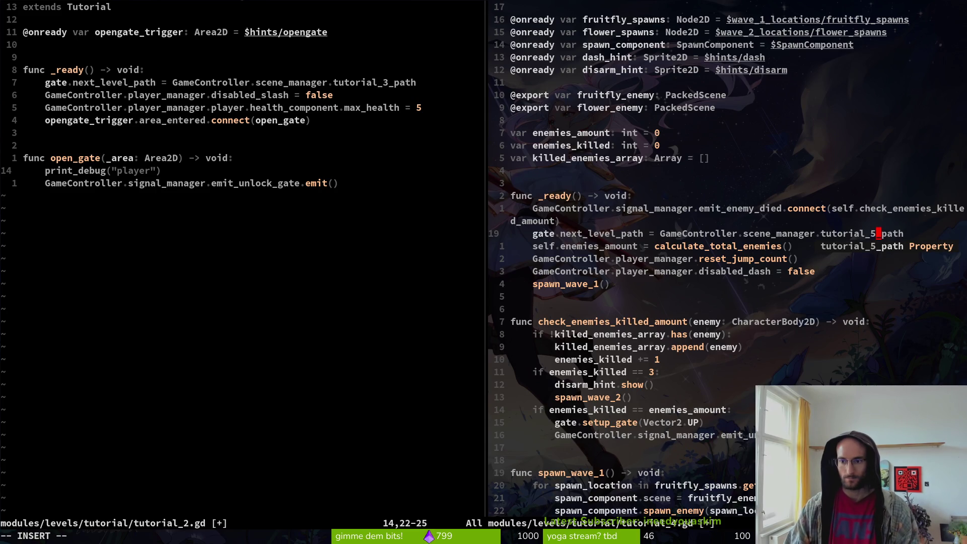
{"action": "key", "text": "Escape"}
{"action": "type", "text": ":w"}
{"action": "key", "text": "Return"}
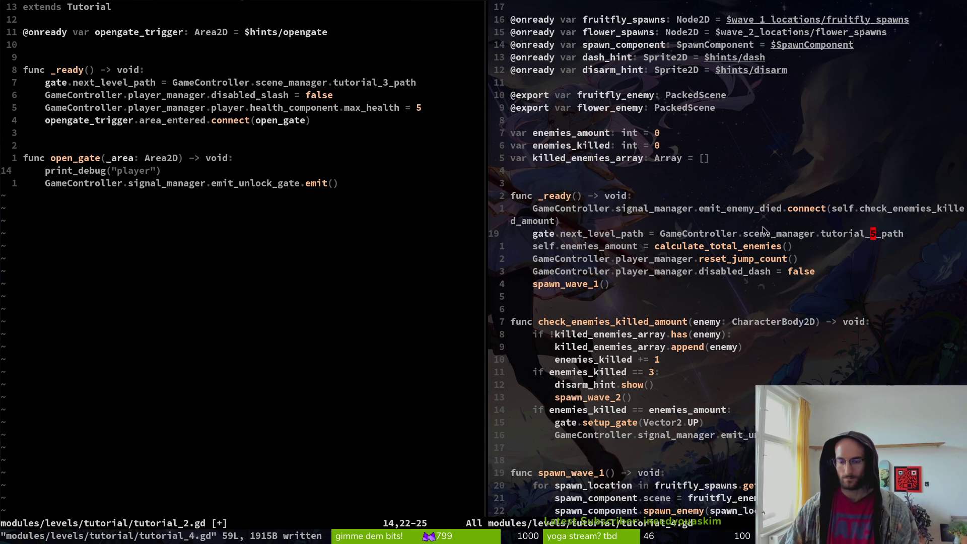
{"action": "key", "text": "alt+Tab"}
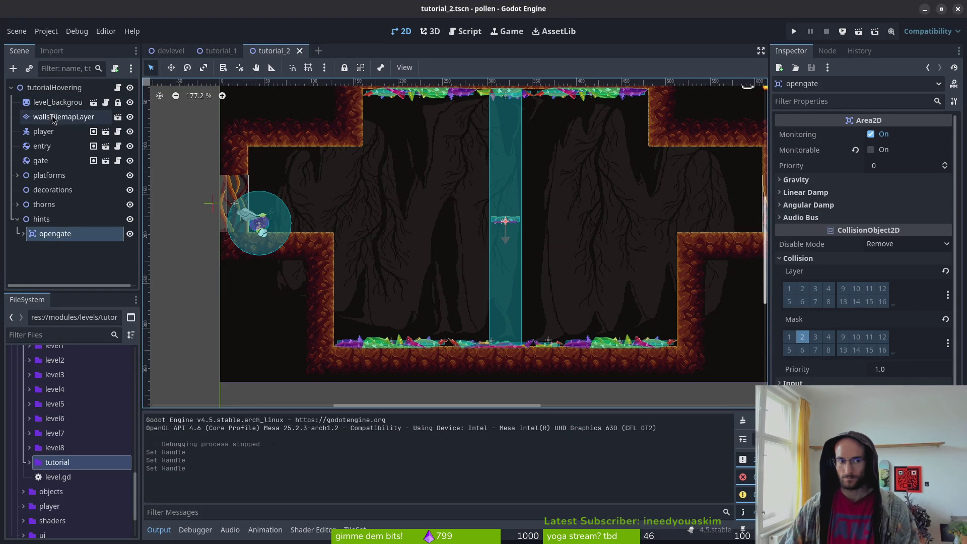
Inspect the gate node and the tutorialHovering root node properties, then return to Neovim
{"action": "left_click", "coordinate": [53, 160]}
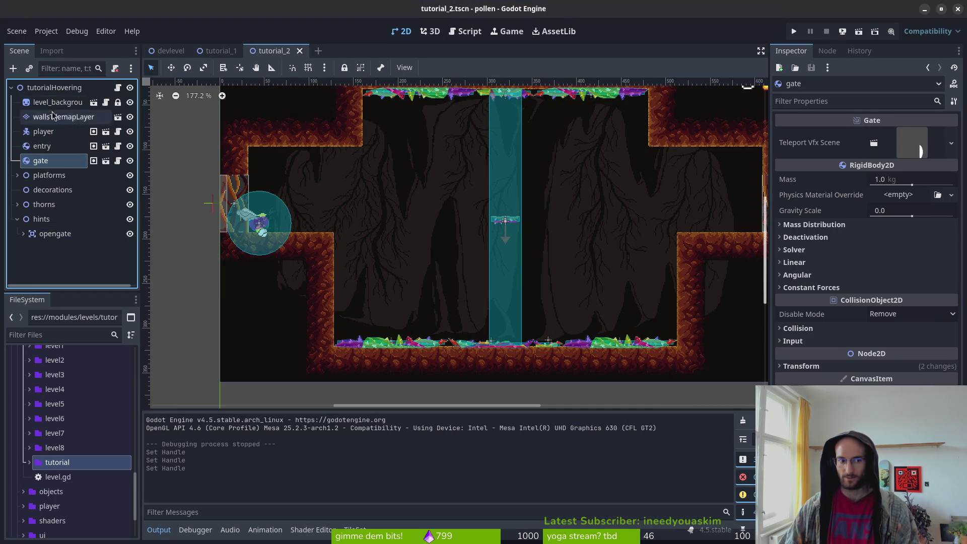
{"action": "left_click", "coordinate": [93, 91]}
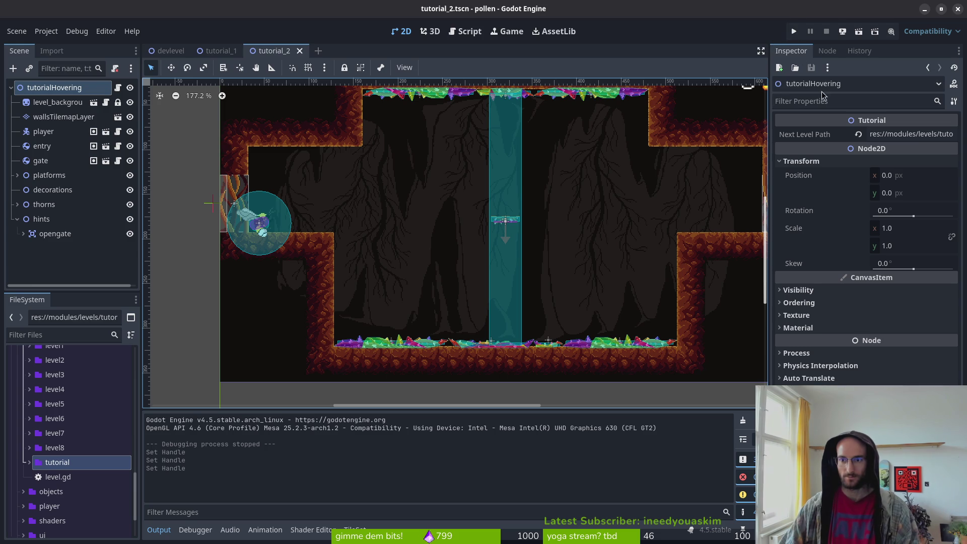
{"action": "key", "text": "alt+Tab"}
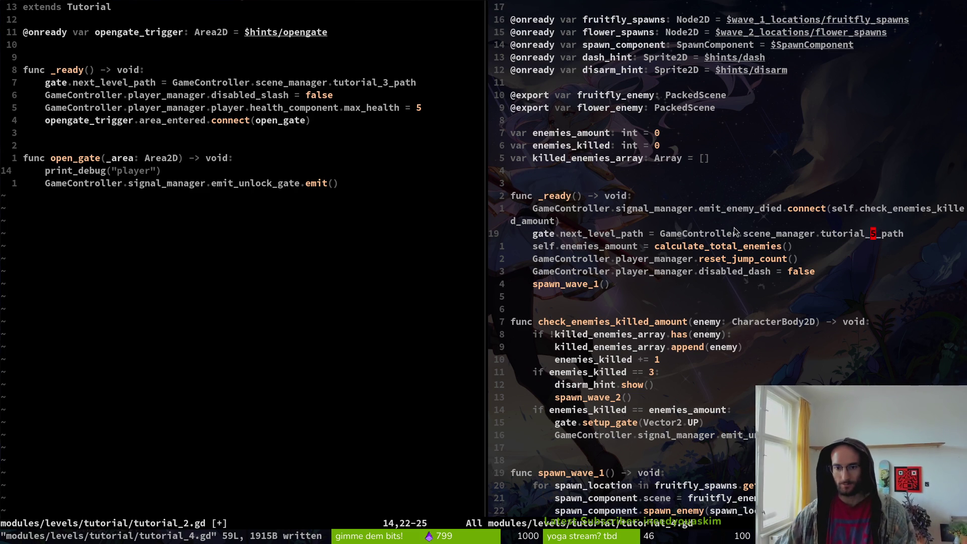
Copy the gate.setup_gate(Vector2.UP) line from tutorial_4.gd
{"action": "left_click", "coordinate": [147, 119]}
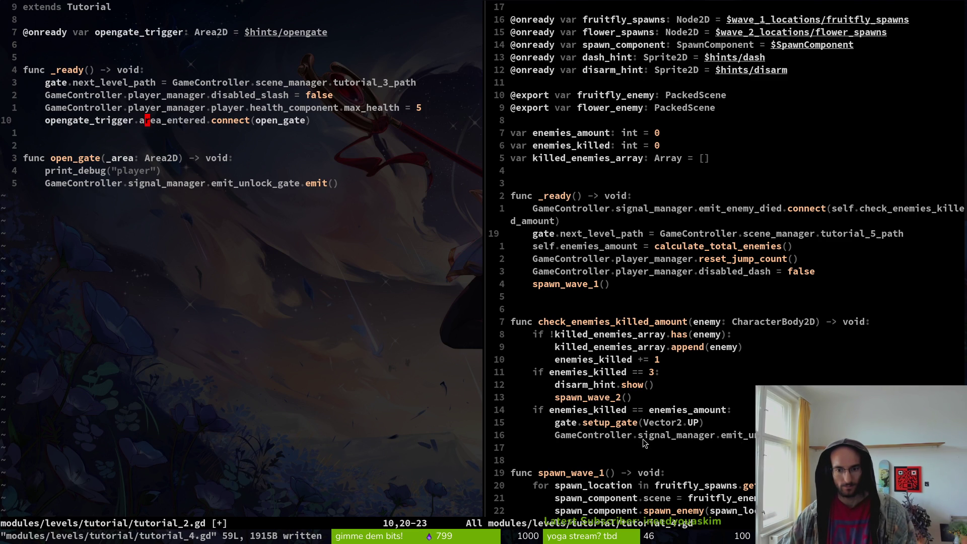
{"action": "left_click", "coordinate": [614, 426]}
{"action": "scroll", "coordinate": [623, 427], "scroll_direction": "down", "scroll_amount": 1}
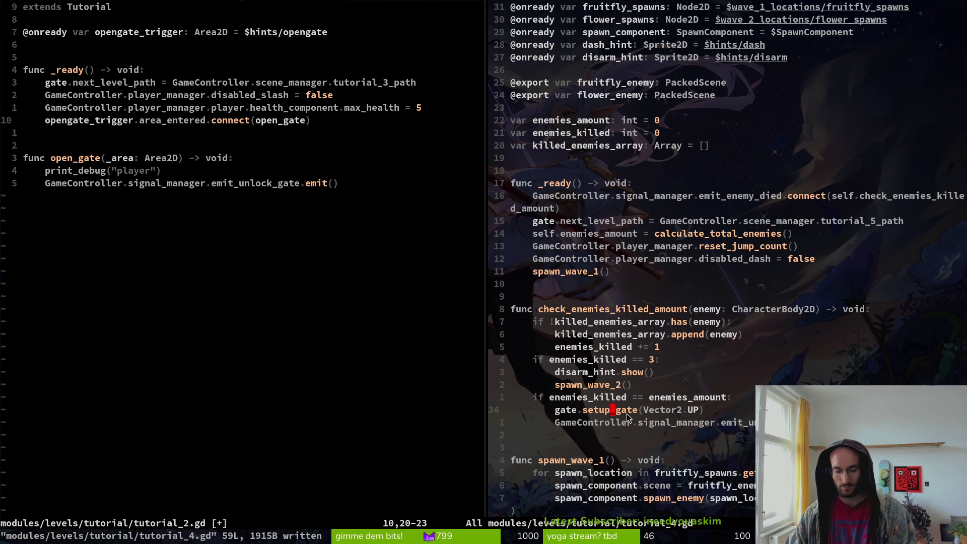
{"action": "key", "text": "shift+v"}
{"action": "key", "text": "y"}
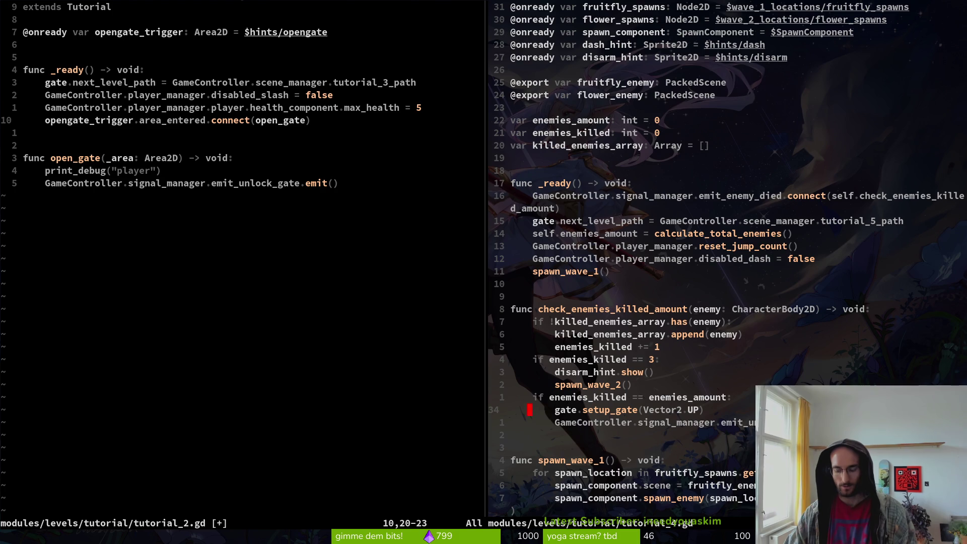
Paste the setup_gate call into tutorial_2.gd's open_gate and fix its indentation
{"action": "key", "text": "ctrl+w"}
{"action": "key", "text": "h"}
{"action": "key", "text": "j"}
{"action": "key", "text": "j"}
{"action": "key", "text": "j"}
{"action": "key", "text": "j"}
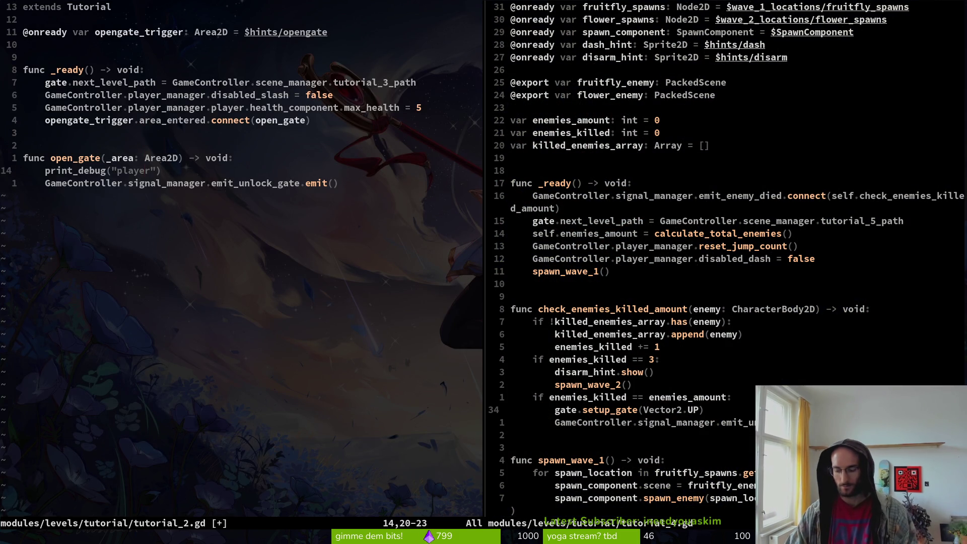
{"action": "key", "text": "p"}
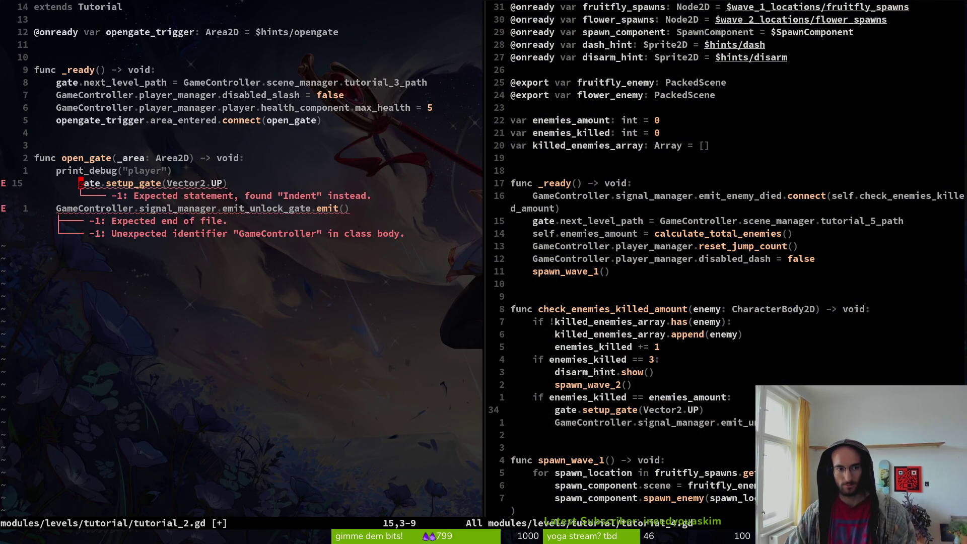
{"action": "key", "text": "shift+v"}
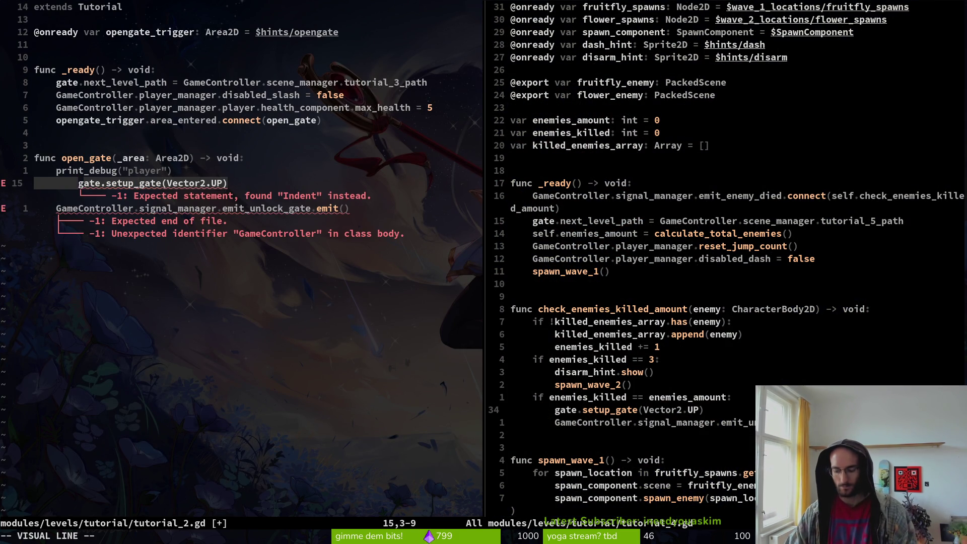
{"action": "key", "text": "less"}
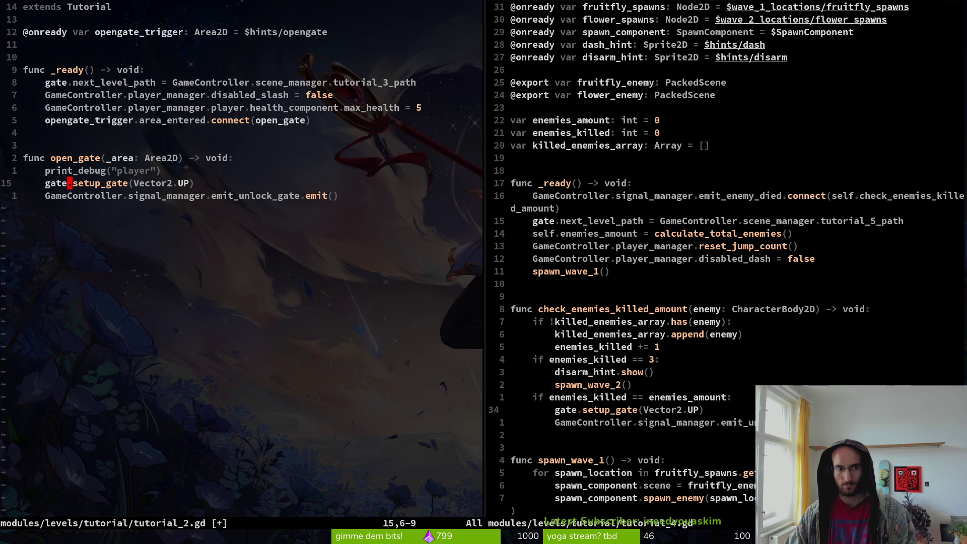
Change the gate direction argument to Vector2.RIGHT and save tutorial_2.gd
{"action": "key", "text": "w"}
{"action": "key", "text": "w"}
{"action": "key", "text": "w"}
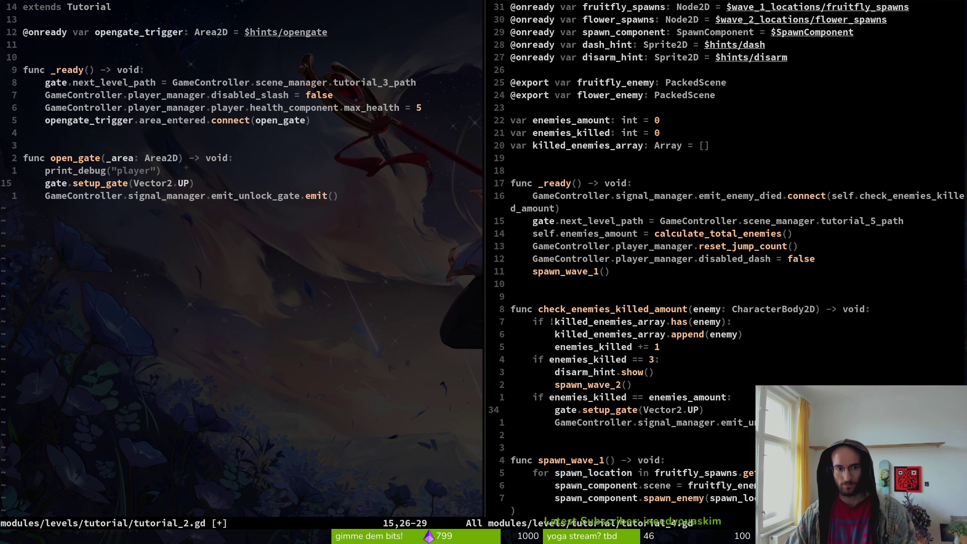
{"action": "key", "text": "c"}
{"action": "key", "text": "w"}
{"action": "key", "text": "Tab"}
{"action": "type", "text": "e"}
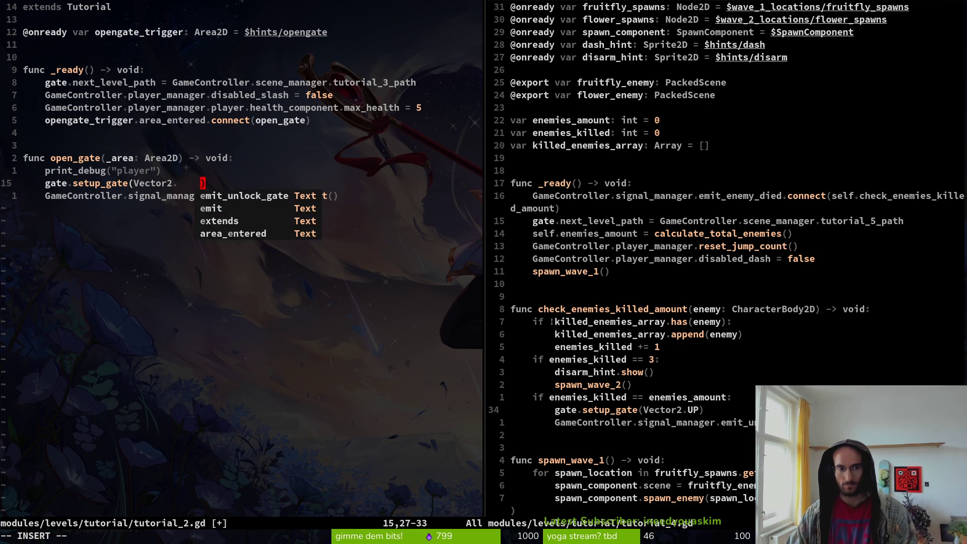
{"action": "key", "text": "BackSpace"}
{"action": "key", "text": "BackSpace"}
{"action": "type", "text": "."}
{"action": "key", "text": "Tab"}
{"action": "key", "text": "Tab"}
{"action": "key", "text": "Tab"}
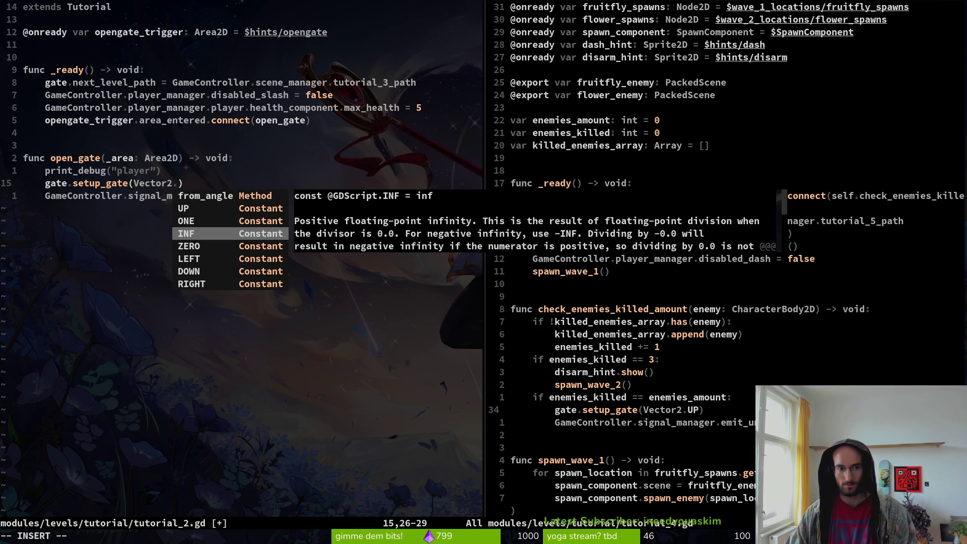
{"action": "type", "text": "Ri"}
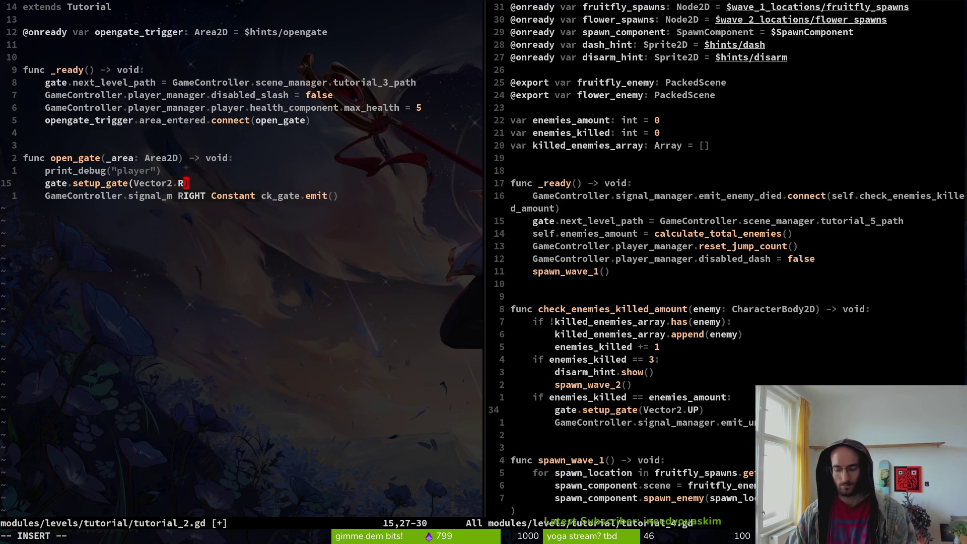
{"action": "key", "text": "Return"}
{"action": "type", "text": ":w"}
{"action": "key", "text": "Return"}
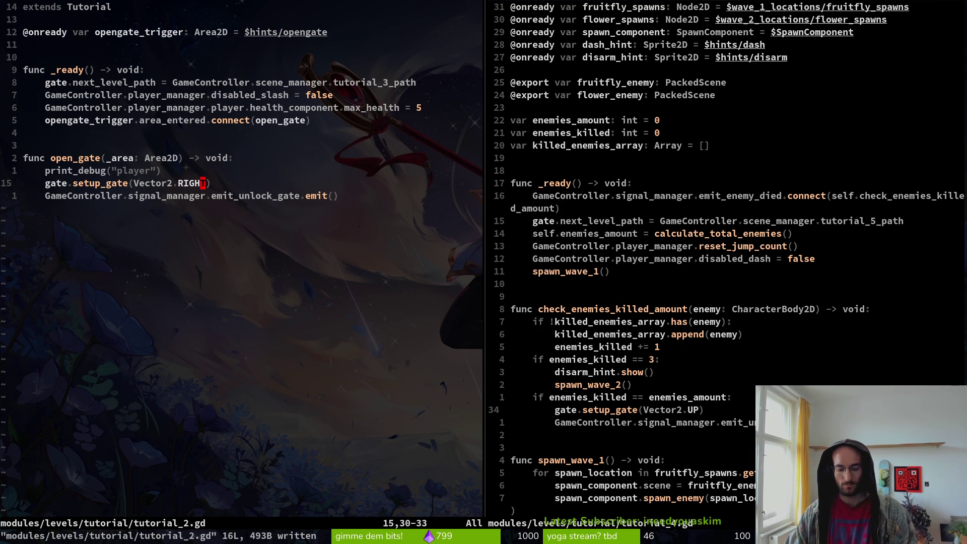
{"action": "key", "text": "alt+Tab"}
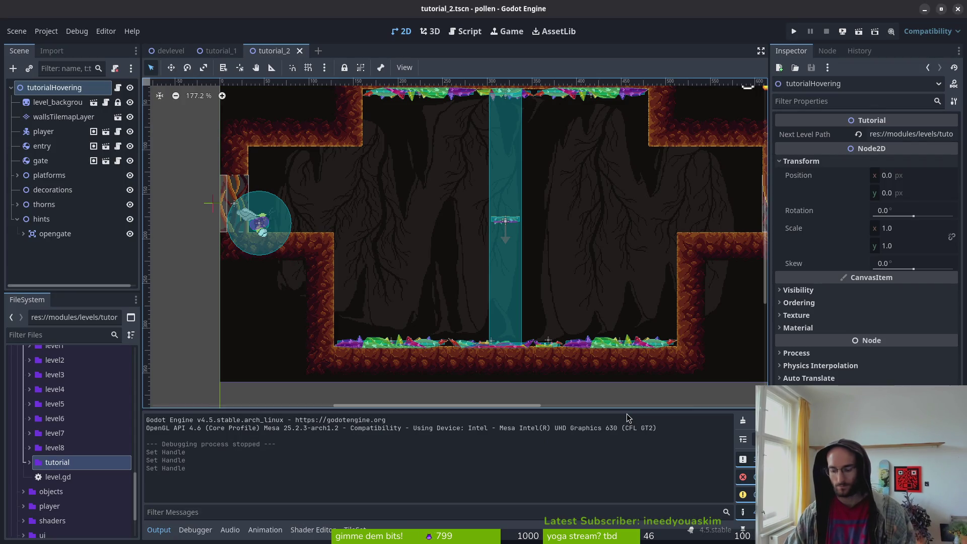
Launch the game with F5 and climb the character out of the first room
{"action": "key", "text": "F5"}
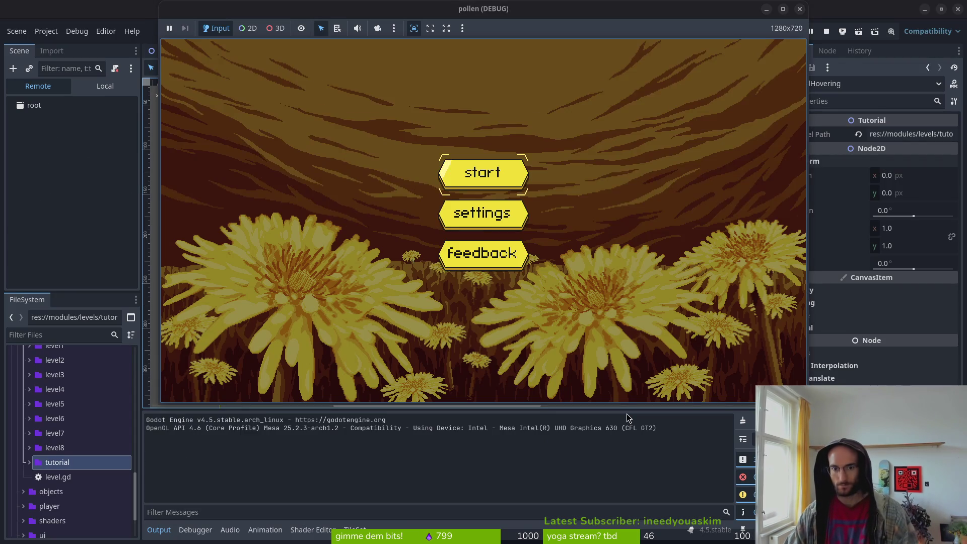
{"action": "key", "text": "Return"}
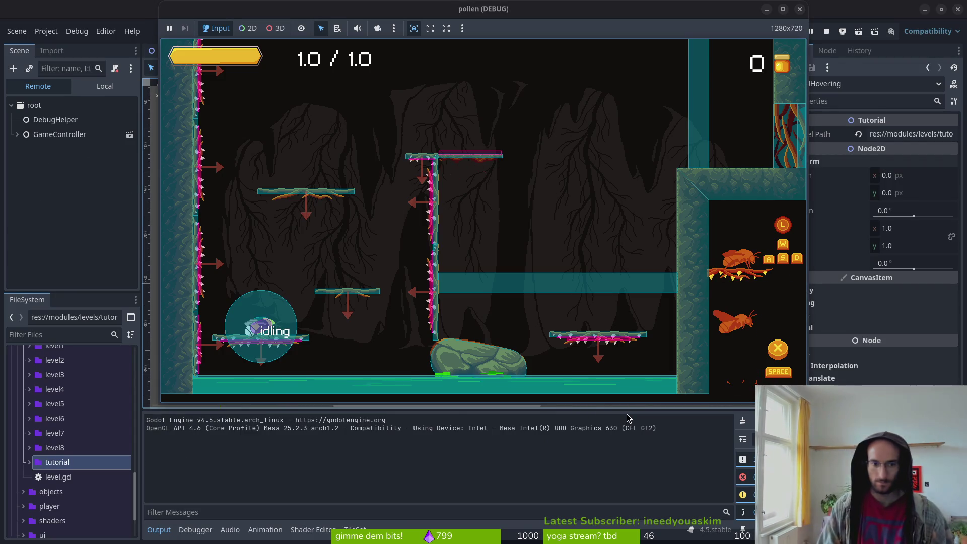
{"action": "key", "text": "space"}
{"action": "key", "text": "d"}
{"action": "key", "text": "space"}
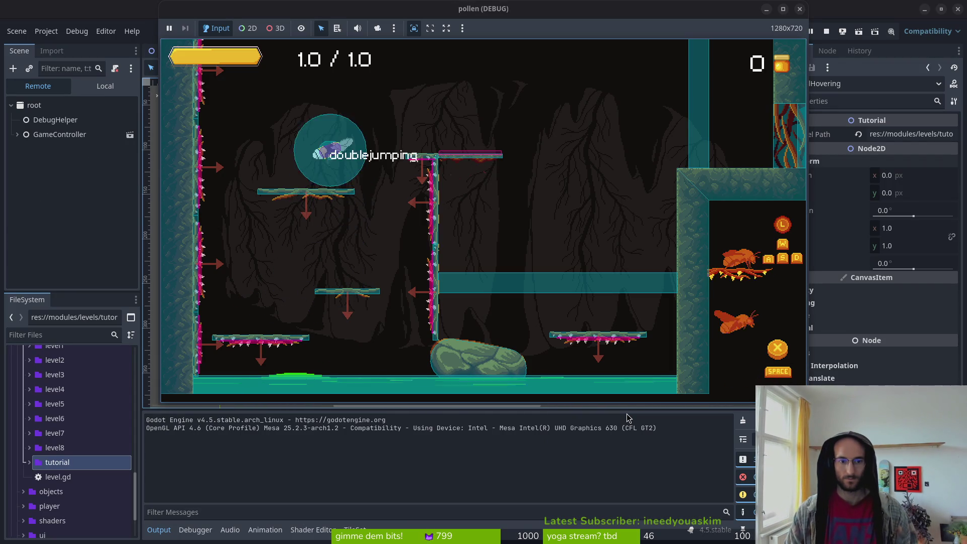
{"action": "key", "text": "space"}
{"action": "key", "text": "d"}
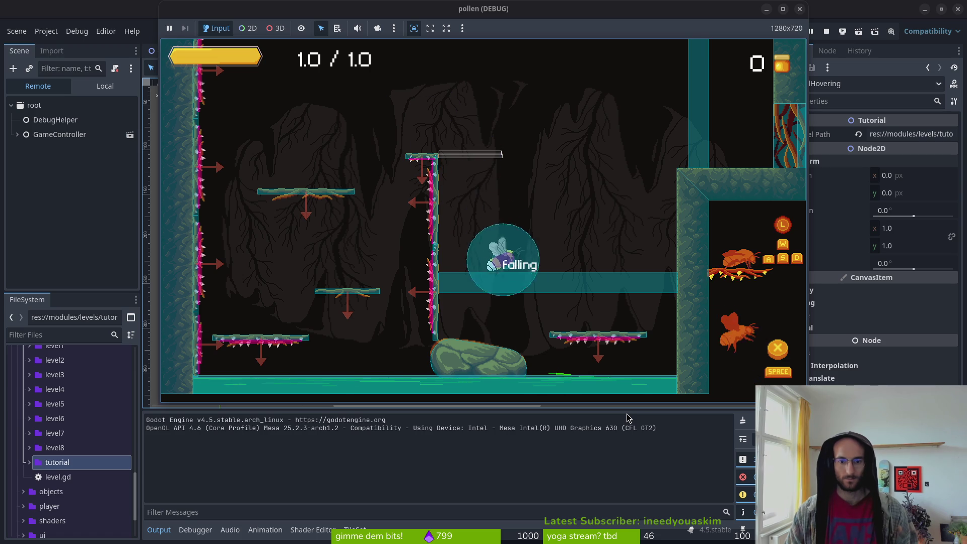
{"action": "key", "text": "d"}
{"action": "key", "text": "space"}
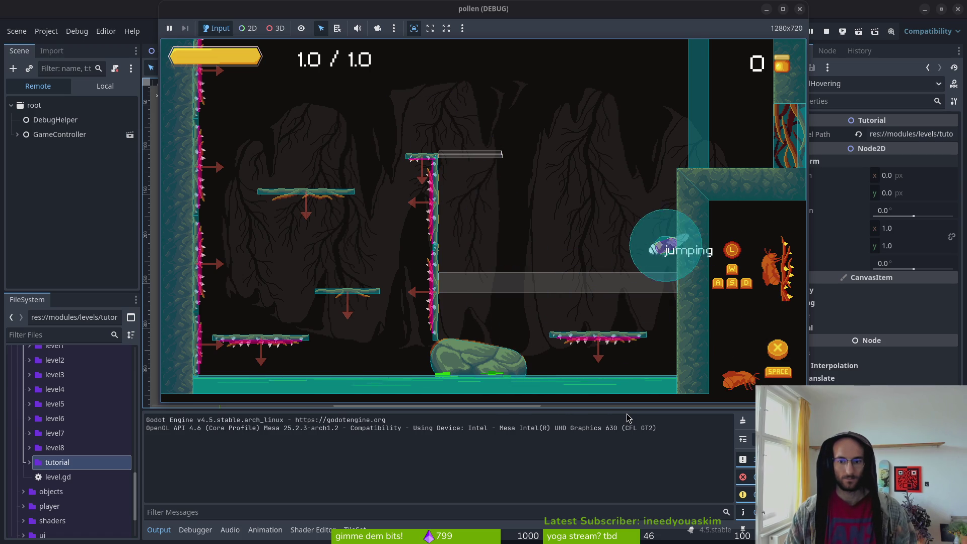
{"action": "key", "text": "w"}
{"action": "key", "text": "d"}
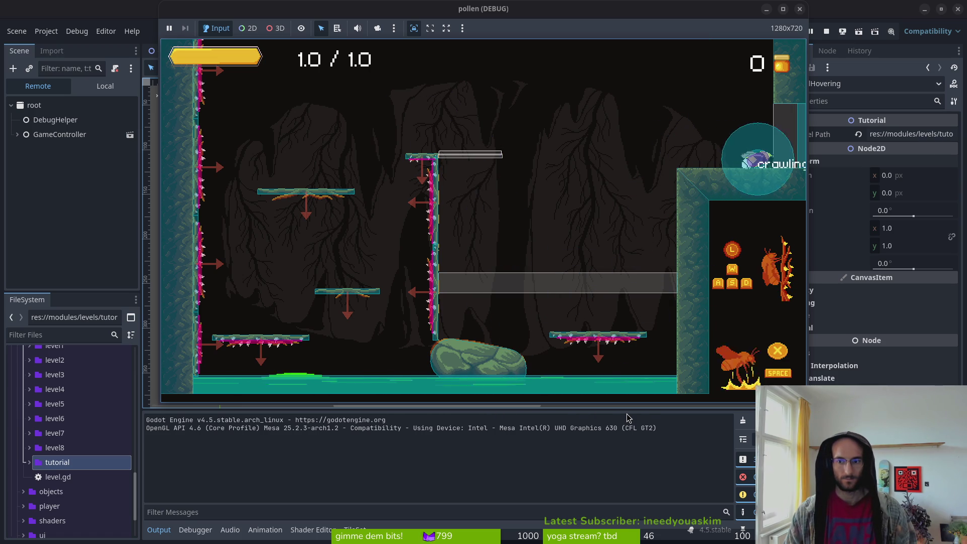
Land on the central plate to open the gate, then crawl through the right gate
{"action": "key", "text": "d"}
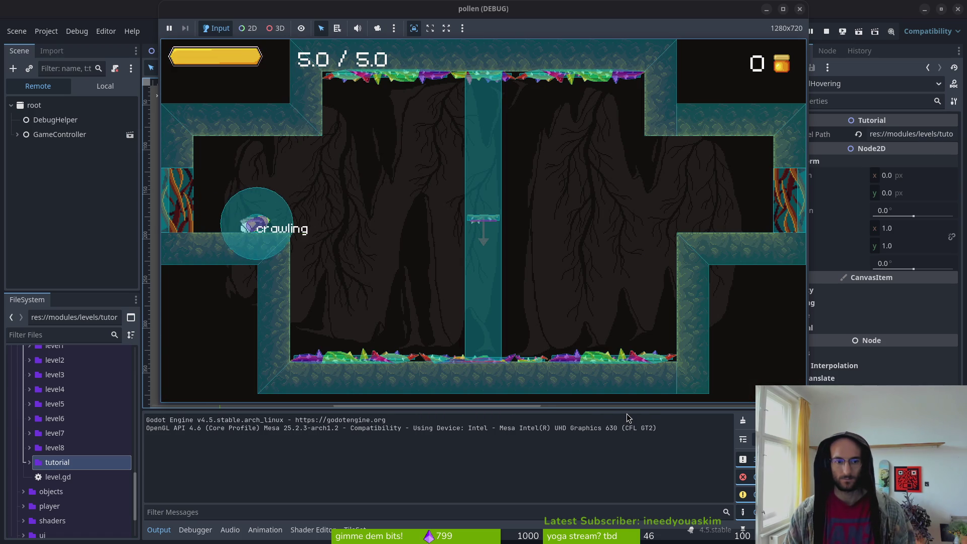
{"action": "key", "text": "space"}
{"action": "key", "text": "j"}
{"action": "key", "text": "d"}
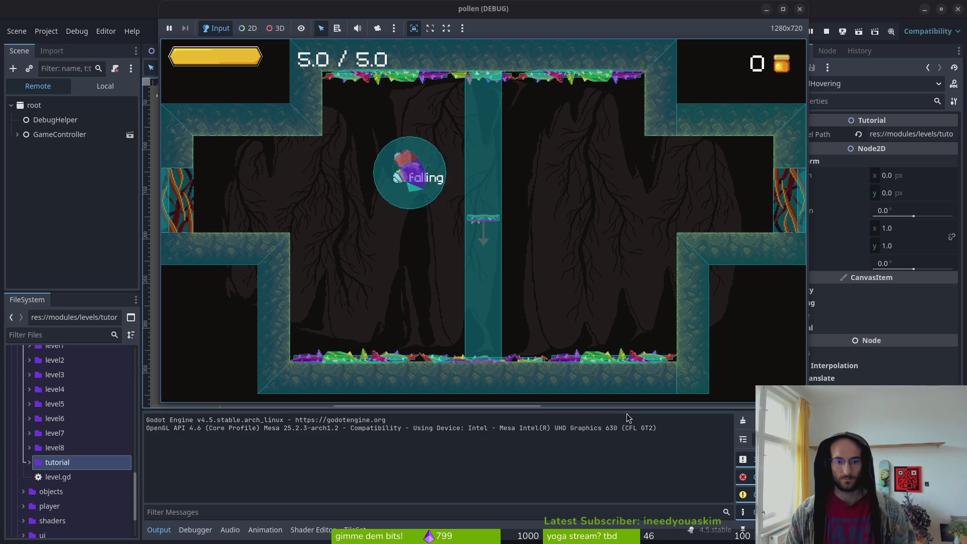
{"action": "key", "text": "d"}
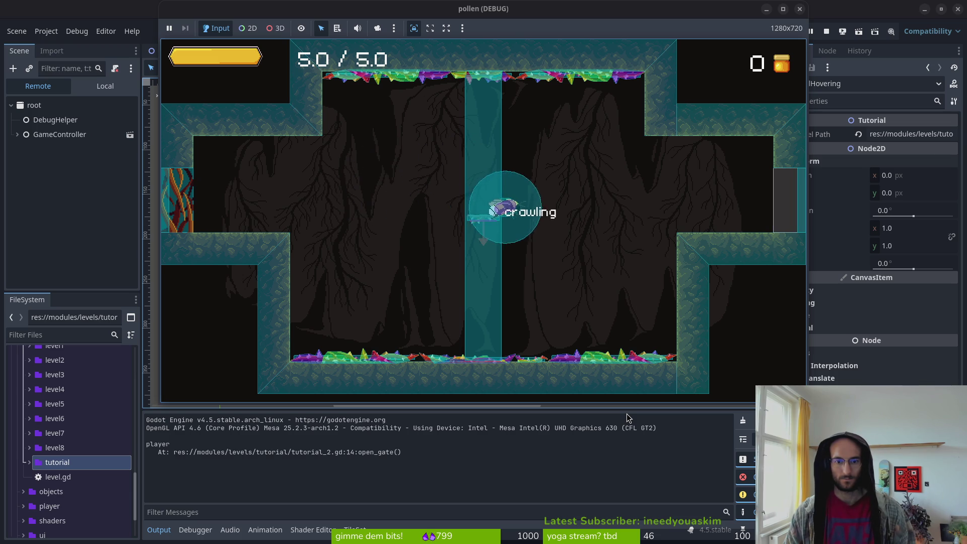
{"action": "key", "text": "j"}
{"action": "key", "text": "d"}
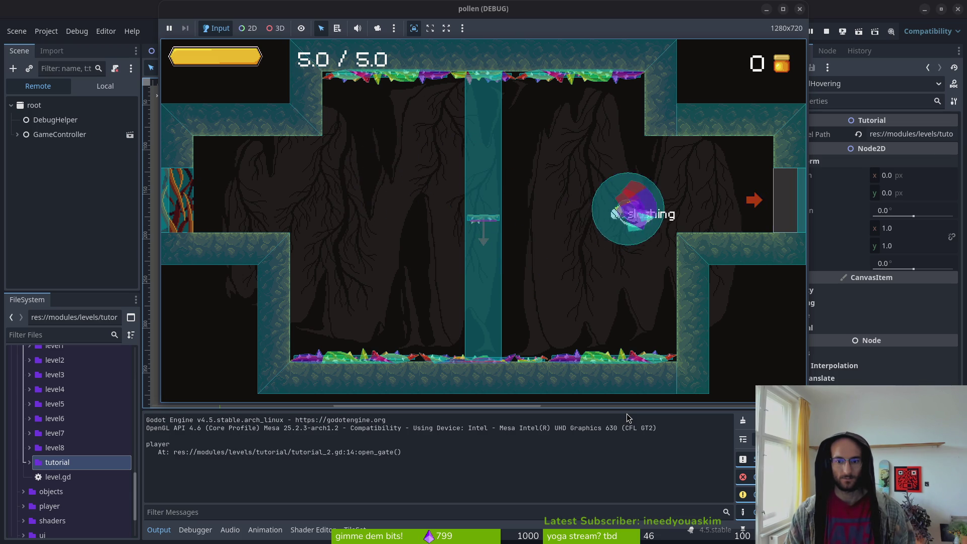
{"action": "key", "text": "d"}
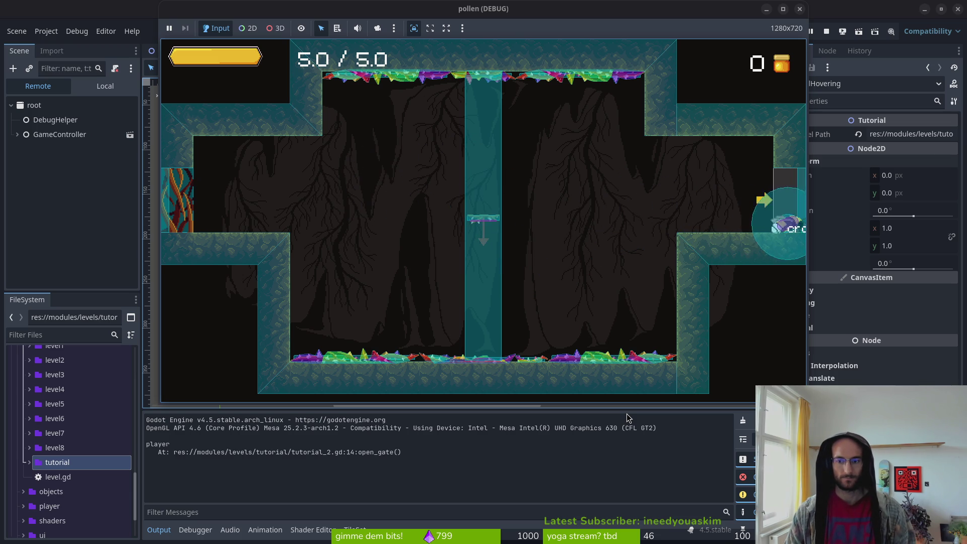
Move around the next room's floor, then stop the game with F8
{"action": "key", "text": "a"}
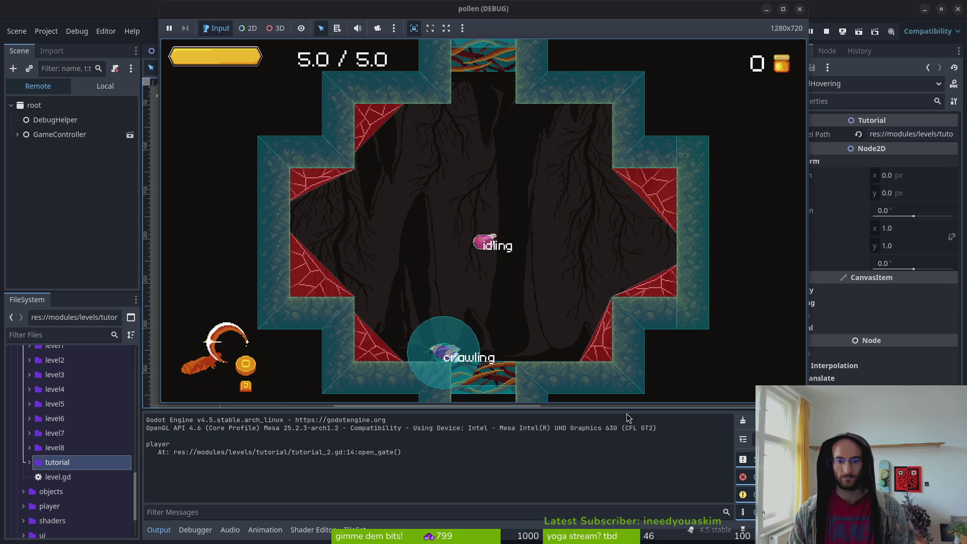
{"action": "key", "text": "d"}
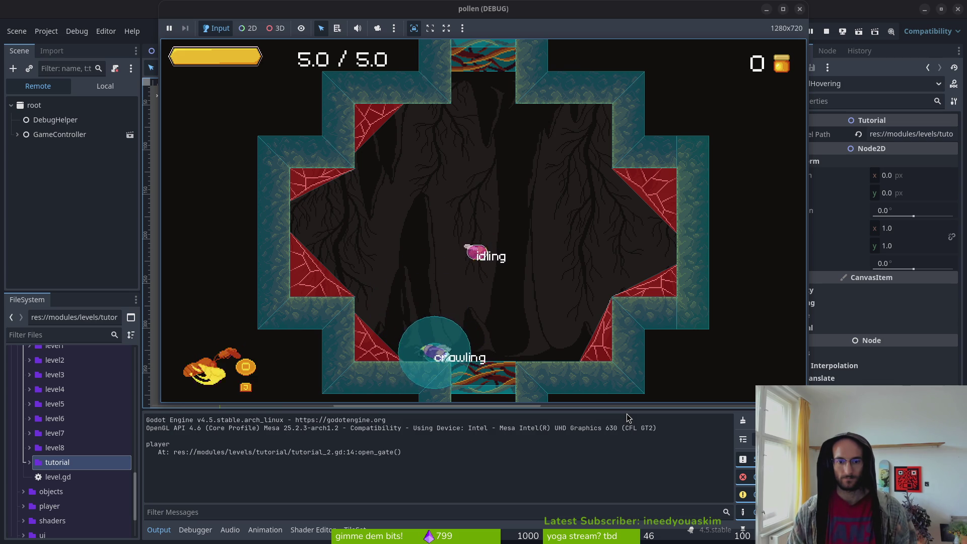
{"action": "key", "text": "a"}
{"action": "key", "text": "space"}
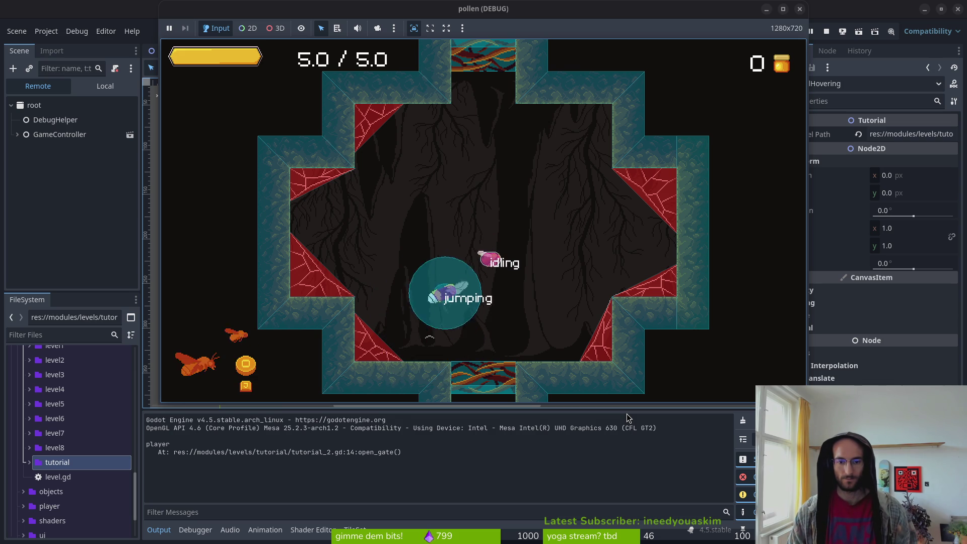
{"action": "key", "text": "a"}
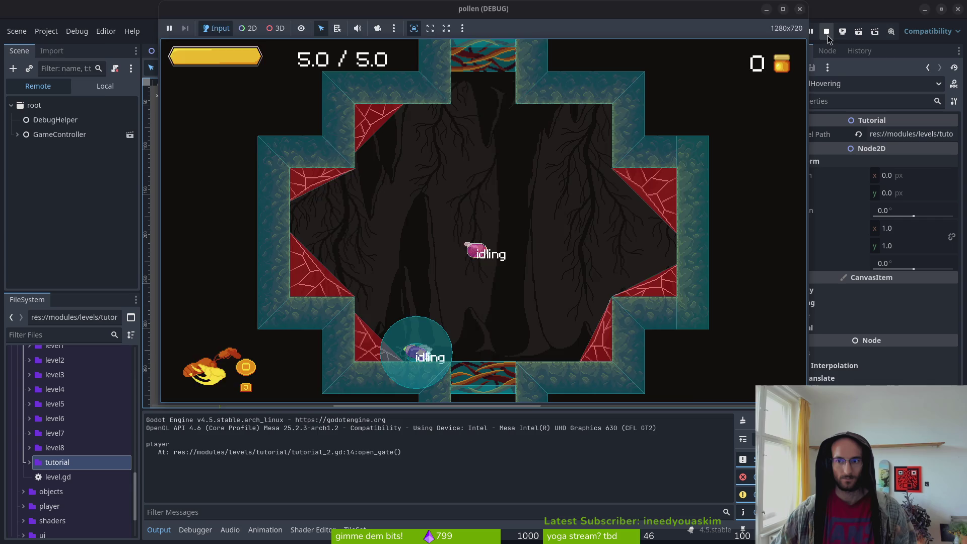
{"action": "key", "text": "F8"}
Launch the project, look over the Debug menu options, and restart the game
{"action": "left_click", "coordinate": [793, 31]}
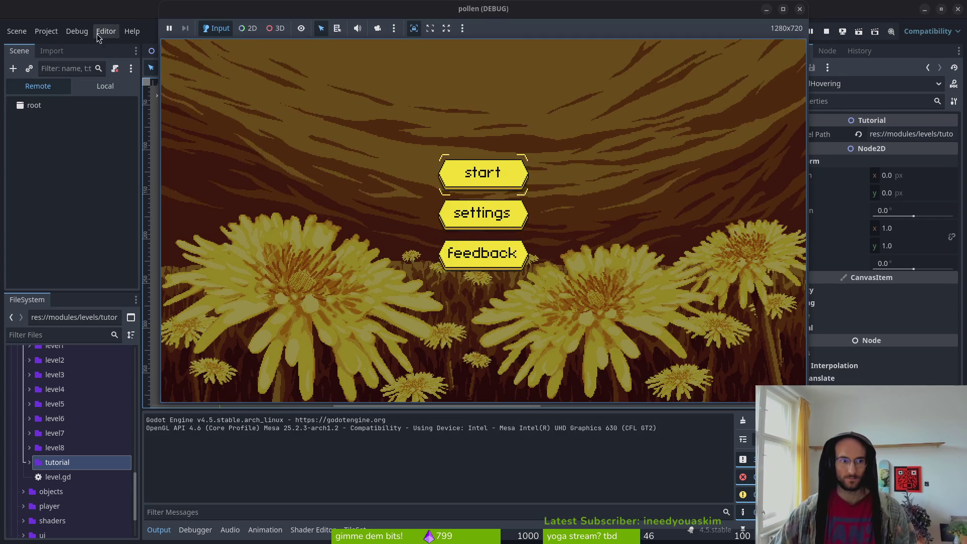
{"action": "left_click", "coordinate": [76, 31]}
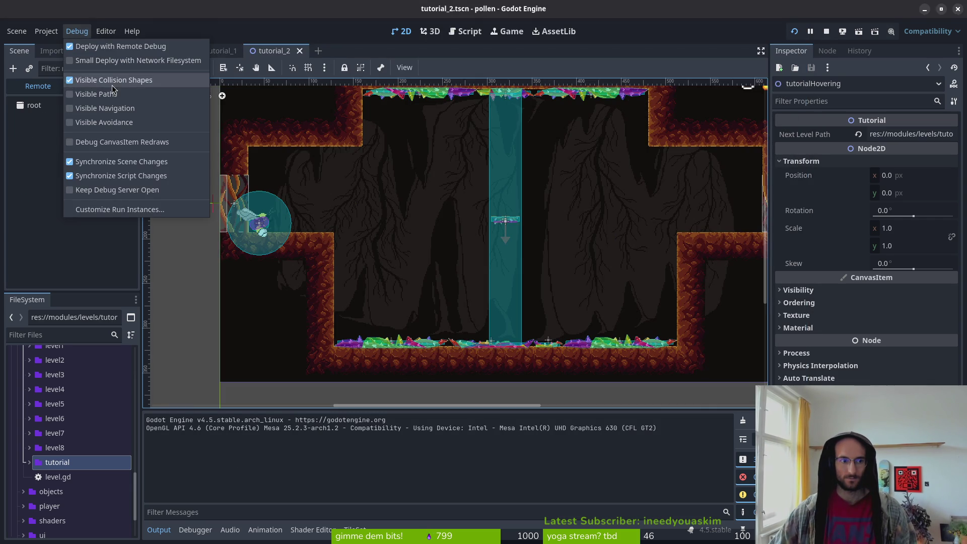
{"action": "left_click", "coordinate": [809, 45]}
{"action": "left_click", "coordinate": [794, 31]}
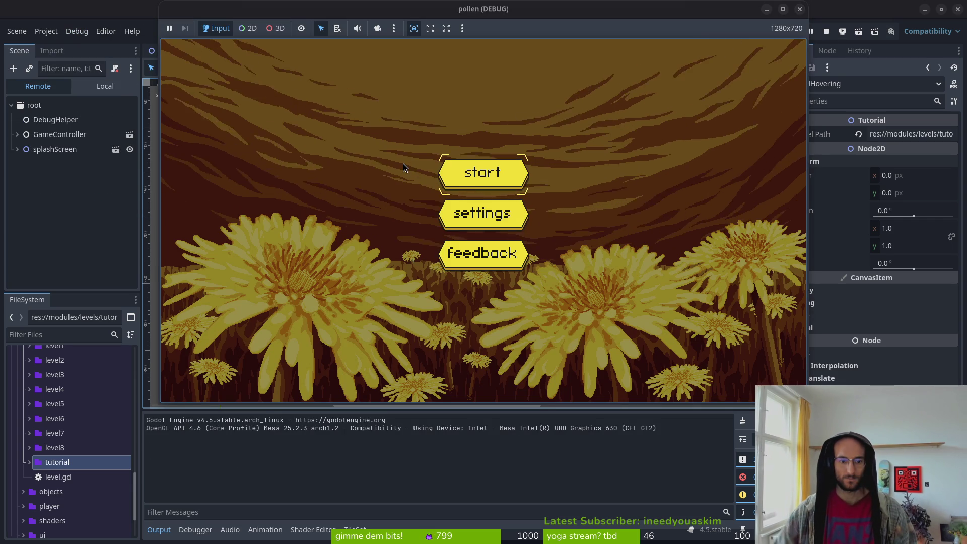
Start from the title menu and jump the bee past the spiked wall to the level exit
{"action": "key", "text": "Return"}
{"action": "key", "text": "space"}
{"action": "key", "text": "d"}
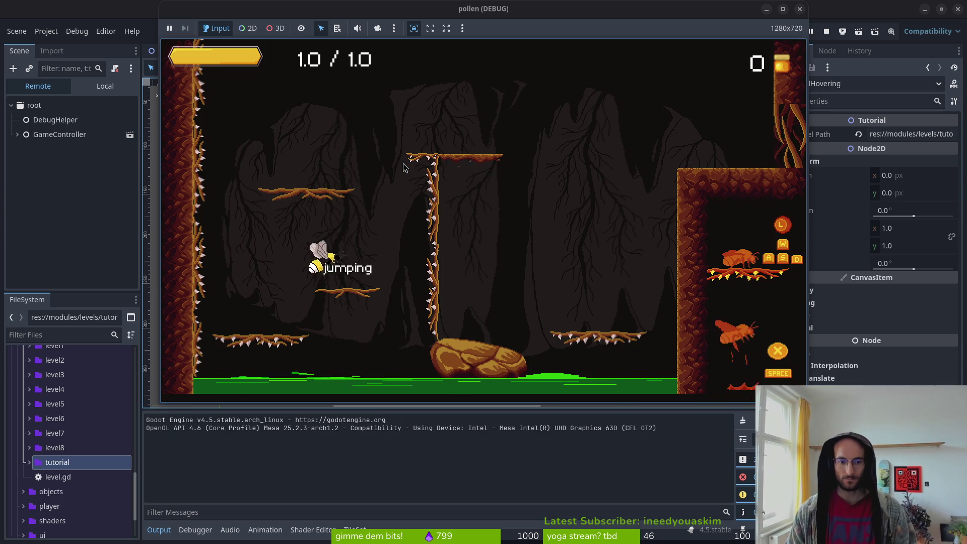
{"action": "key", "text": "space"}
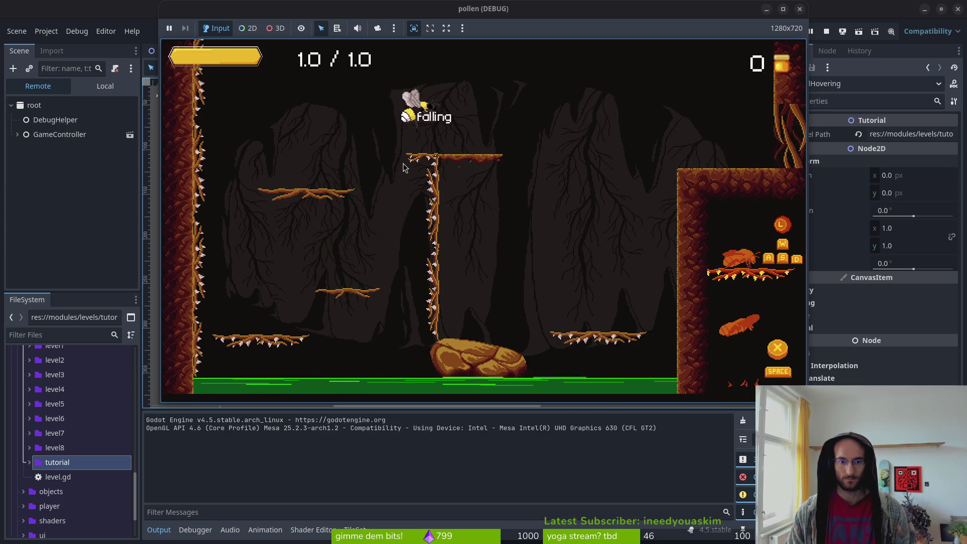
{"action": "key", "text": "space"}
{"action": "key", "text": "space"}
{"action": "key", "text": "space"}
{"action": "key", "text": "d"}
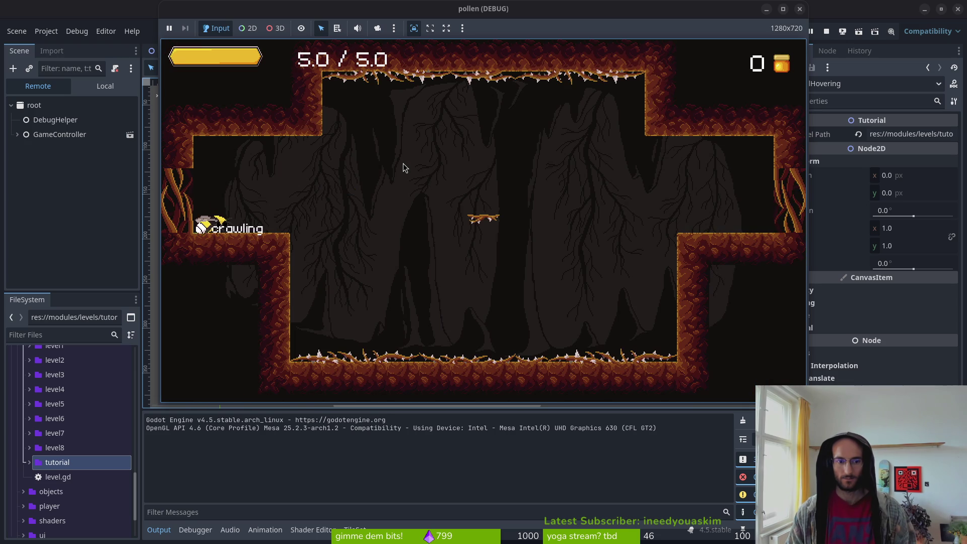
Fly the bee through the opengate trigger, dash across the cave, and fight in the arena
{"action": "key", "text": "space"}
{"action": "key", "text": "d"}
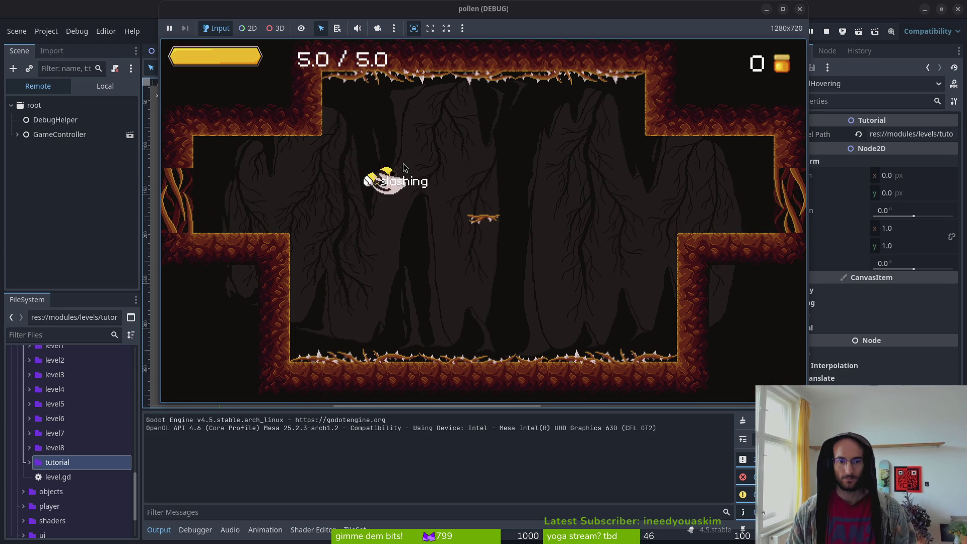
{"action": "key", "text": "space"}
{"action": "key", "text": "shift"}
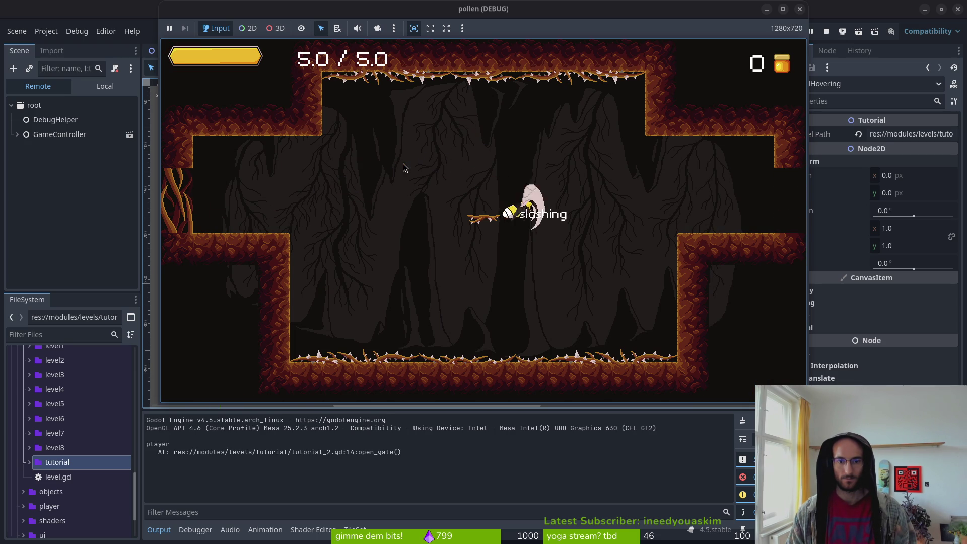
{"action": "key", "text": "d"}
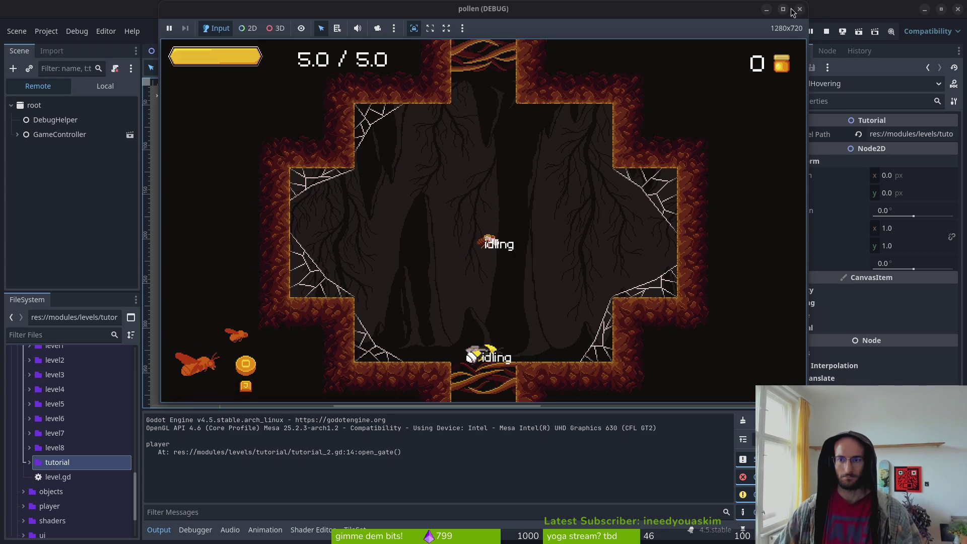
{"action": "key", "text": "space"}
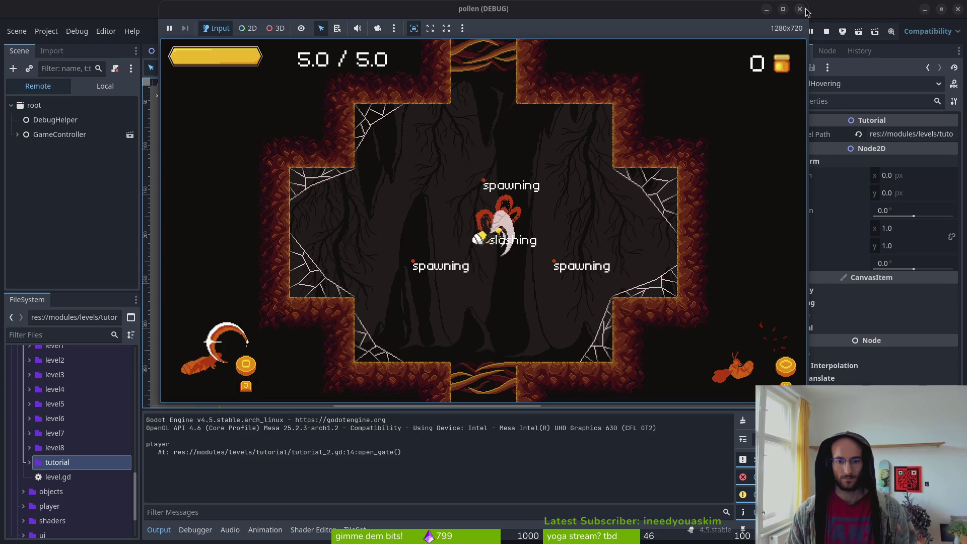
{"action": "key", "text": "space"}
{"action": "key", "text": "space"}
{"action": "key", "text": "Right"}
{"action": "key", "text": "Right"}
{"action": "key", "text": "space"}
{"action": "key", "text": "space"}
{"action": "key", "text": "space"}
{"action": "key", "text": "shift"}
{"action": "key", "text": "Left"}
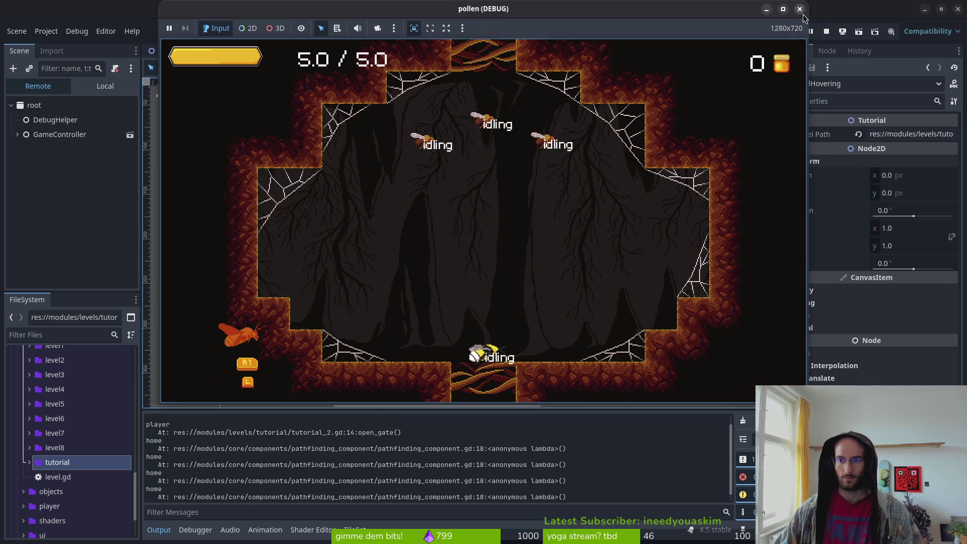
Close the game, return to the 2D editor, collapse the hints group and zoom out
{"action": "left_click", "coordinate": [800, 10]}
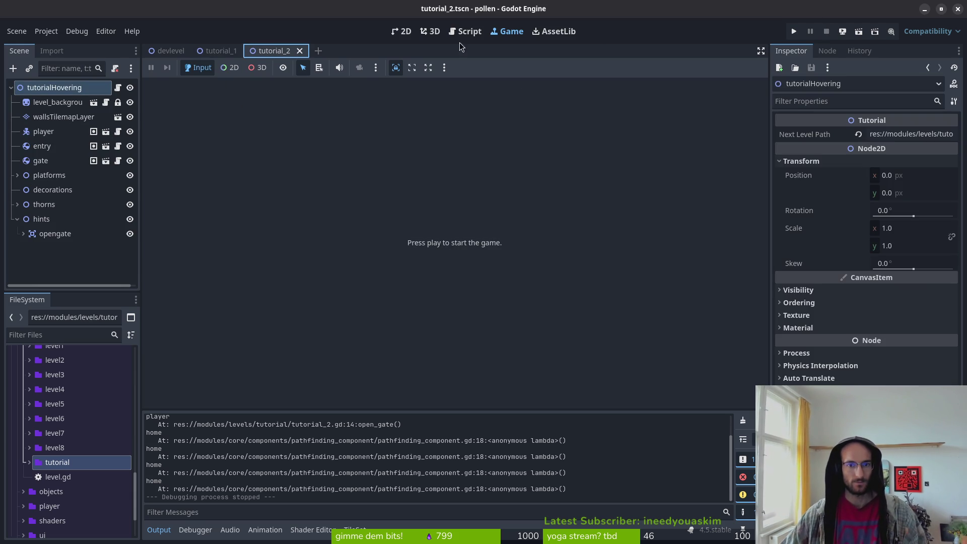
{"action": "left_click", "coordinate": [401, 32]}
{"action": "left_click", "coordinate": [17, 219]}
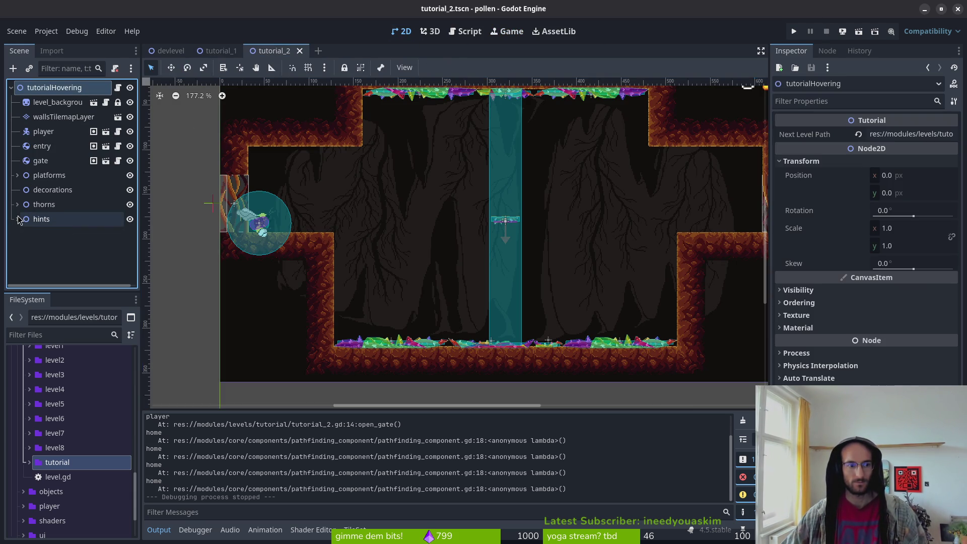
{"action": "scroll", "coordinate": [609, 250], "scroll_direction": "down", "scroll_amount": 4}
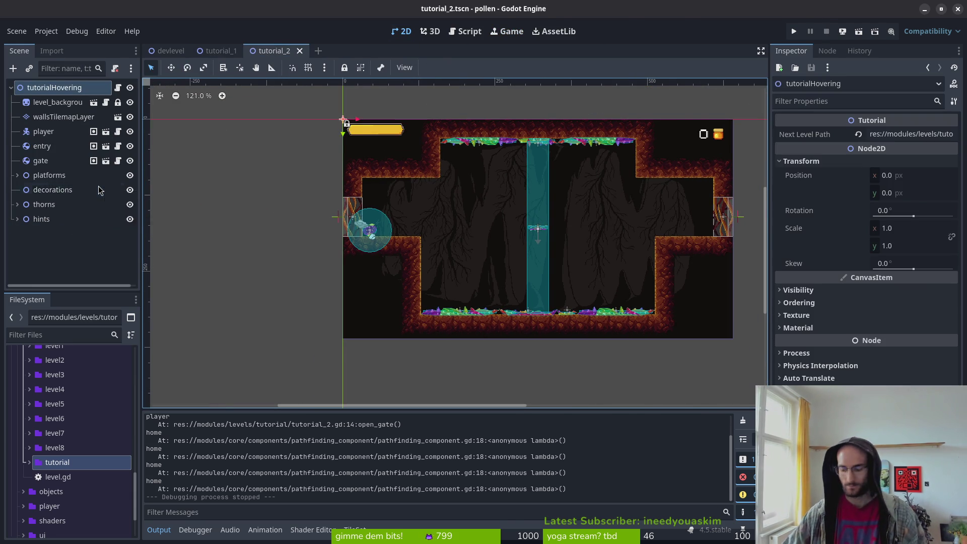
Duplicate the opengate_trigger onready declaration line in tutorial_2.gd
{"action": "key", "text": "alt+Tab"}
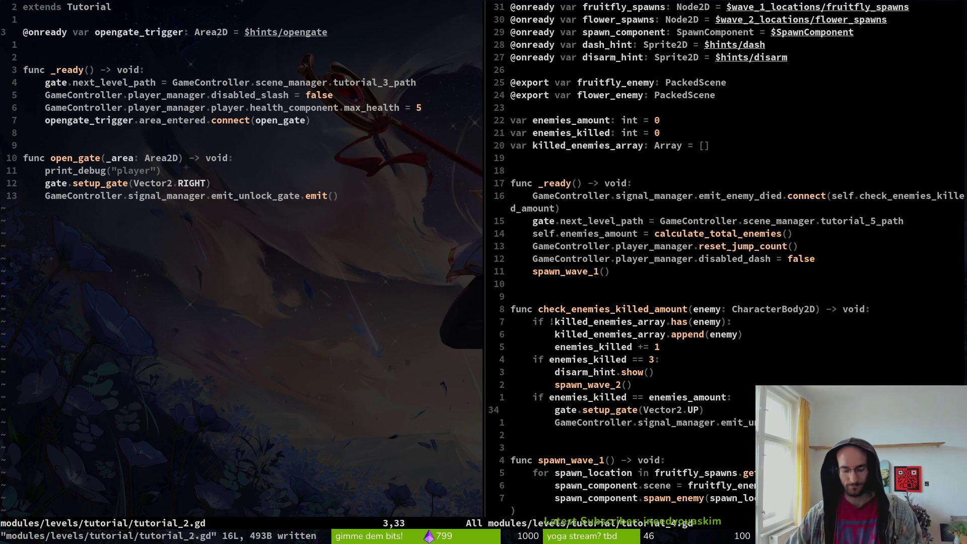
{"action": "key", "text": "shift+v"}
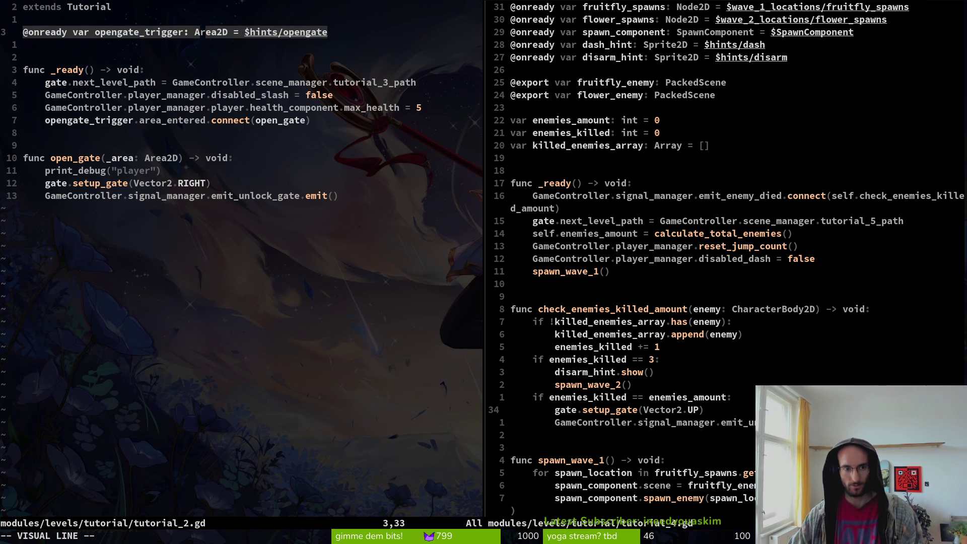
{"action": "key", "text": "y"}
{"action": "key", "text": "p"}
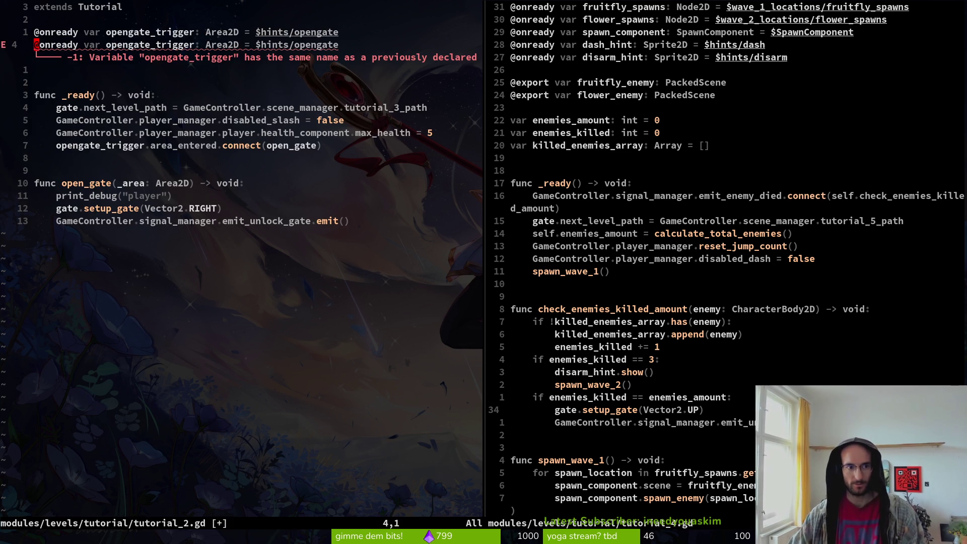
Rename the copy to opengate_trigger_collision and set its type to CollisionShape2D
{"action": "key", "text": "n"}
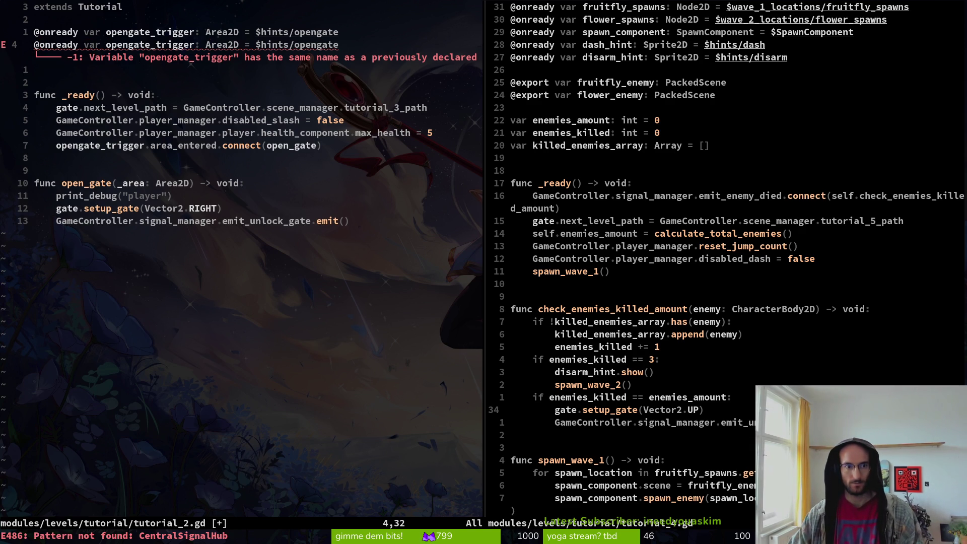
{"action": "type", "text": "i"}
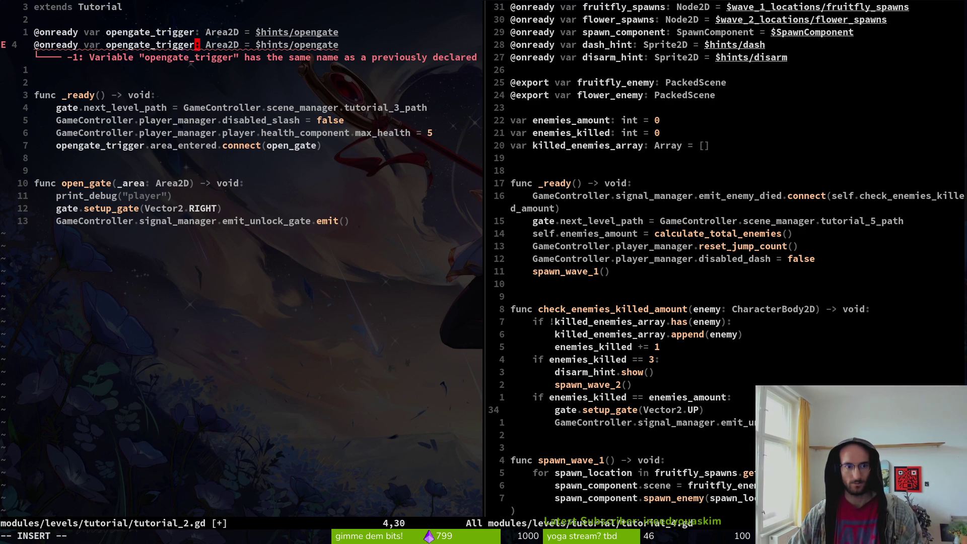
{"action": "type", "text": "_col"}
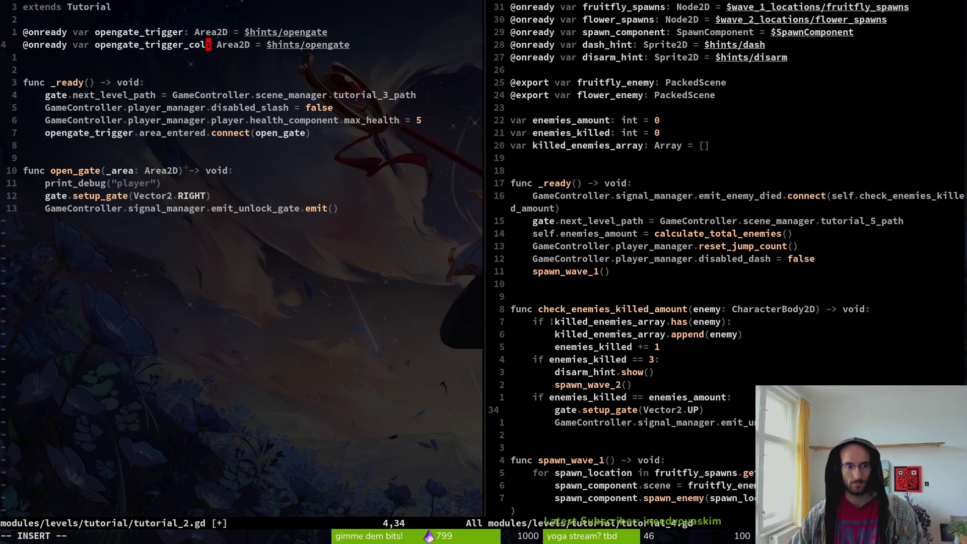
{"action": "type", "text": "ion"}
{"action": "key", "text": "BackSpace"}
{"action": "type", "text": "n"}
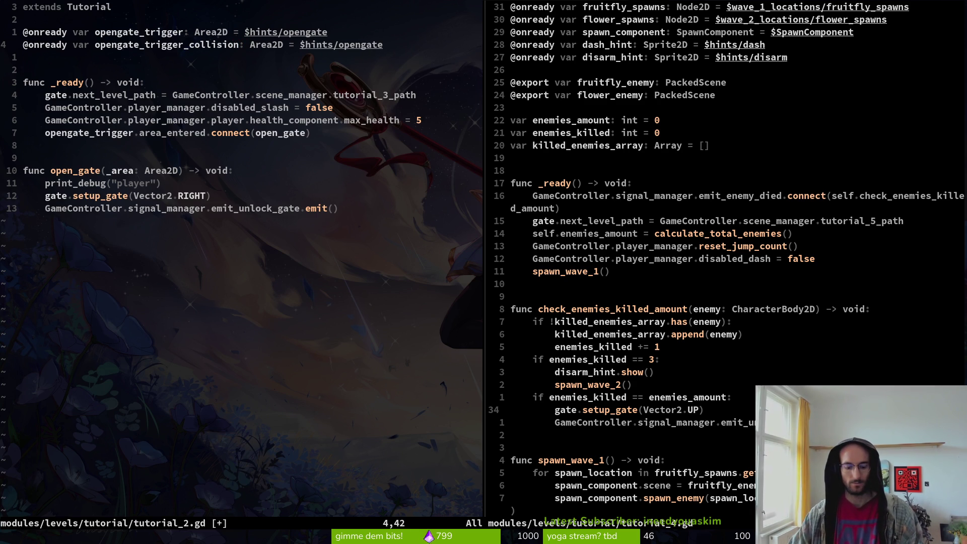
{"action": "type", "text": "cw"}
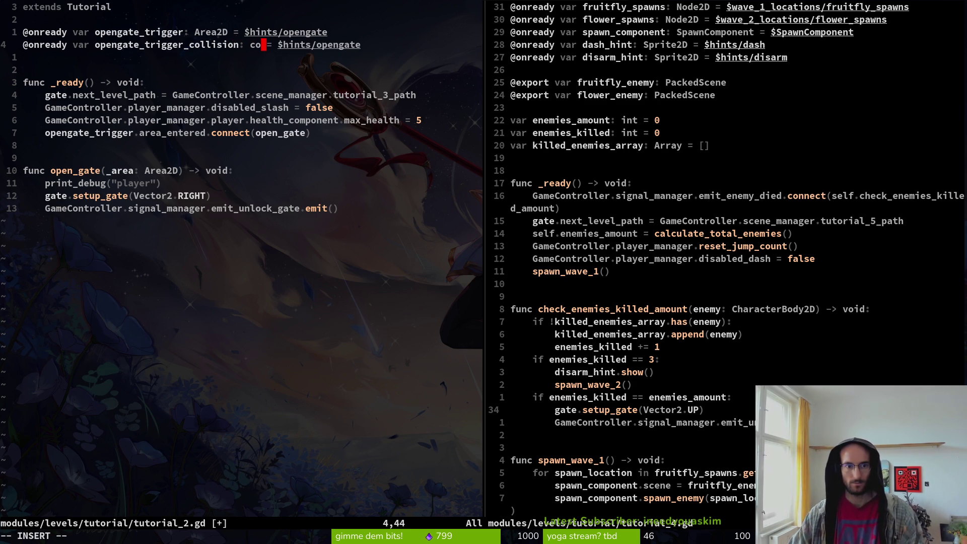
{"action": "type", "text": "lsha"}
{"action": "key", "text": "Return"}
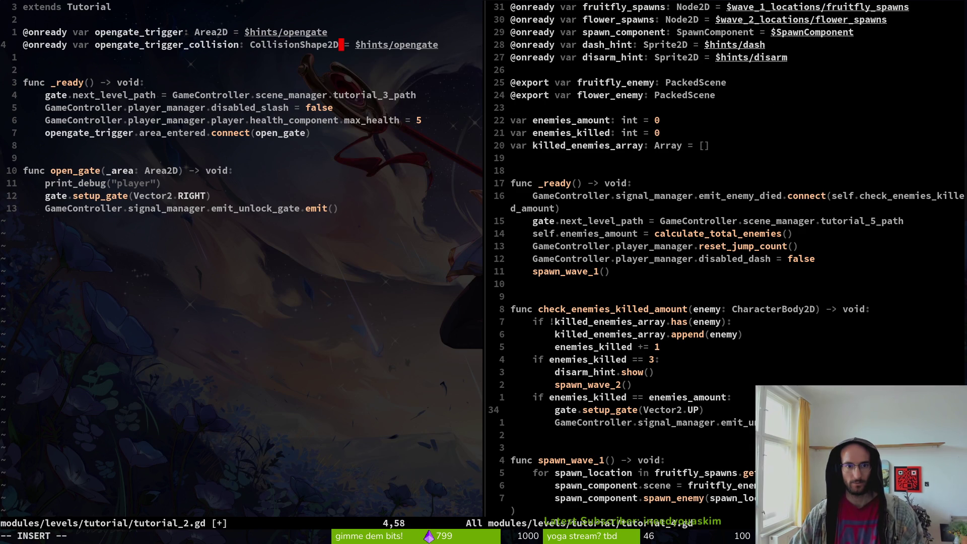
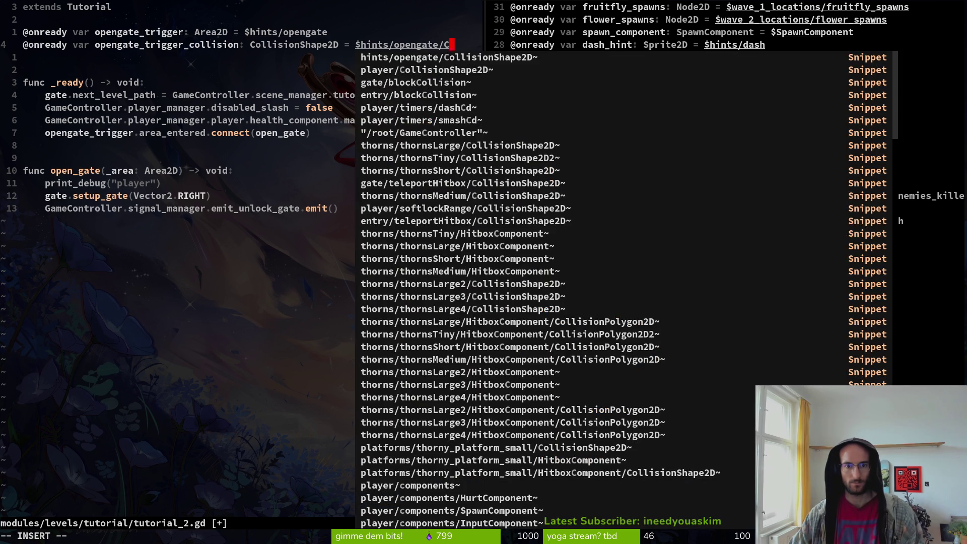
Complete the $hints/opengate/CollisionShape2D path and save the script
{"action": "key", "text": "Return"}
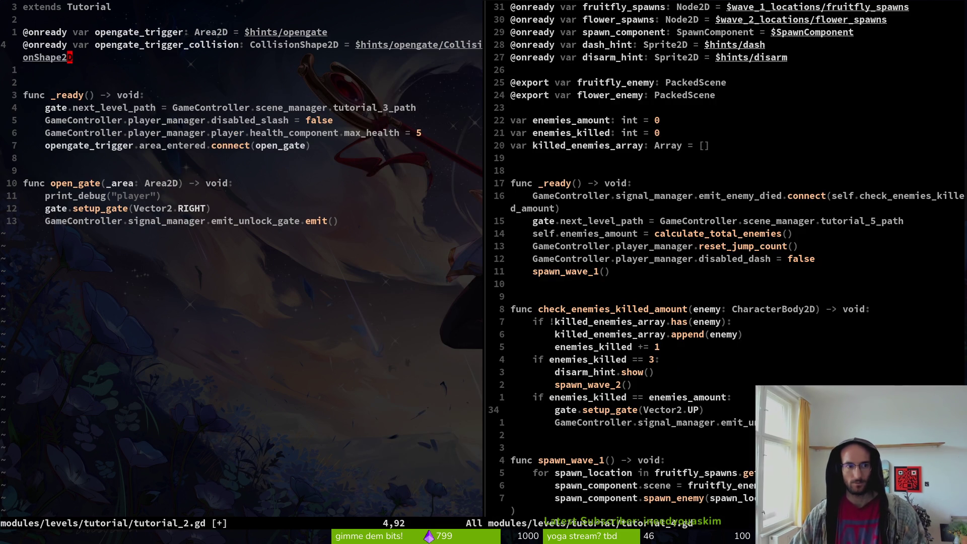
{"action": "type", "text": "j:w"}
{"action": "key", "text": "Return"}
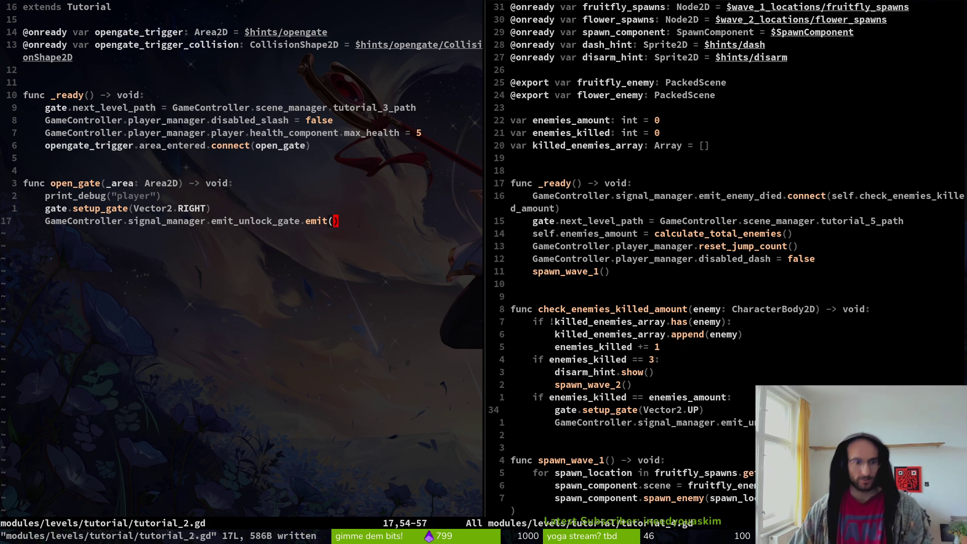
Add opengate_trigger_collision.set_deferred("disabled", true) at the end of open_gate
{"action": "key", "text": "o"}
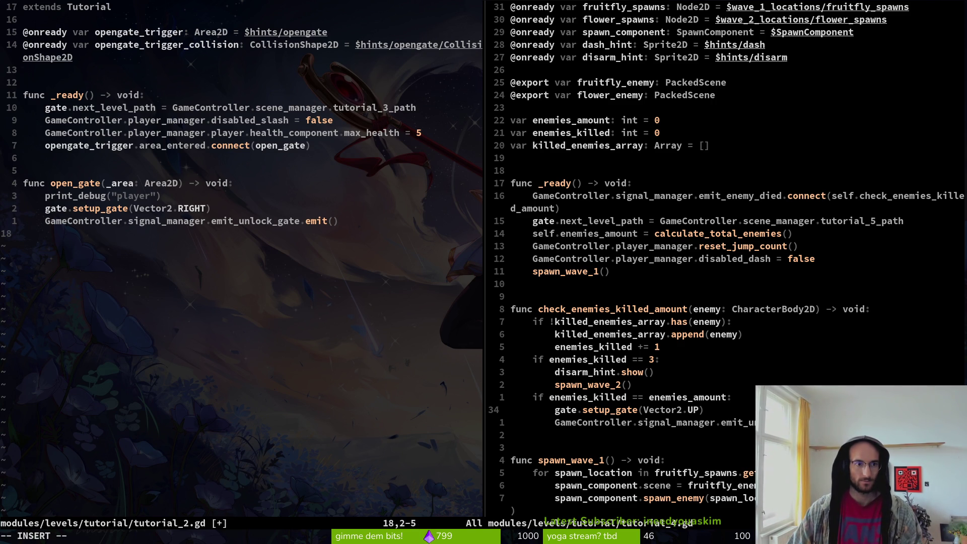
{"action": "type", "text": "p"}
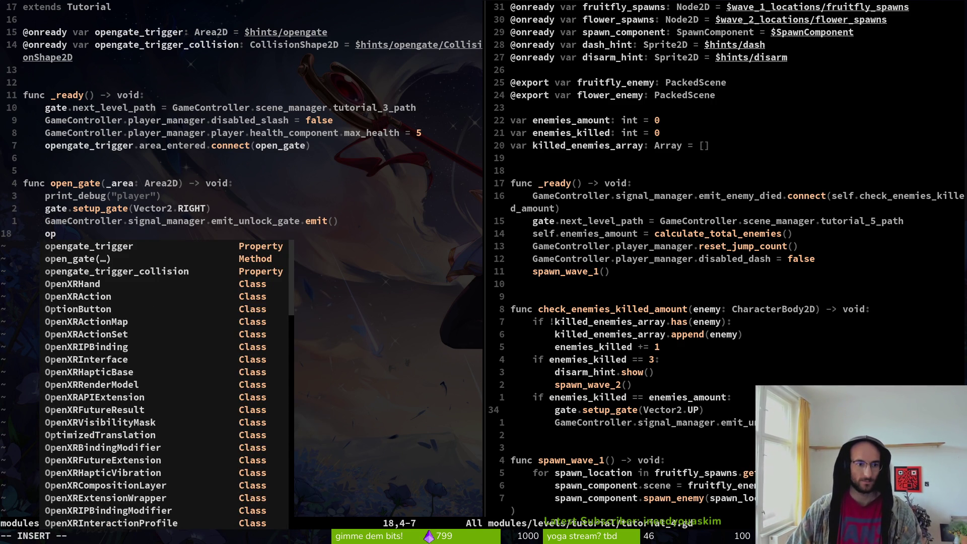
{"action": "key", "text": "Tab"}
{"action": "key", "text": "Tab"}
{"action": "key", "text": "Tab"}
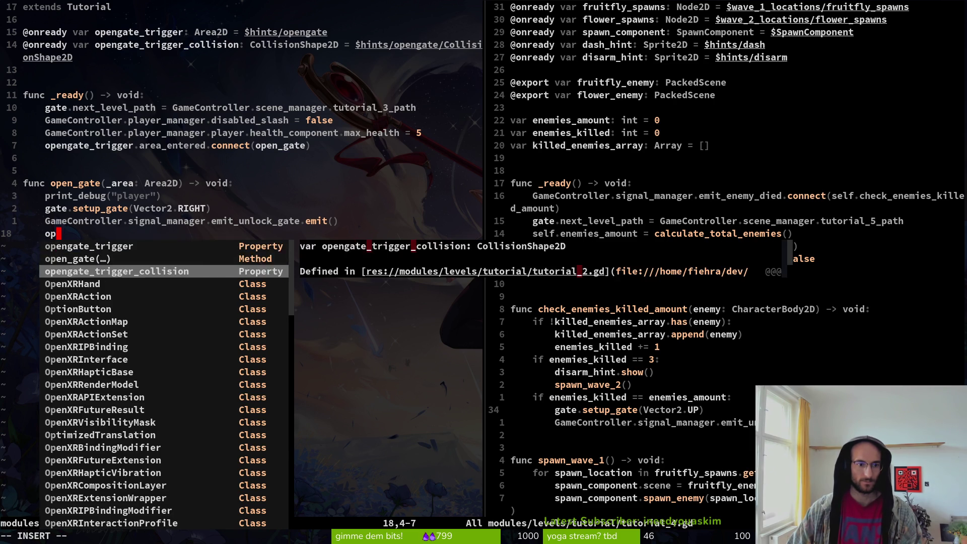
{"action": "key", "text": "Return"}
{"action": "type", "text": ".set"}
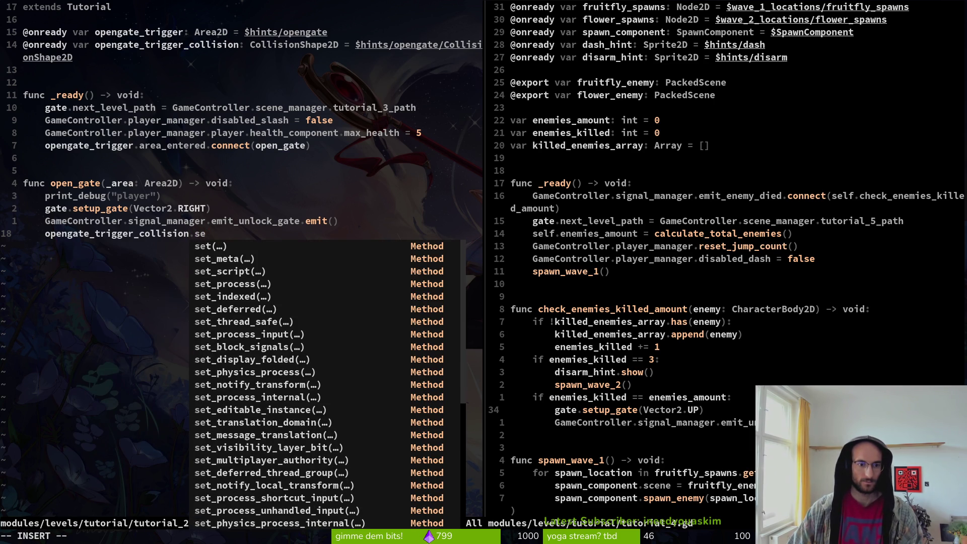
{"action": "type", "text": "_def"}
{"action": "key", "text": "Tab"}
{"action": "key", "text": "Return"}
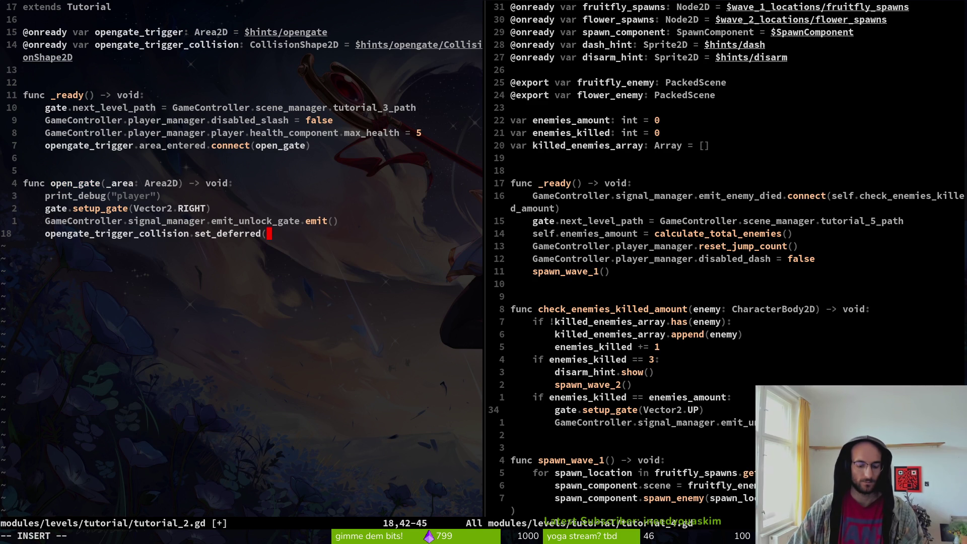
{"action": "type", "text": "W\"dis"}
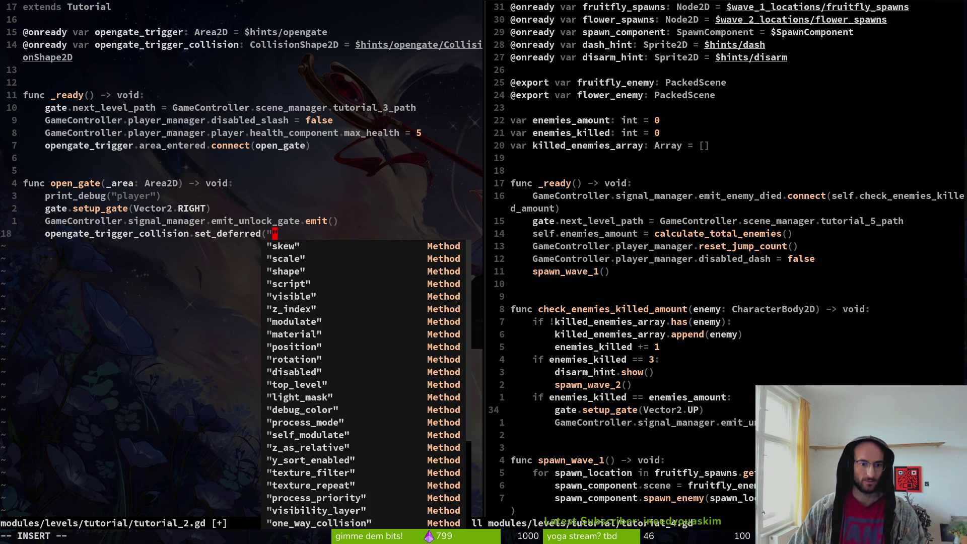
{"action": "key", "text": "Tab"}
{"action": "key", "text": "Return"}
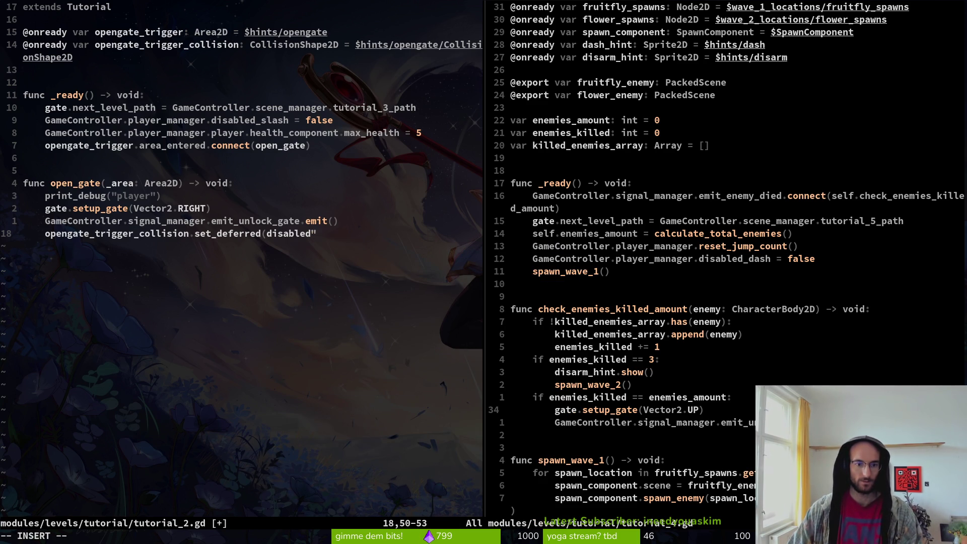
{"action": "key", "text": "Escape"}
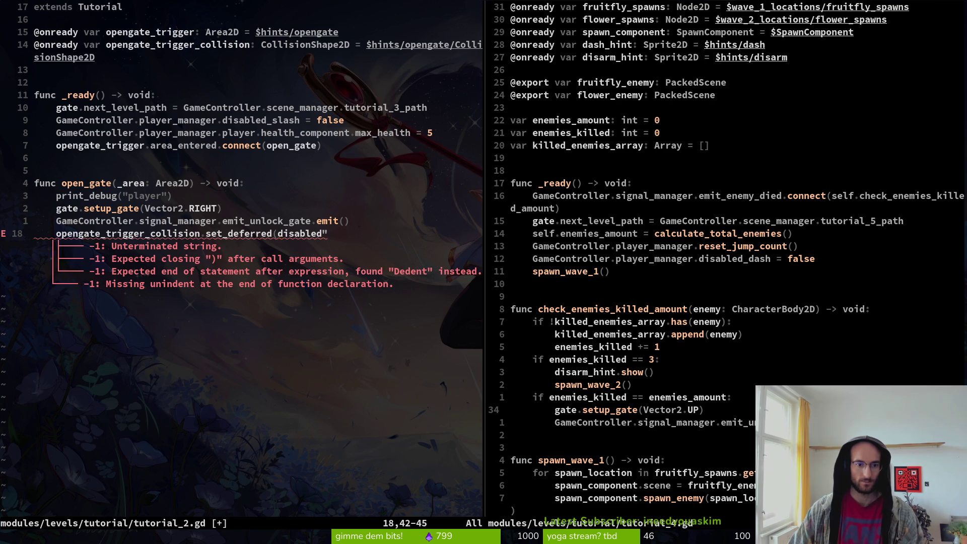
{"action": "type", "text": "\""}
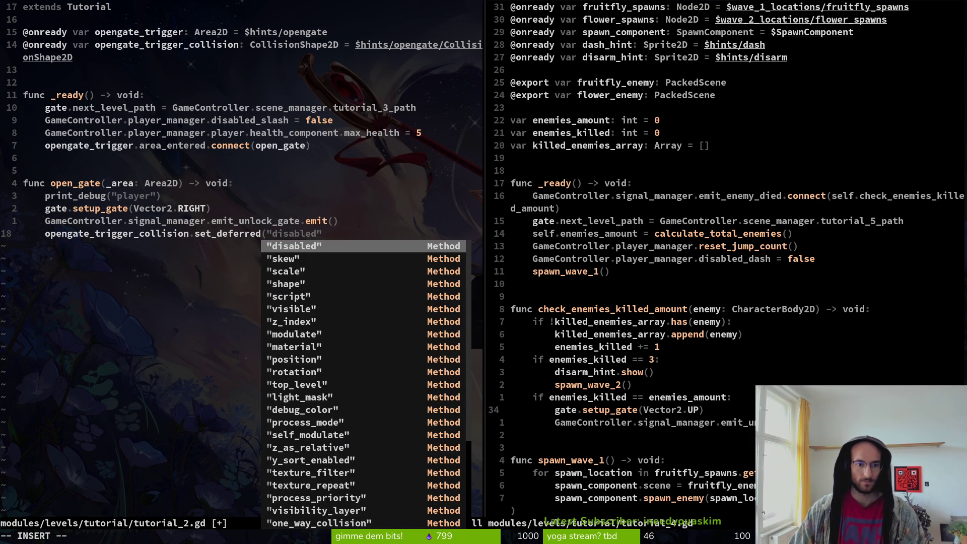
{"action": "key", "text": "Escape"}
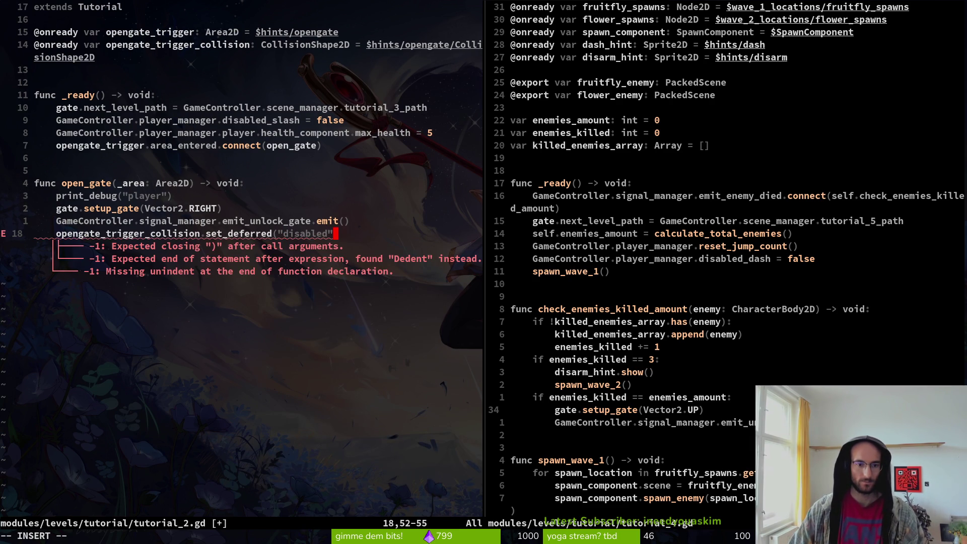
{"action": "type", "text": ", t"}
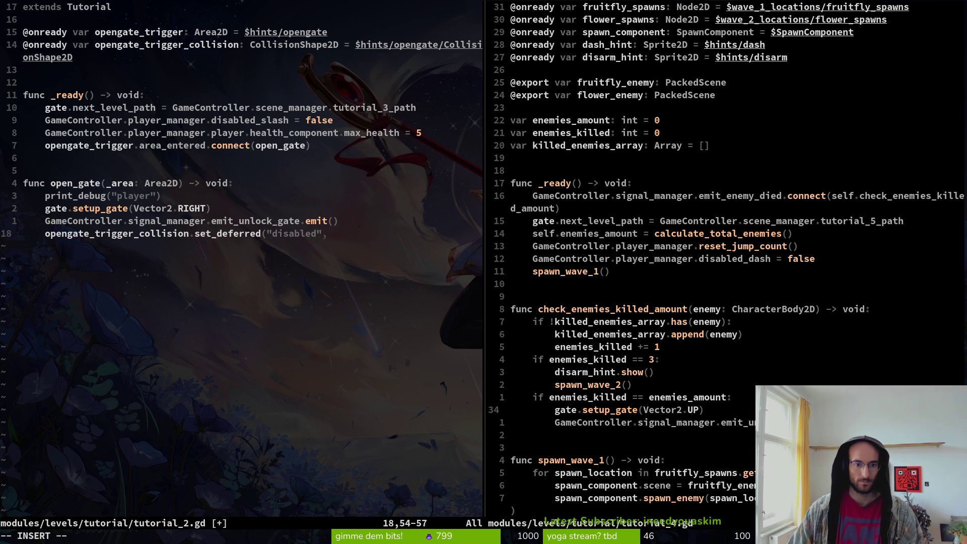
{"action": "type", "text": "rue"}
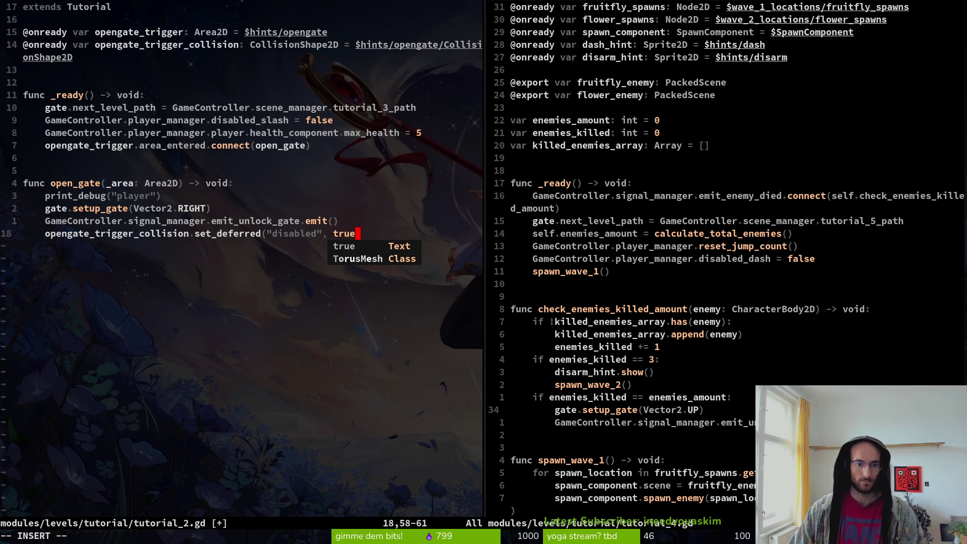
{"action": "type", "text": ")"}
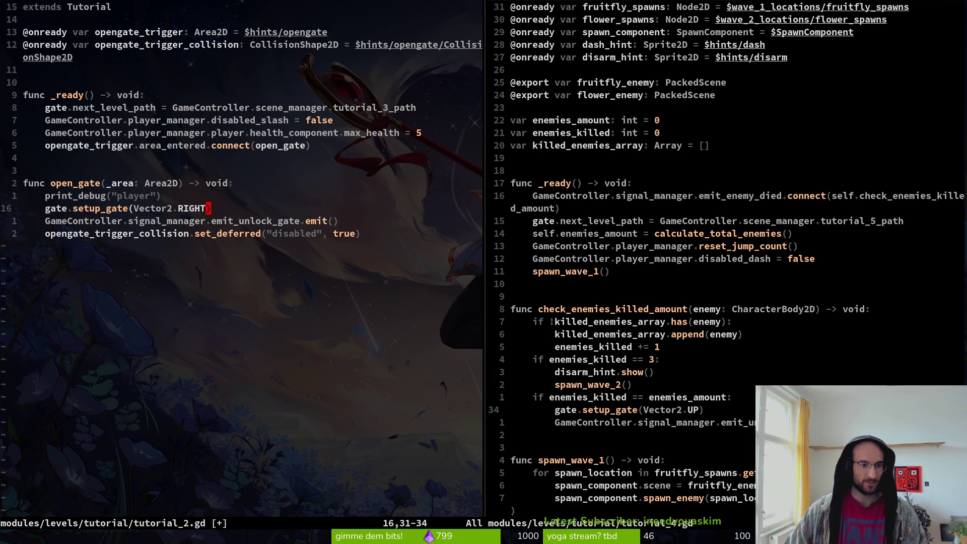
Move the gate.setup_gate line into _ready(), delete print_debug("player"), and save tutorial_2.gd
{"action": "key", "text": "shift+v"}
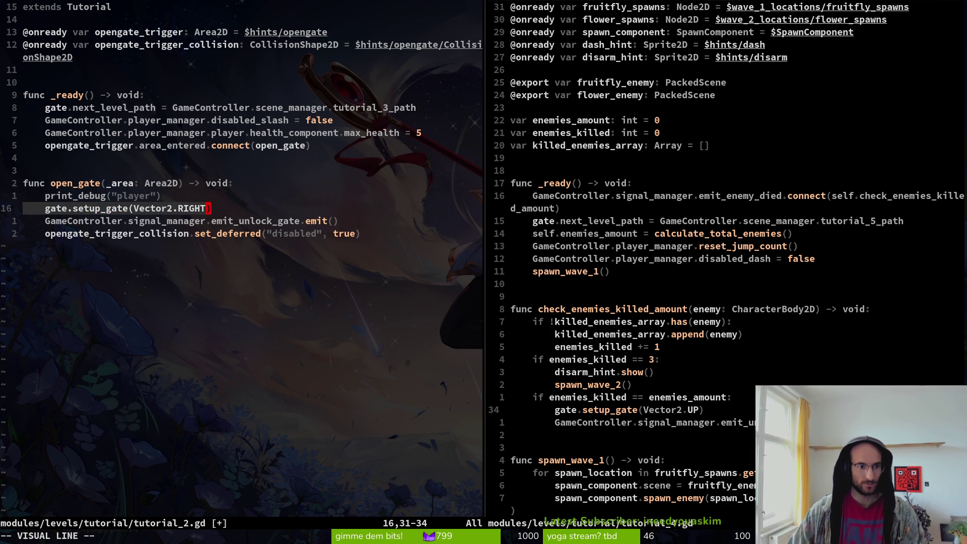
{"action": "key", "text": "shift+k"}
{"action": "key", "text": "shift+k"}
{"action": "key", "text": "shift+k"}
{"action": "key", "text": "Escape"}
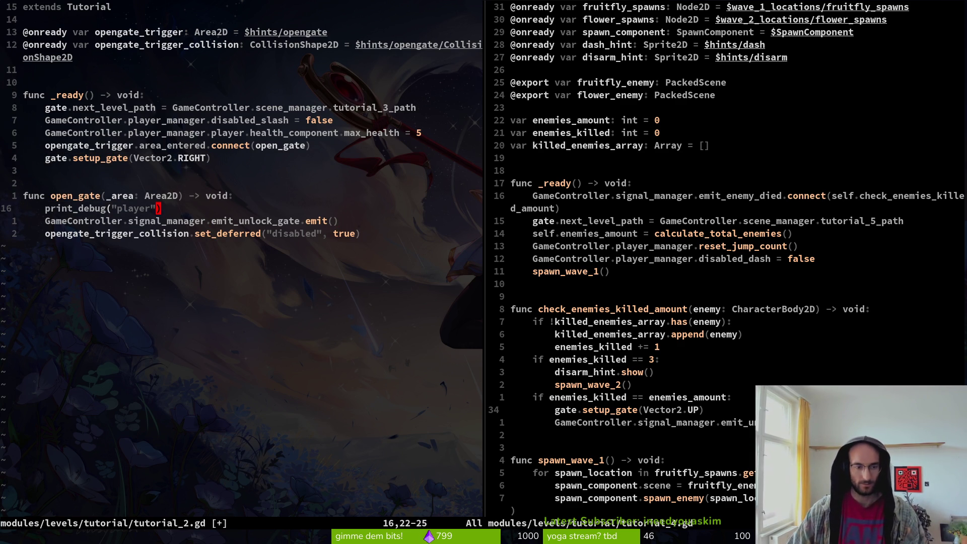
{"action": "key", "text": "d"}
{"action": "key", "text": "d"}
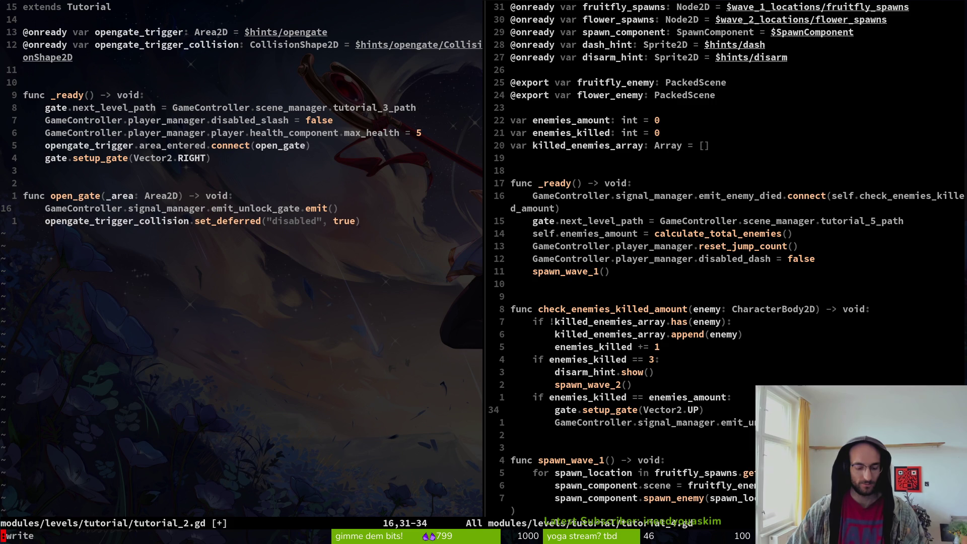
{"action": "key", "text": "Return"}
{"action": "key", "text": "alt+Tab"}
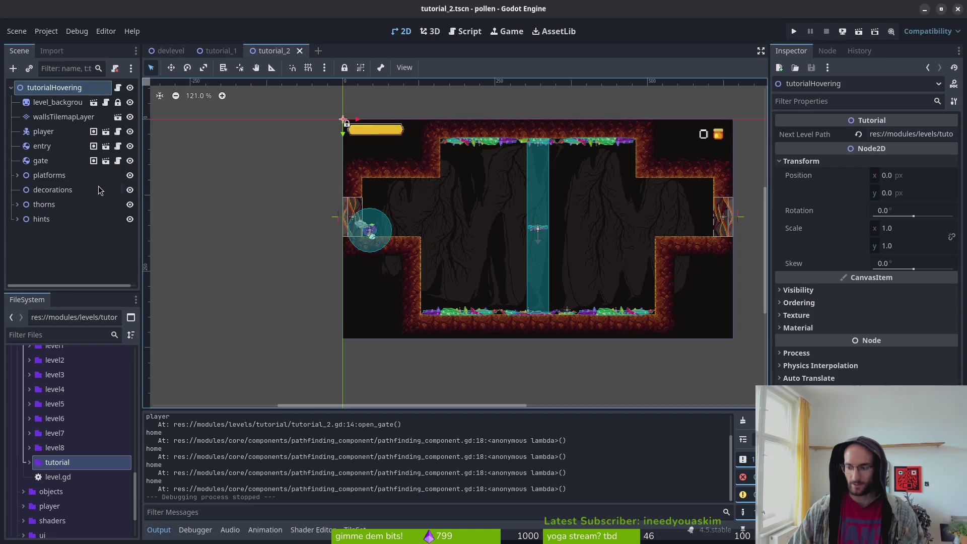
Run the game with F5, start the tutorial level, and jump the bee into the next room
{"action": "key", "text": "F5"}
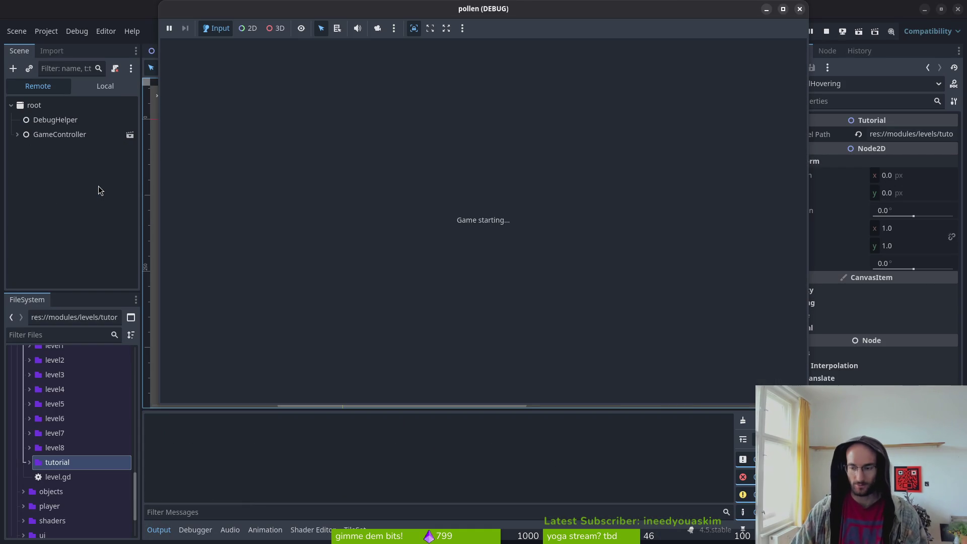
{"action": "key", "text": "Return"}
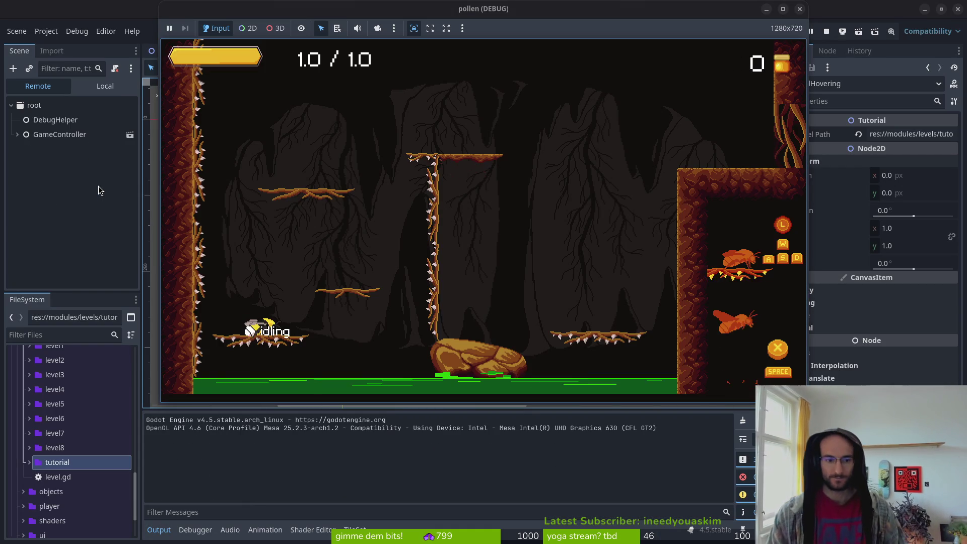
{"action": "key", "text": "space"}
{"action": "key", "text": "space"}
{"action": "key", "text": "d"}
{"action": "key", "text": "space"}
{"action": "key", "text": "space"}
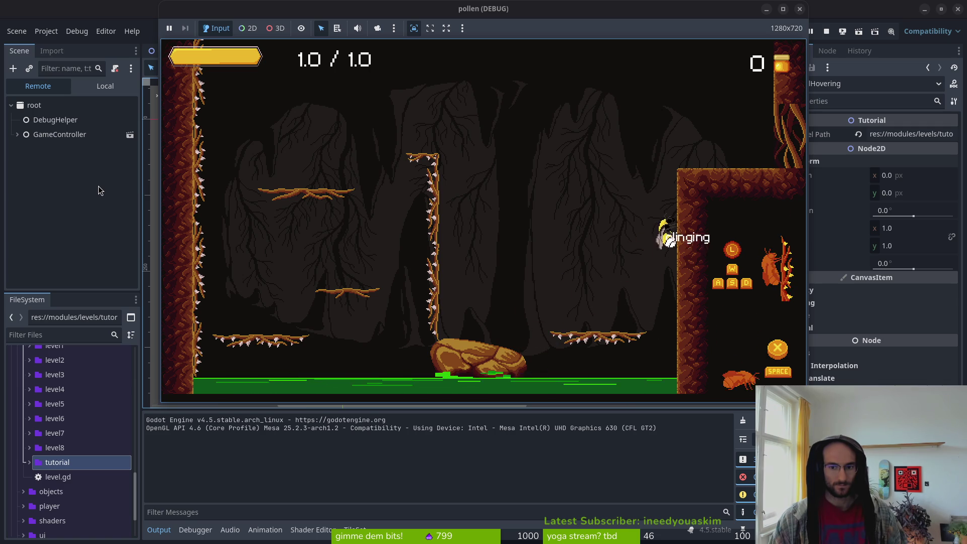
{"action": "key", "text": "d"}
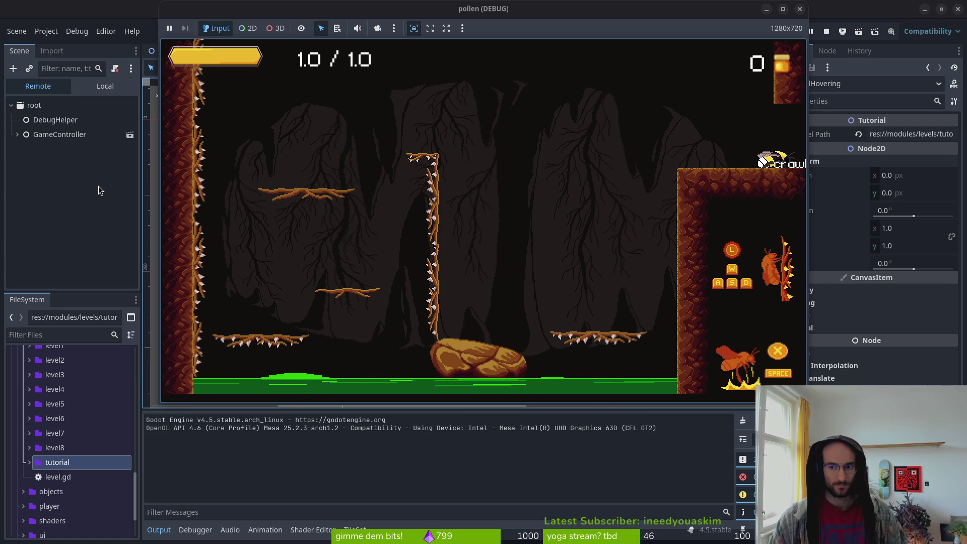
Jump and slash the bee across the room through the right exit, then stop the game
{"action": "key", "text": "d"}
{"action": "key", "text": "space"}
{"action": "key", "text": "j"}
{"action": "key", "text": "d"}
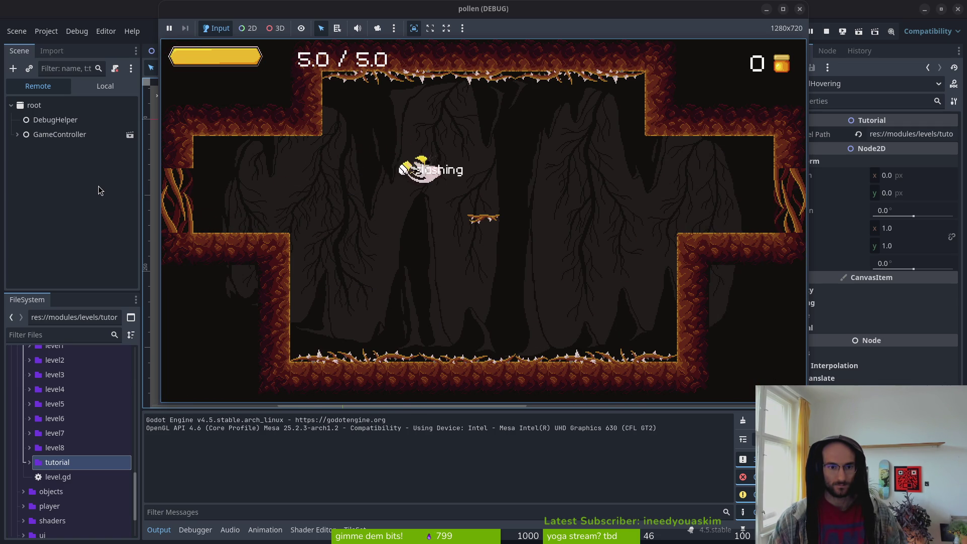
{"action": "key", "text": "d"}
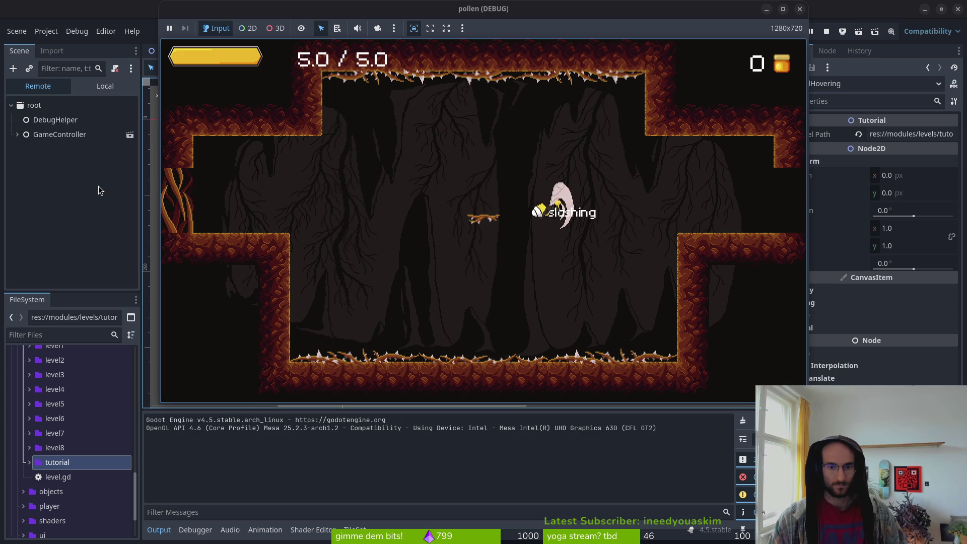
{"action": "key", "text": "d"}
{"action": "key", "text": "j"}
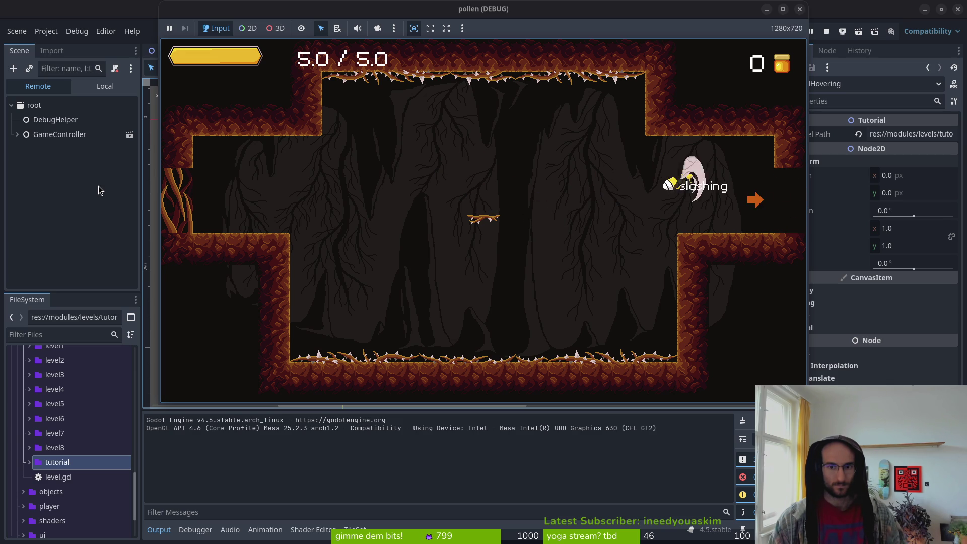
{"action": "key", "text": "d"}
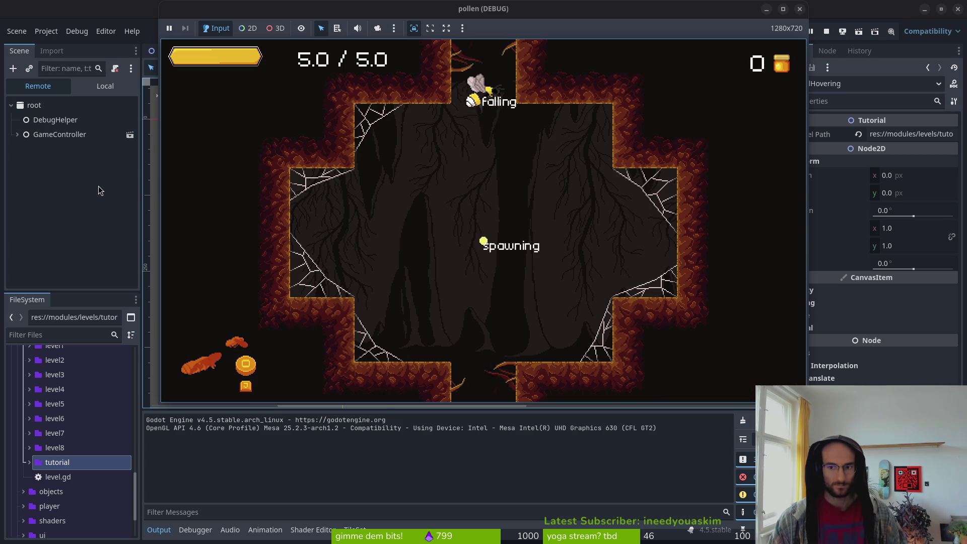
{"action": "key", "text": "space"}
{"action": "key", "text": "space"}
{"action": "key", "text": "space"}
{"action": "key", "text": "space"}
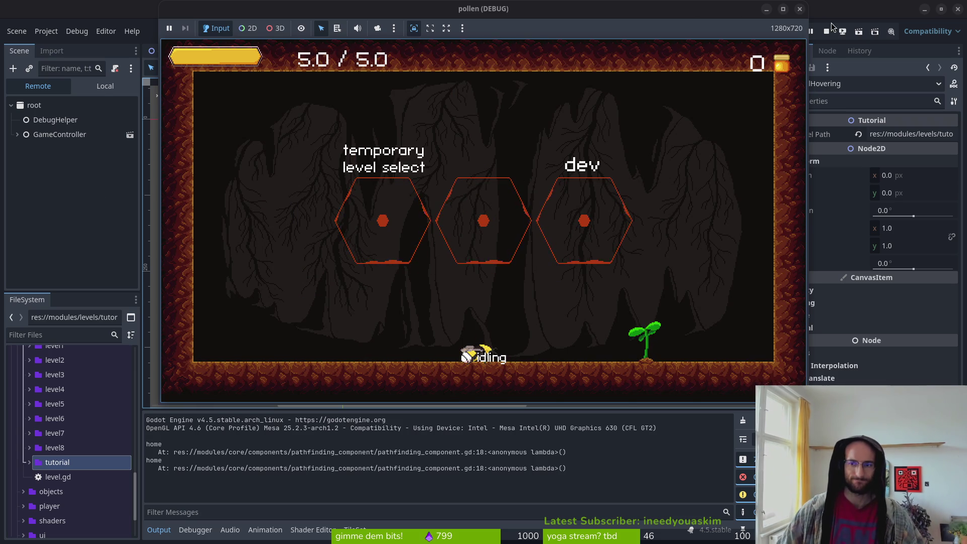
{"action": "left_click", "coordinate": [799, 8]}
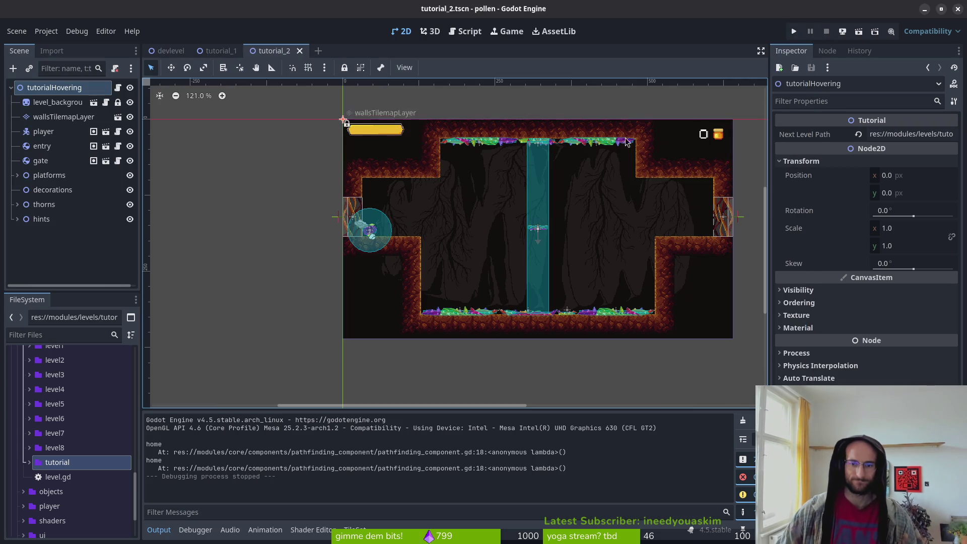
Inspect the gate and entry nodes' properties in the tutorial_2 scene
{"action": "left_click", "coordinate": [40, 160]}
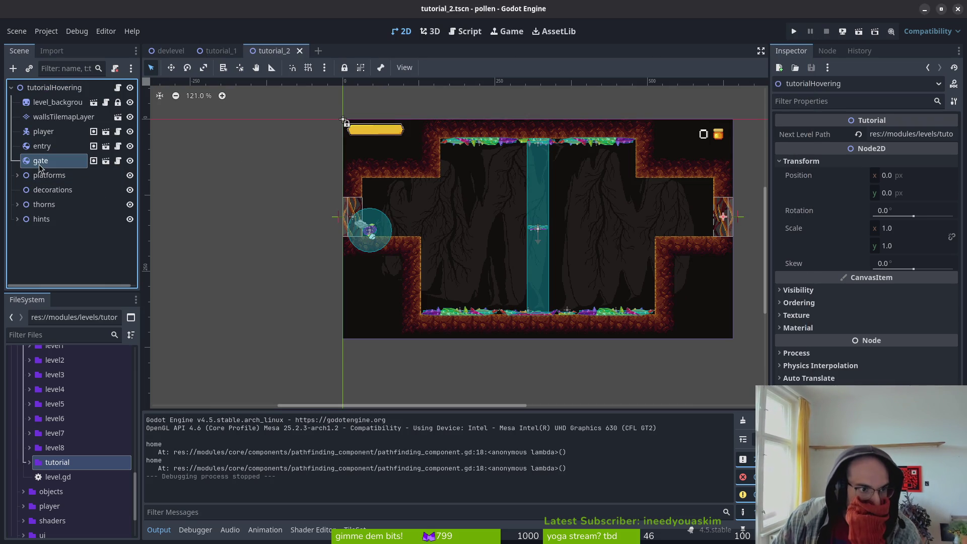
{"action": "left_click", "coordinate": [50, 150]}
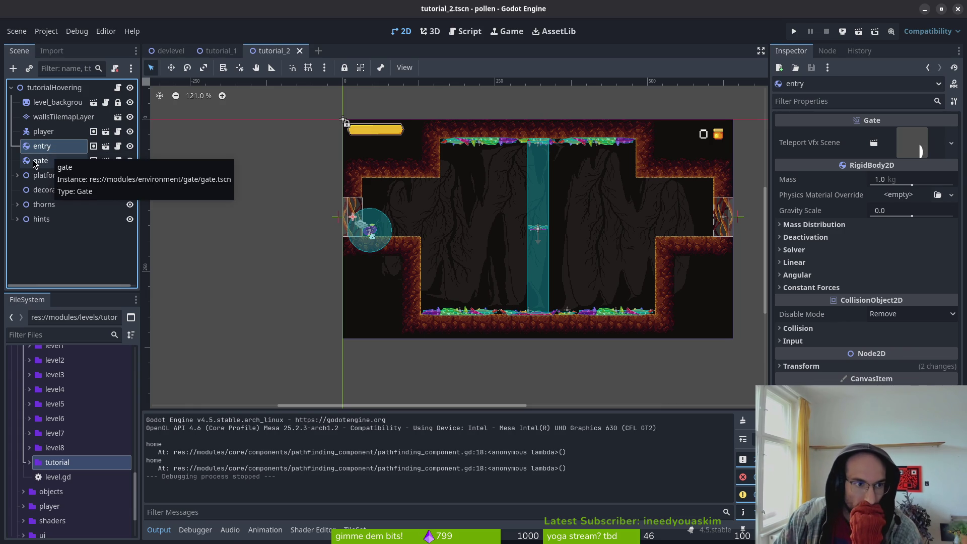
{"action": "left_click", "coordinate": [34, 163]}
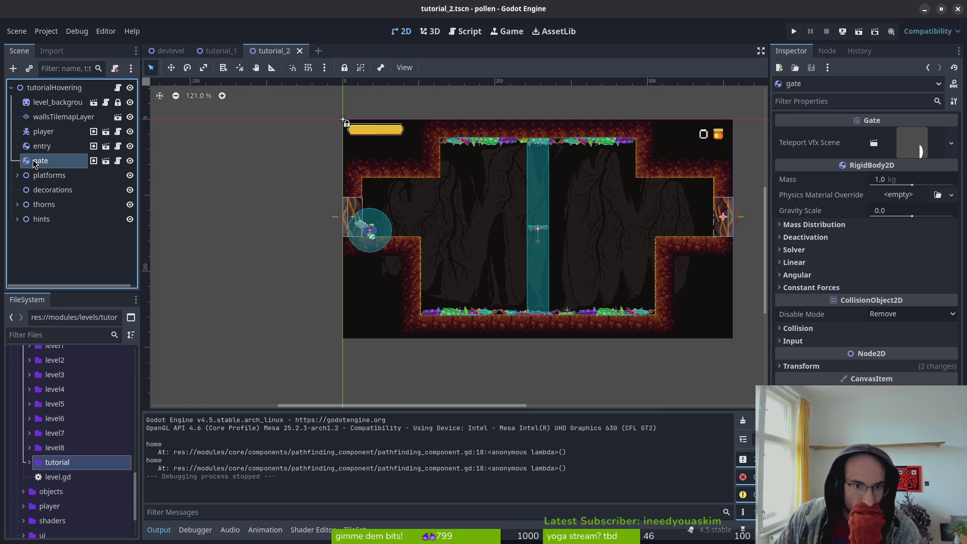
{"action": "scroll", "coordinate": [383, 237], "scroll_direction": "up", "scroll_amount": 5}
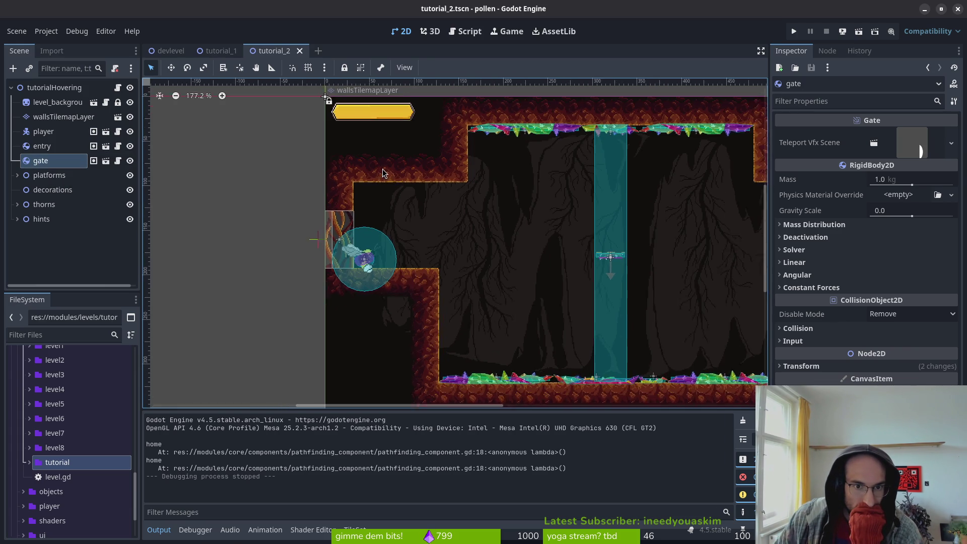
{"action": "scroll", "coordinate": [387, 212], "scroll_direction": "down", "scroll_amount": 6}
{"action": "scroll", "coordinate": [395, 216], "scroll_direction": "down", "scroll_amount": 5}
{"action": "scroll", "coordinate": [395, 215], "scroll_direction": "up", "scroll_amount": 15}
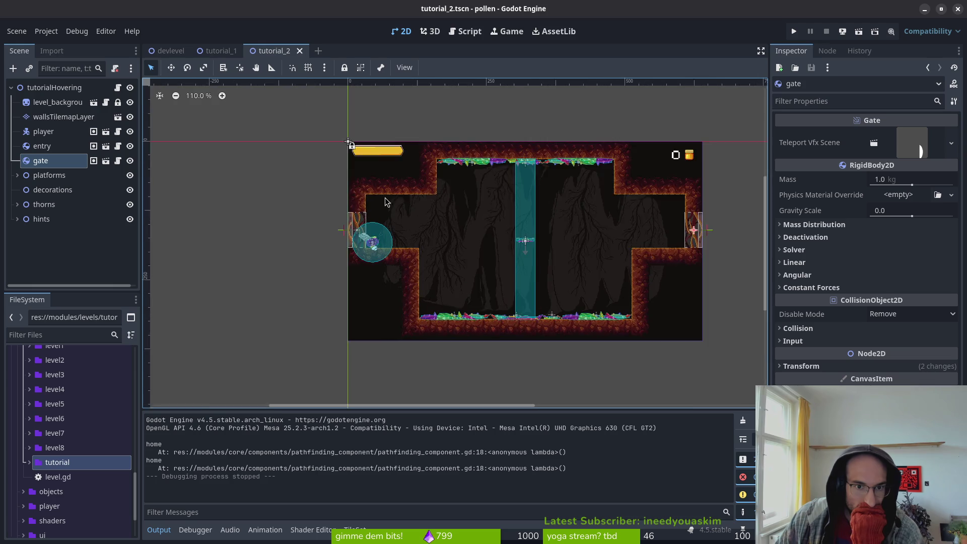
Erase ceiling tiles above the upper-left area on the walls tile layer
{"action": "left_click", "coordinate": [58, 102]}
{"action": "left_click", "coordinate": [63, 116]}
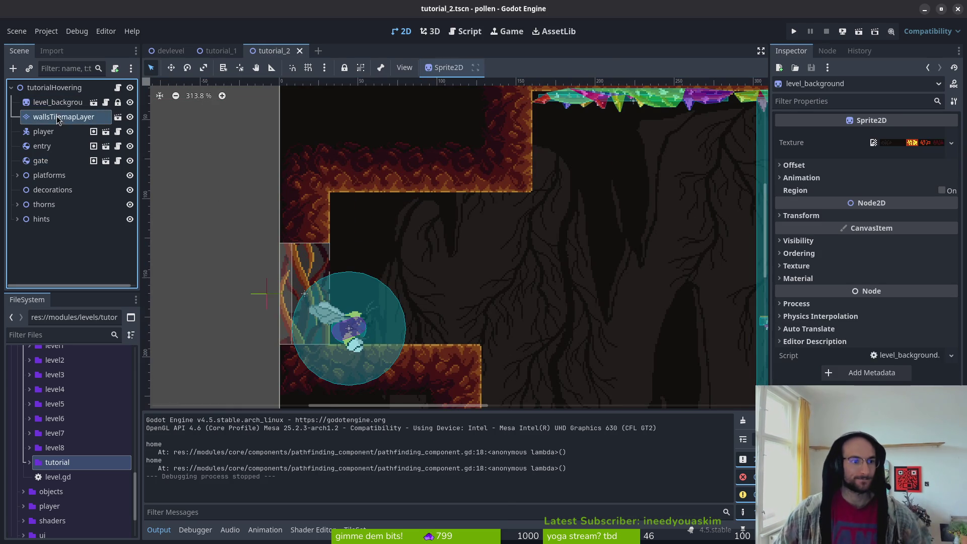
{"action": "key", "text": "e"}
{"action": "left_click_drag", "start_coordinate": [385, 169], "coordinate": [353, 166]}
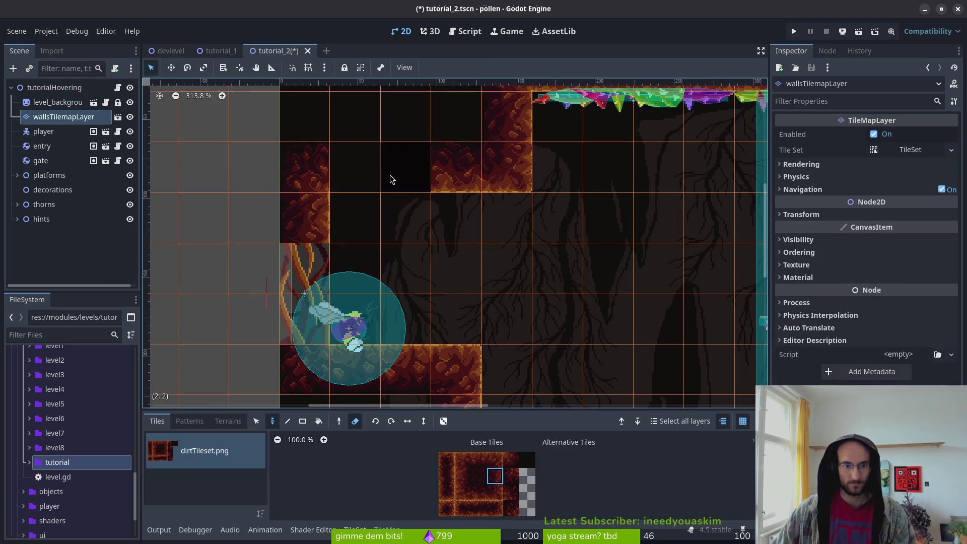
{"action": "key", "text": "e"}
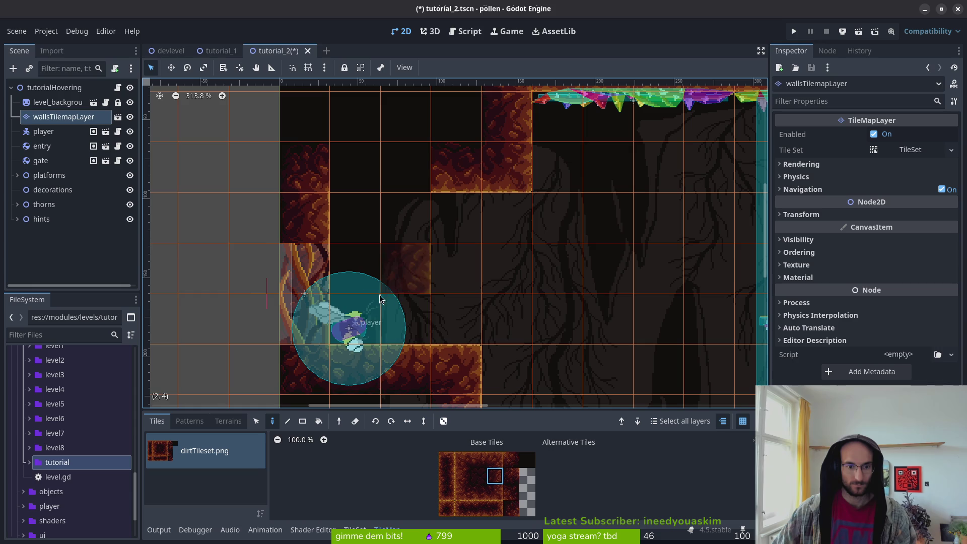
Move the entry gate up into the ceiling gap and the player beneath it
{"action": "left_click", "coordinate": [416, 324]}
{"action": "mouse_move", "coordinate": [416, 324]}
{"action": "left_mouse_down"}
{"action": "mouse_move", "coordinate": [392, 151]}
{"action": "mouse_move", "coordinate": [505, 289]}
{"action": "left_mouse_up"}
{"action": "mouse_move", "coordinate": [319, 234]}
{"action": "left_mouse_down"}
{"action": "mouse_move", "coordinate": [398, 131]}
{"action": "mouse_move", "coordinate": [349, 163]}
{"action": "mouse_move", "coordinate": [321, 162]}
{"action": "left_mouse_up"}
{"action": "scroll", "coordinate": [362, 151], "scroll_direction": "up", "scroll_amount": 4}
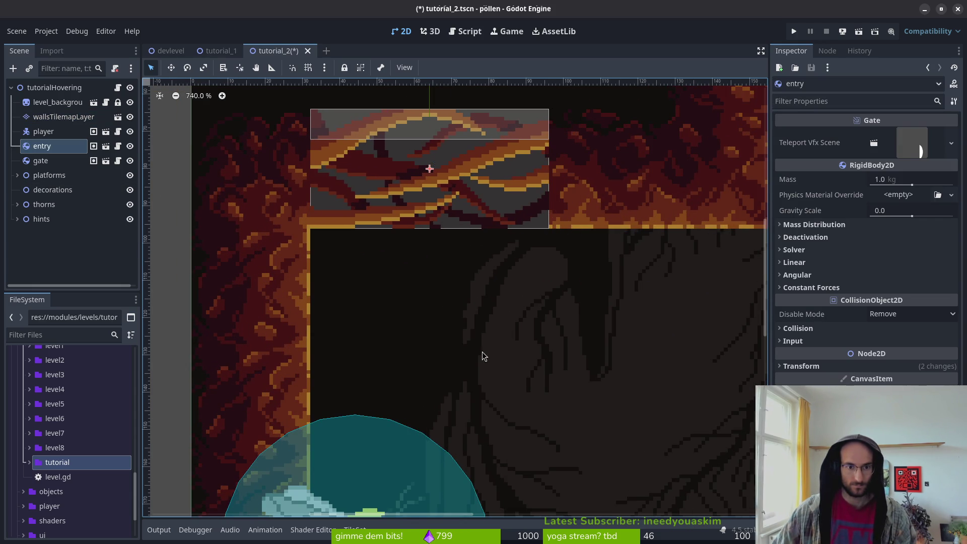
{"action": "scroll", "coordinate": [479, 361], "scroll_direction": "down", "scroll_amount": 3}
{"action": "left_click_drag", "start_coordinate": [300, 394], "coordinate": [362, 144]}
{"action": "scroll", "coordinate": [387, 195], "scroll_direction": "down", "scroll_amount": 2}
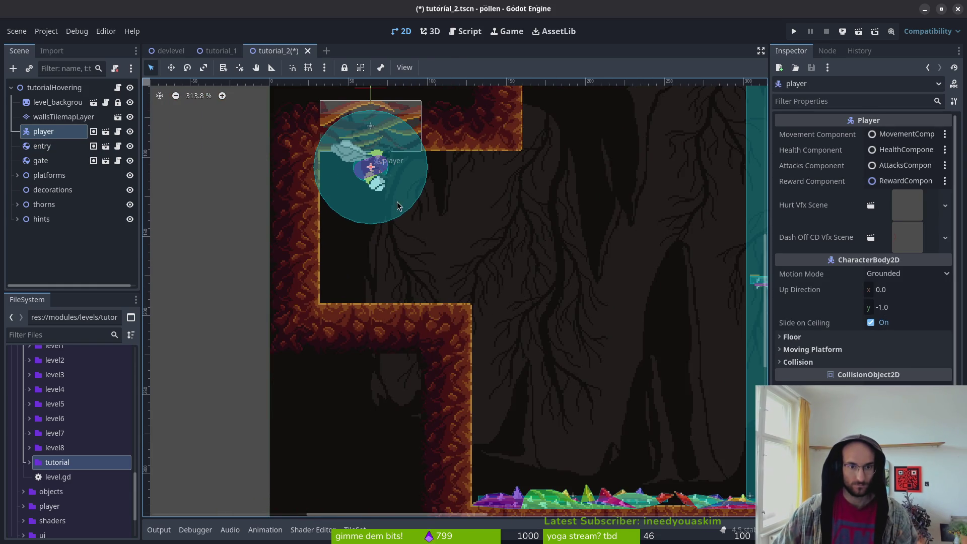
{"action": "left_click", "coordinate": [411, 232]}
{"action": "scroll", "coordinate": [403, 227], "scroll_direction": "down", "scroll_amount": 4}
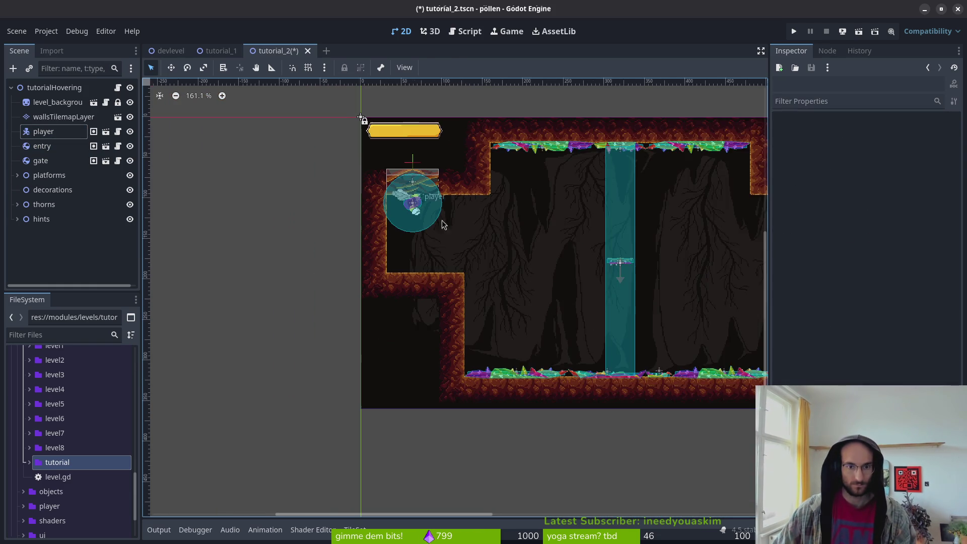
Save the tutorial_2 scene
{"action": "key", "text": "ctrl+s"}
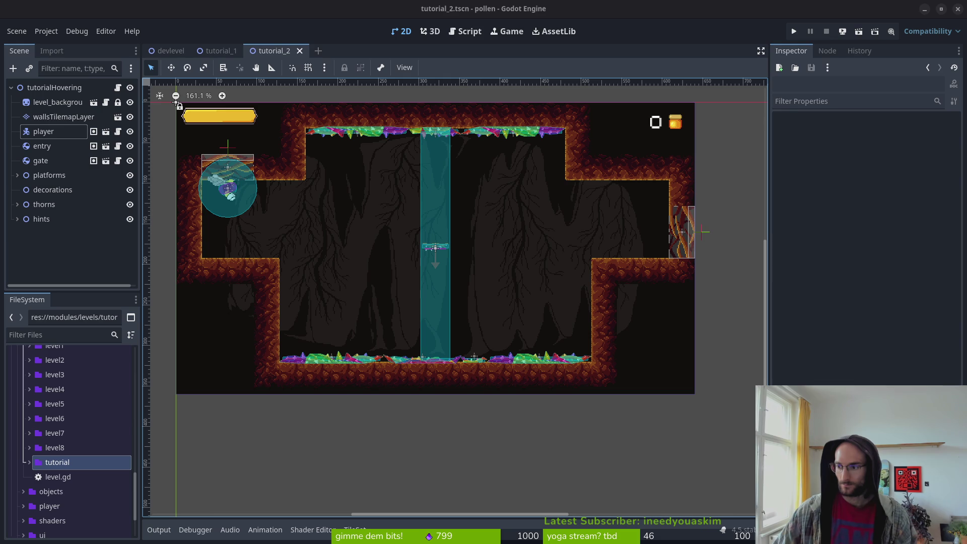
{"action": "scroll", "coordinate": [515, 280], "scroll_direction": "down", "scroll_amount": 5}
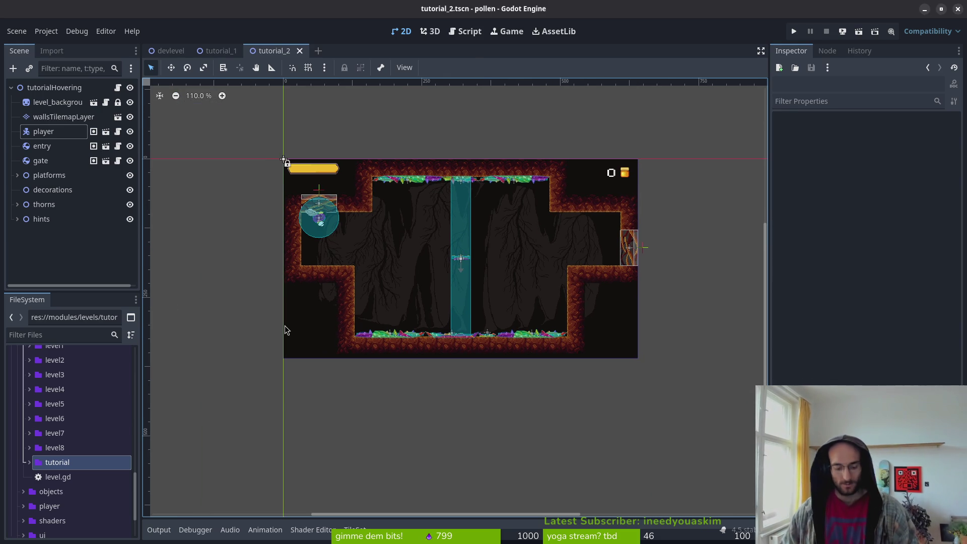
{"action": "key", "text": "alt+Tab"}
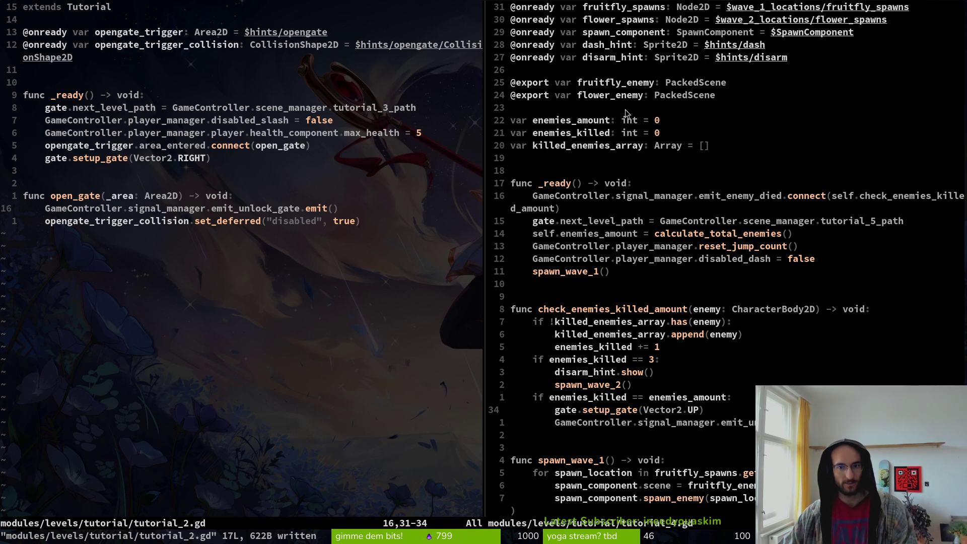
Open tutorial_3.tscn by quick-searching for 'tut3'
{"action": "scroll", "coordinate": [624, 90], "scroll_direction": "up", "scroll_amount": 1}
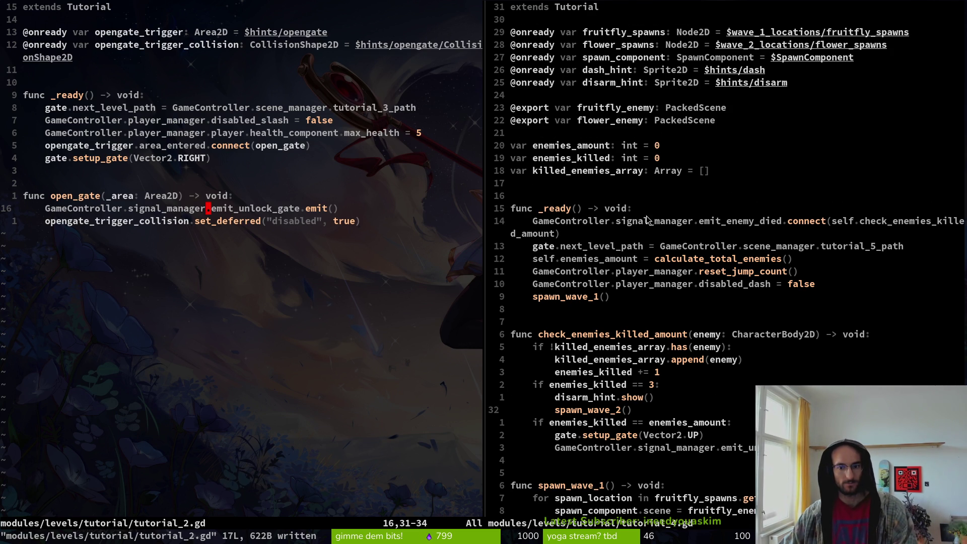
{"action": "key", "text": "alt+Tab"}
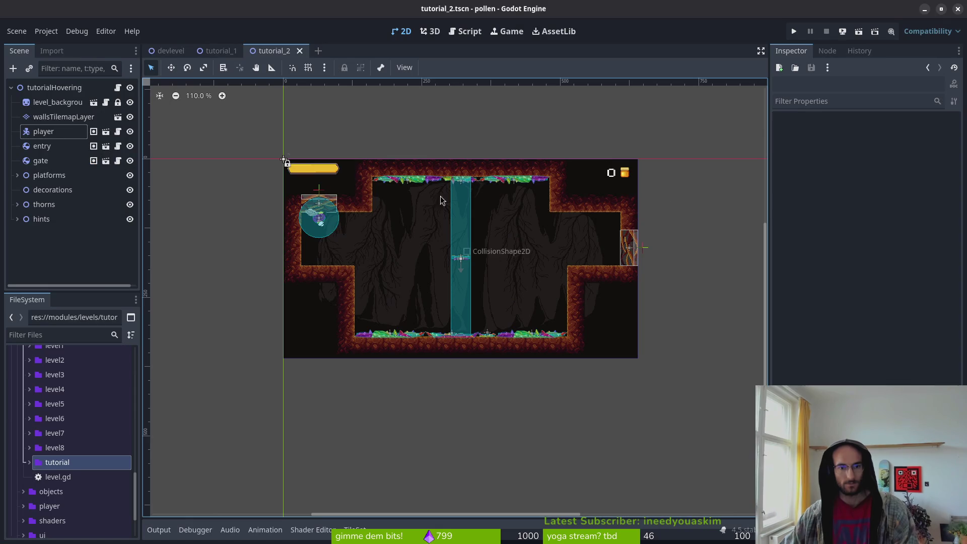
{"action": "key", "text": "alt+shift+o"}
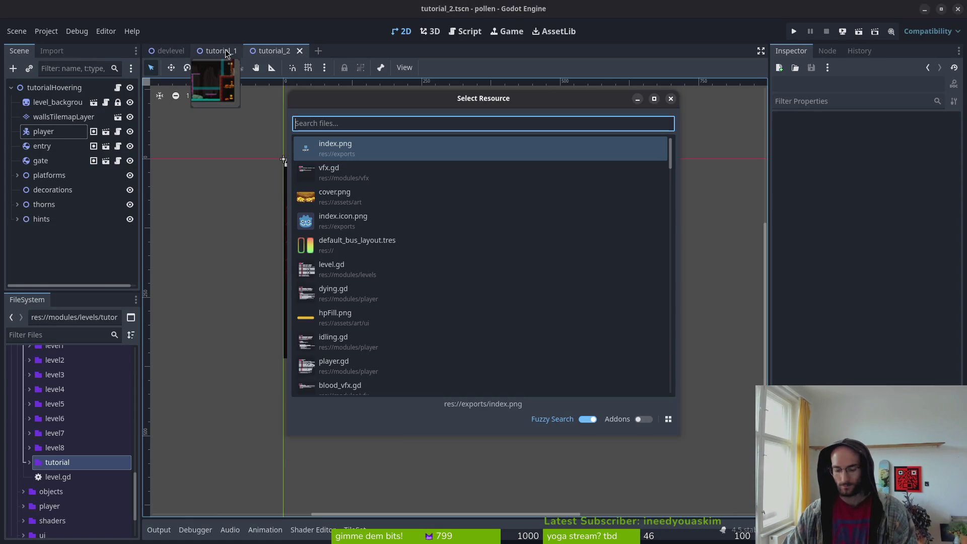
{"action": "type", "text": "tut"}
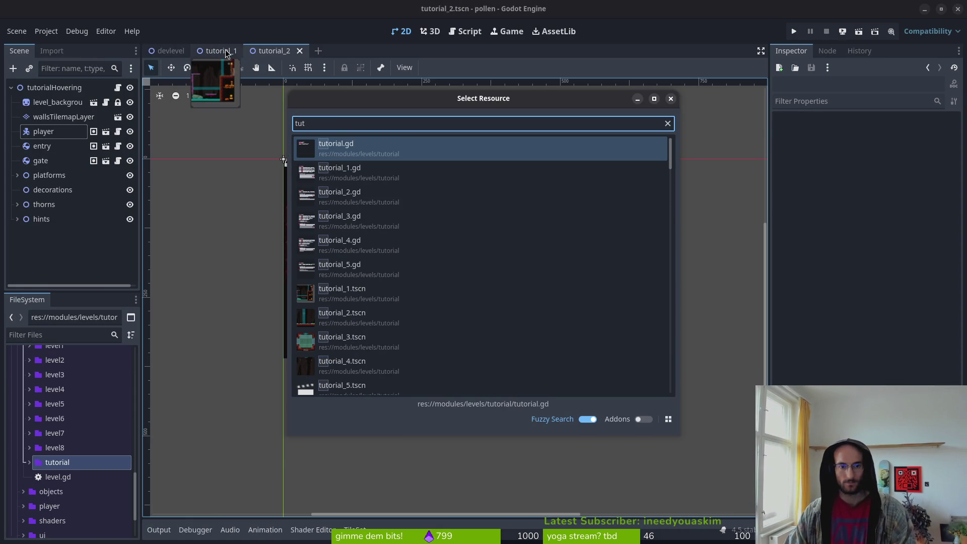
{"action": "type", "text": "3t"}
{"action": "key", "text": "Return"}
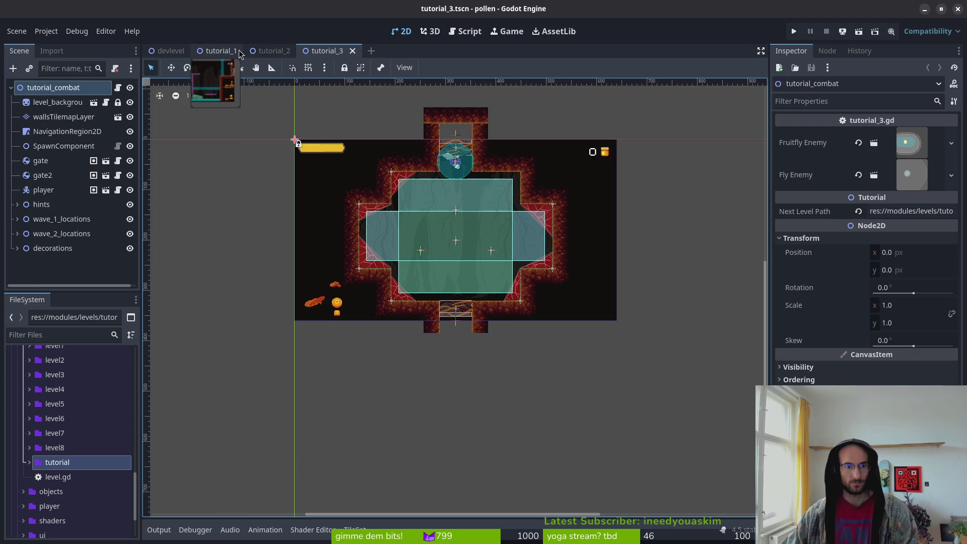
Drag entry below gate in tutorial_2's scene tree, undoing the accidental reparent under gate
{"action": "left_click", "coordinate": [263, 51]}
{"action": "left_click", "coordinate": [39, 161]}
{"action": "left_click", "coordinate": [44, 149]}
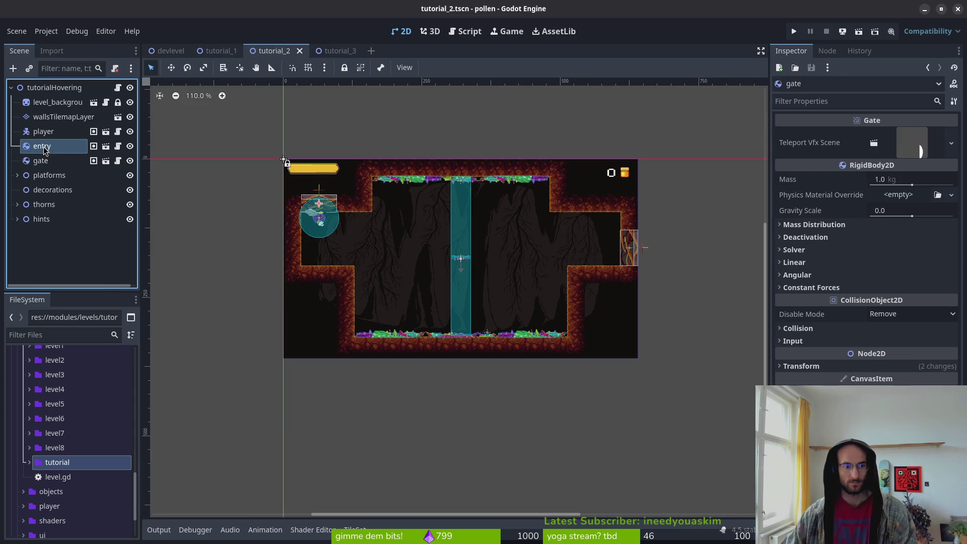
{"action": "mouse_move", "coordinate": [52, 152]}
{"action": "left_mouse_down"}
{"action": "mouse_move", "coordinate": [51, 174]}
{"action": "mouse_move", "coordinate": [70, 162]}
{"action": "mouse_move", "coordinate": [53, 166]}
{"action": "left_mouse_up"}
{"action": "left_click", "coordinate": [336, 51]}
{"action": "left_click", "coordinate": [272, 50]}
{"action": "key", "text": "ctrl+z"}
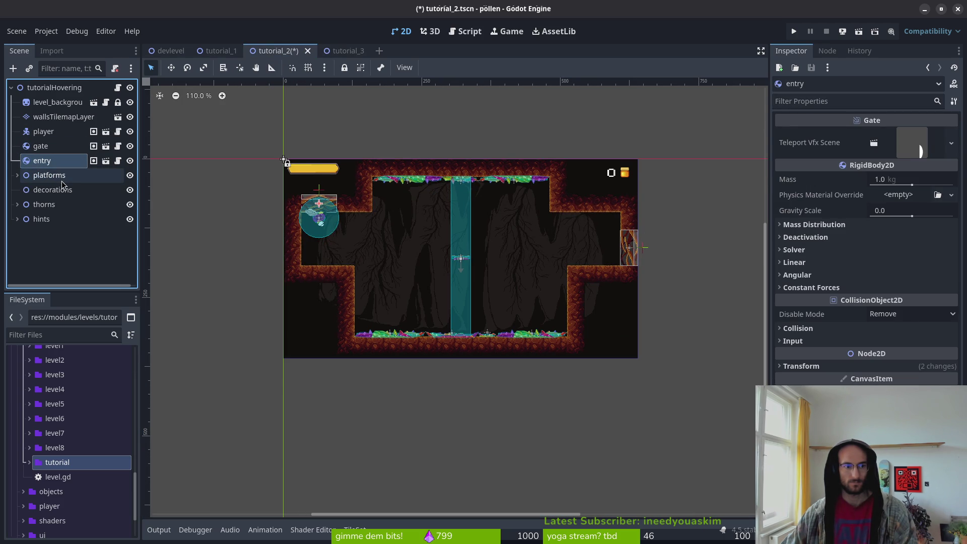
Check the gate, root level and entry nodes in the Inspector
{"action": "left_click", "coordinate": [48, 147]}
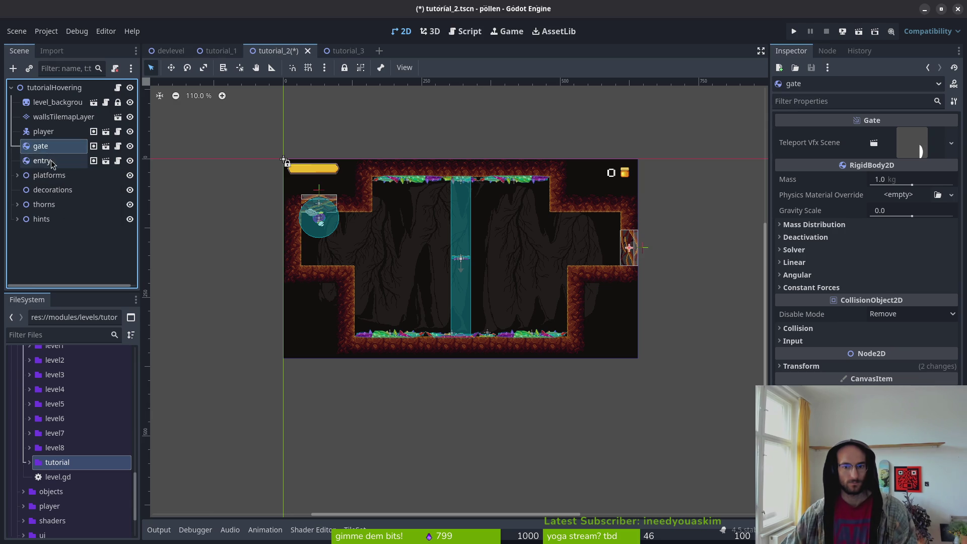
{"action": "left_click", "coordinate": [55, 87]}
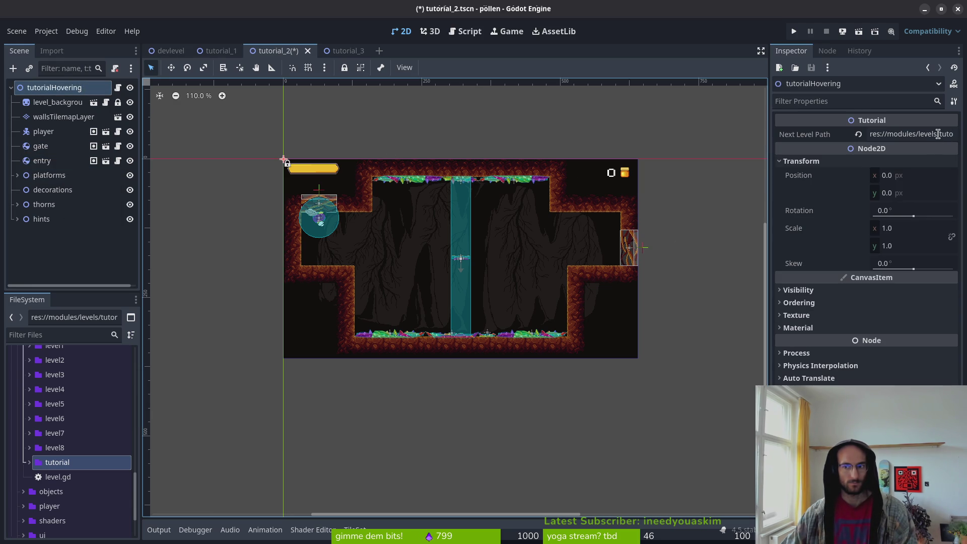
{"action": "left_click", "coordinate": [51, 160]}
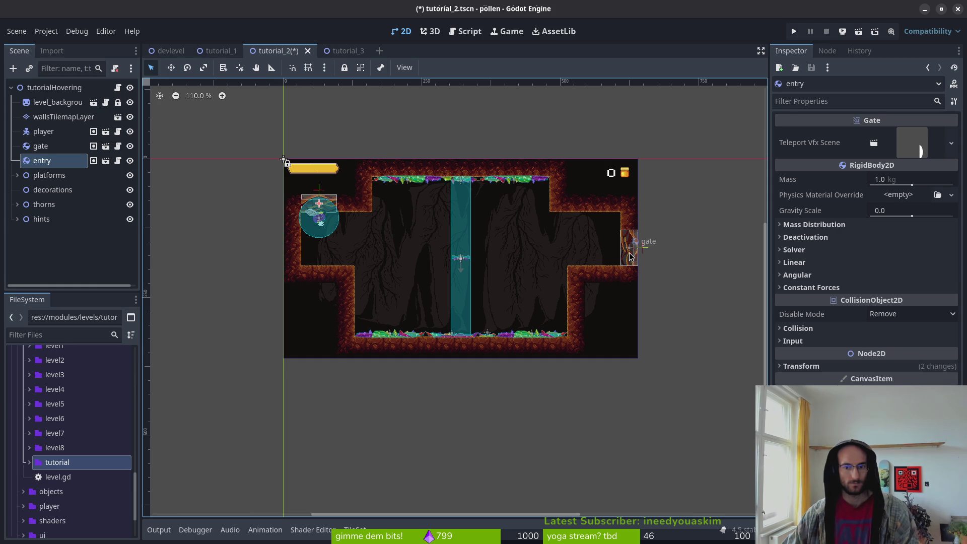
{"action": "key", "text": "alt+Tab"}
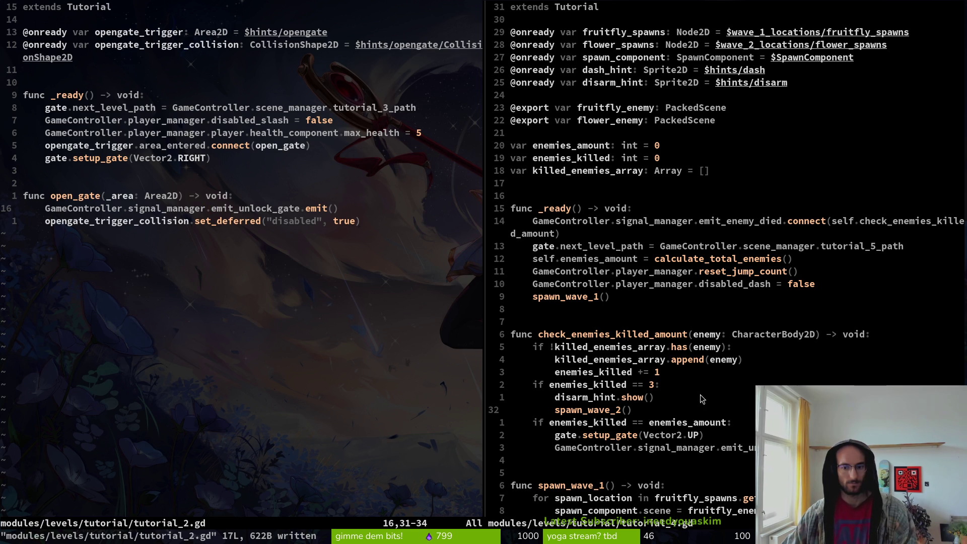
Change gate.setup_gate(Vector2.RIGHT) to Vector2.LEFT in tutorial_2.gd and save it
{"action": "scroll", "coordinate": [751, 444], "scroll_direction": "down", "scroll_amount": 3}
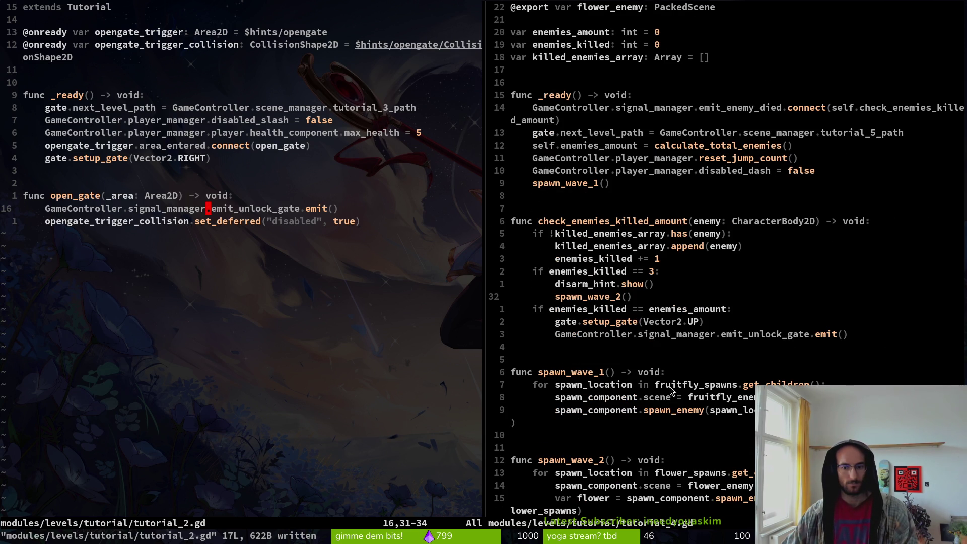
{"action": "scroll", "coordinate": [671, 390], "scroll_direction": "down", "scroll_amount": 6}
{"action": "scroll", "coordinate": [666, 391], "scroll_direction": "up", "scroll_amount": 9}
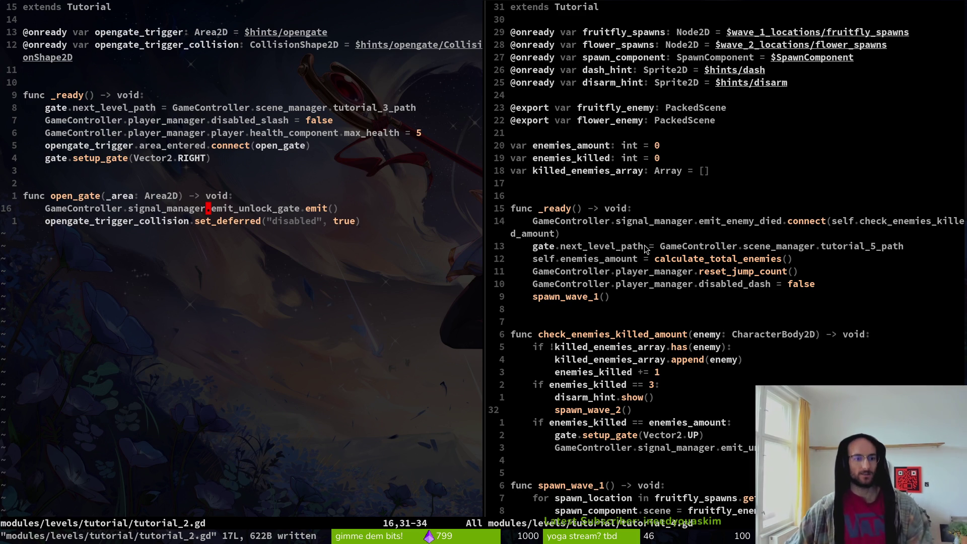
{"action": "left_click", "coordinate": [193, 158]}
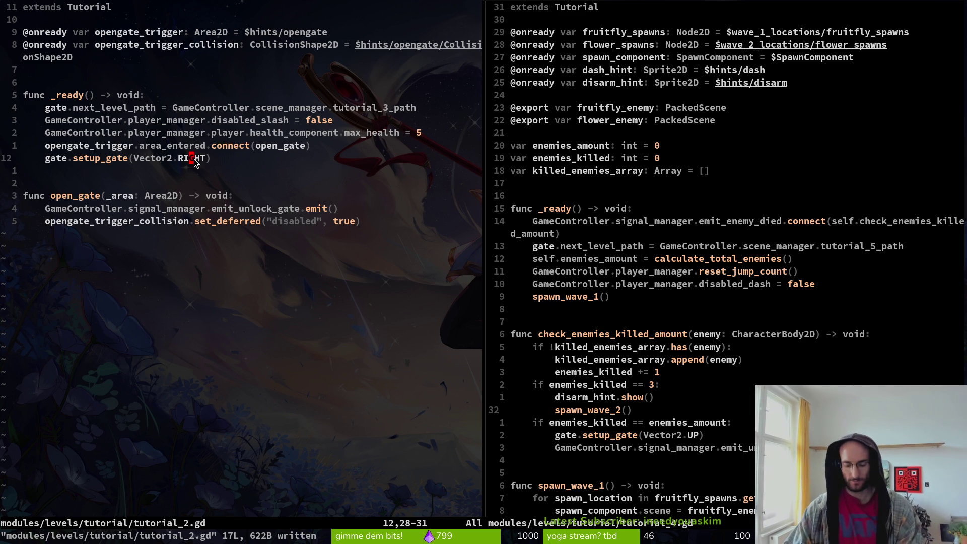
{"action": "key", "text": "c"}
{"action": "key", "text": "i"}
{"action": "key", "text": "w"}
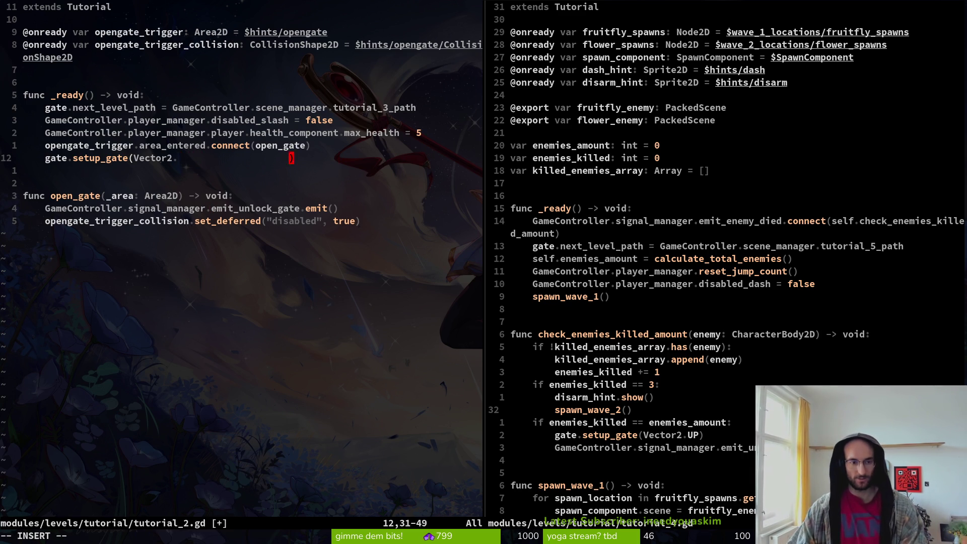
{"action": "key", "text": "BackSpace"}
{"action": "key", "text": "BackSpace"}
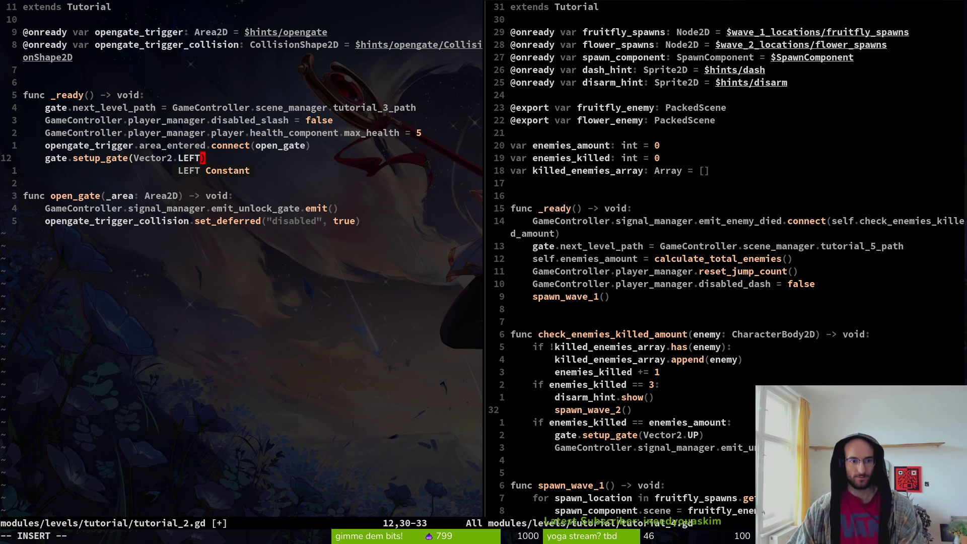
{"action": "key", "text": "Escape"}
{"action": "type", "text": ":w"}
{"action": "key", "text": "Return"}
{"action": "key", "text": "alt+Tab"}
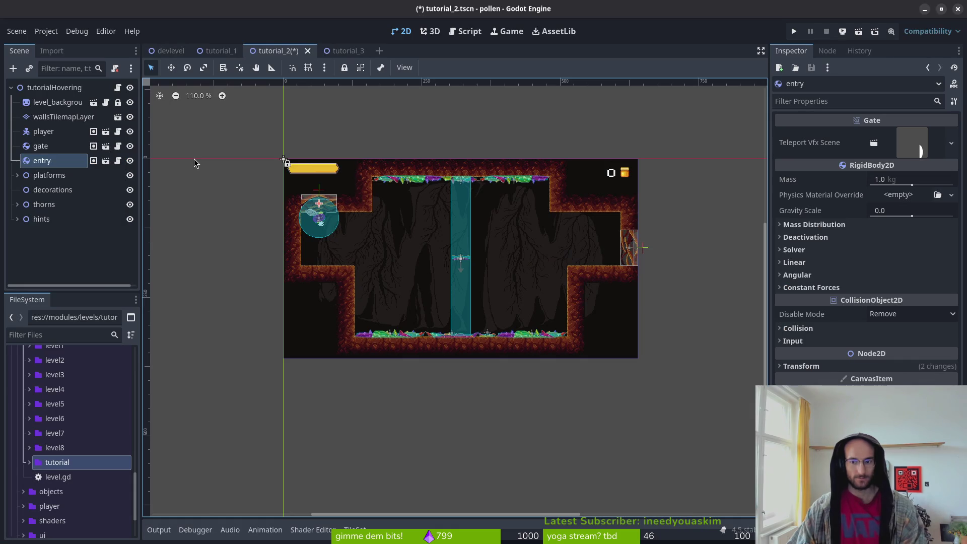
Run the scene with F6 and jump the bee up the platforms onto the right ledge
{"action": "key", "text": "F6"}
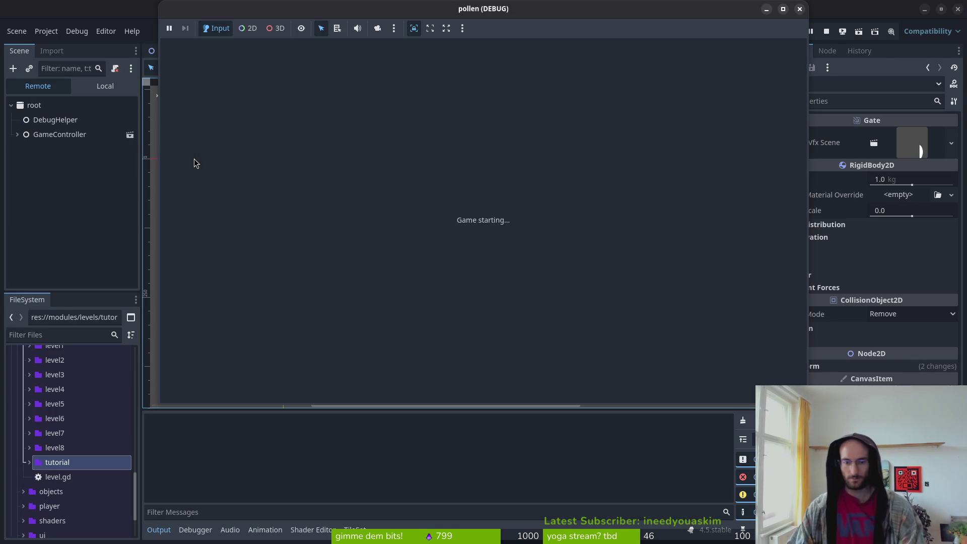
{"action": "key", "text": "space"}
{"action": "key", "text": "space"}
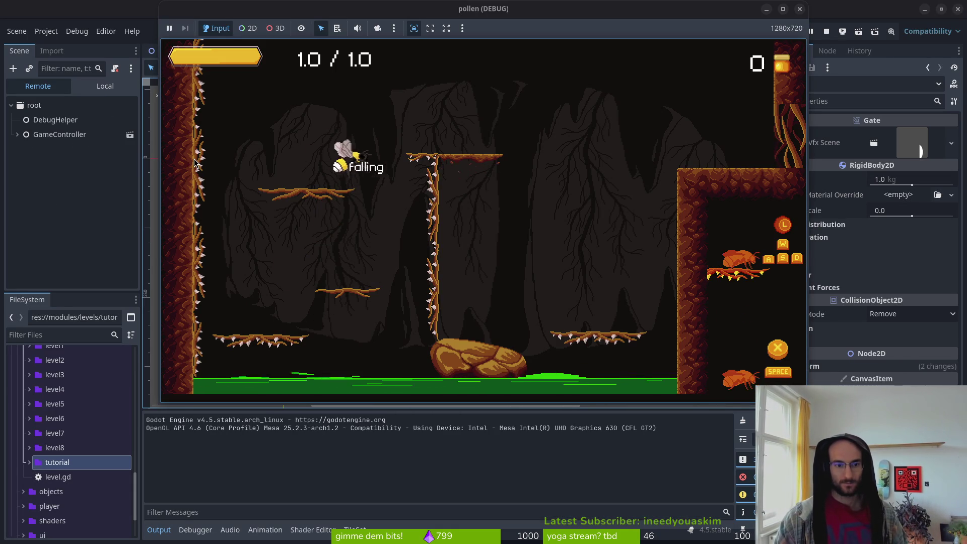
{"action": "key", "text": "space"}
{"action": "key", "text": "space"}
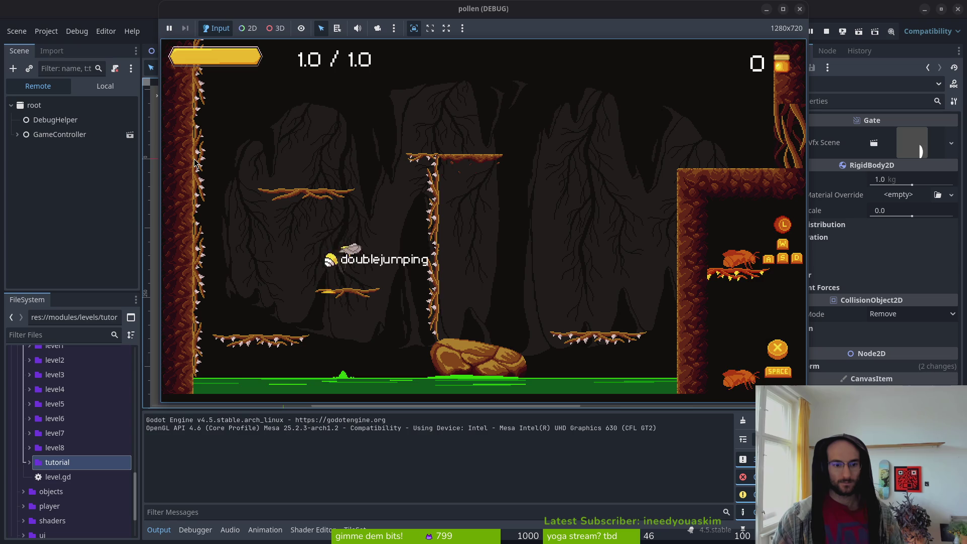
{"action": "key", "text": "space"}
{"action": "key", "text": "space"}
{"action": "key", "text": "space"}
{"action": "key", "text": "space"}
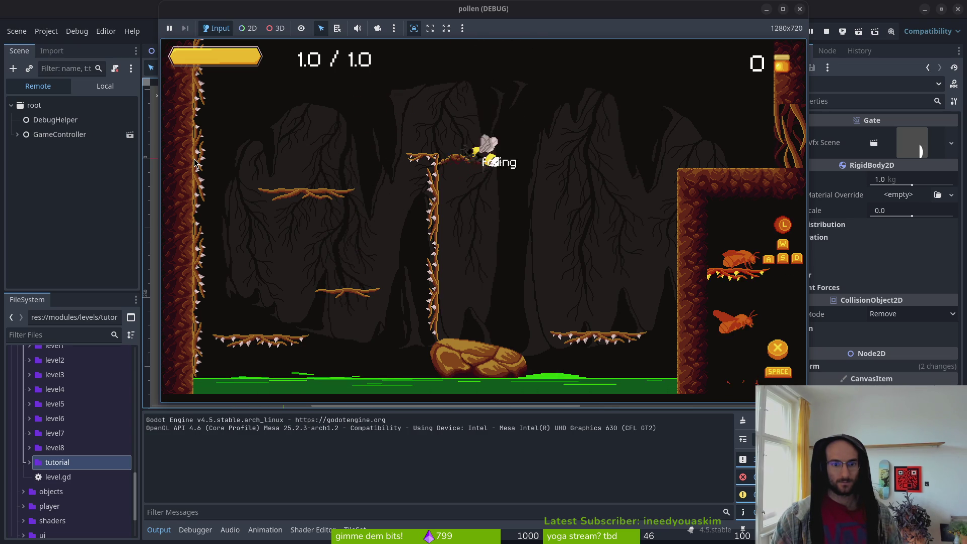
{"action": "key", "text": "space"}
{"action": "key", "text": "d"}
{"action": "key", "text": "space"}
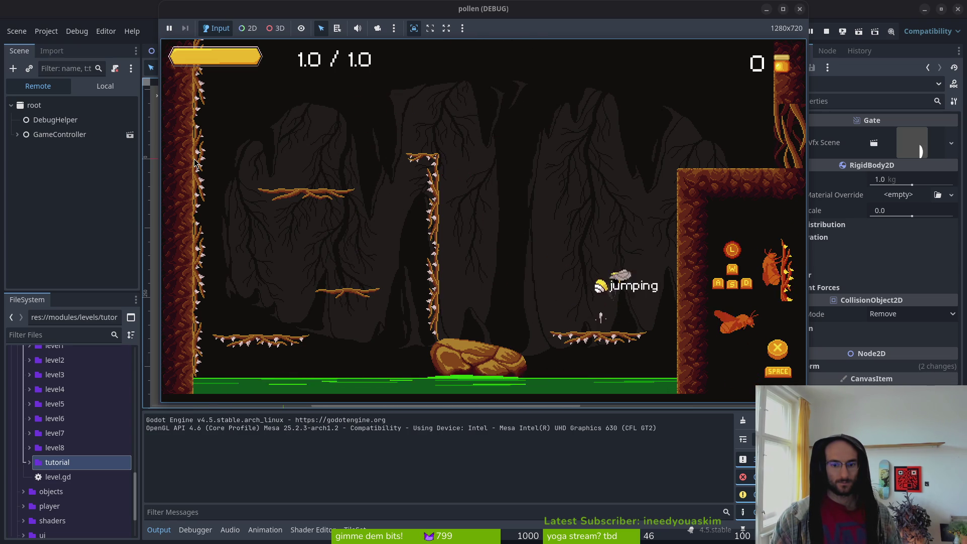
{"action": "key", "text": "space"}
{"action": "key", "text": "space"}
{"action": "key", "text": "d"}
{"action": "key", "text": "d"}
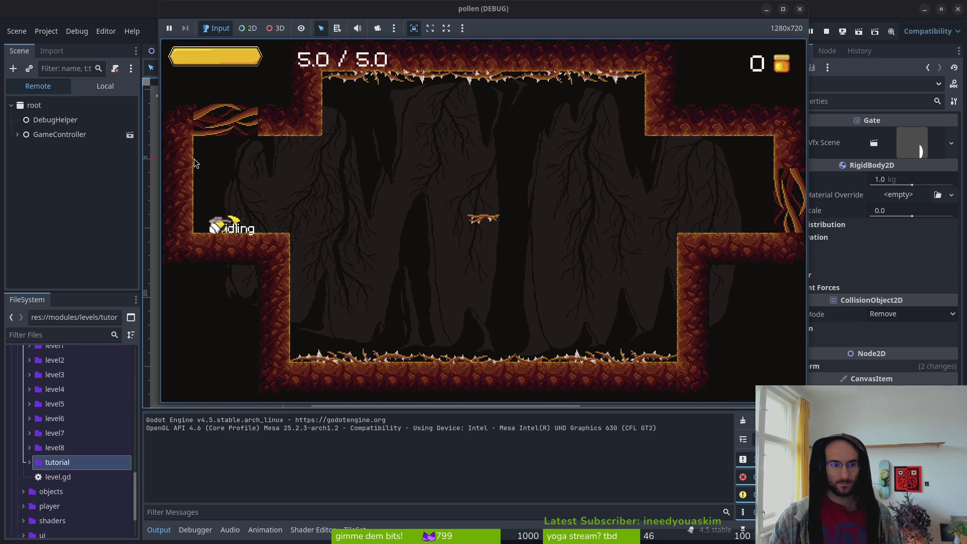
Move the bee right across the floor and platform, slashing toward the right exit
{"action": "key", "text": "d"}
{"action": "key", "text": "space"}
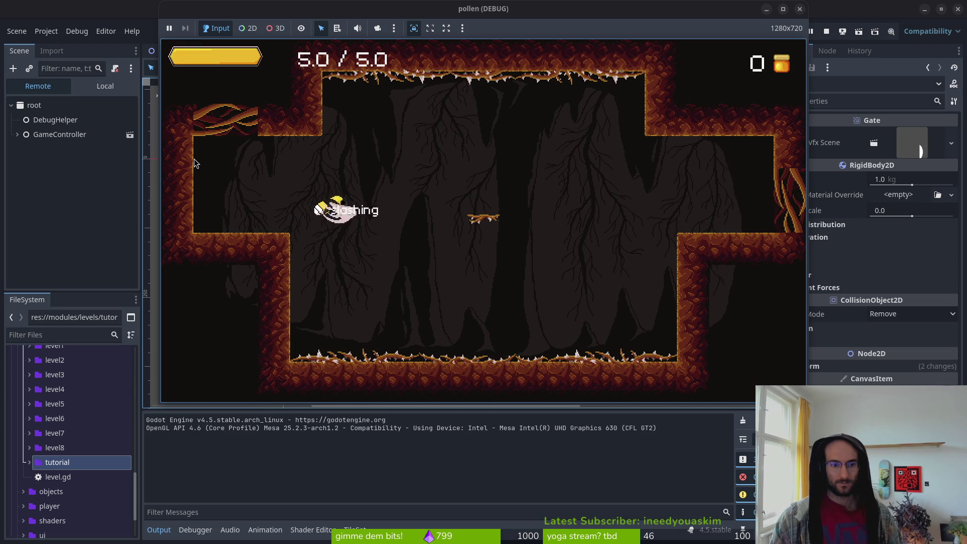
{"action": "key", "text": "j"}
{"action": "key", "text": "d"}
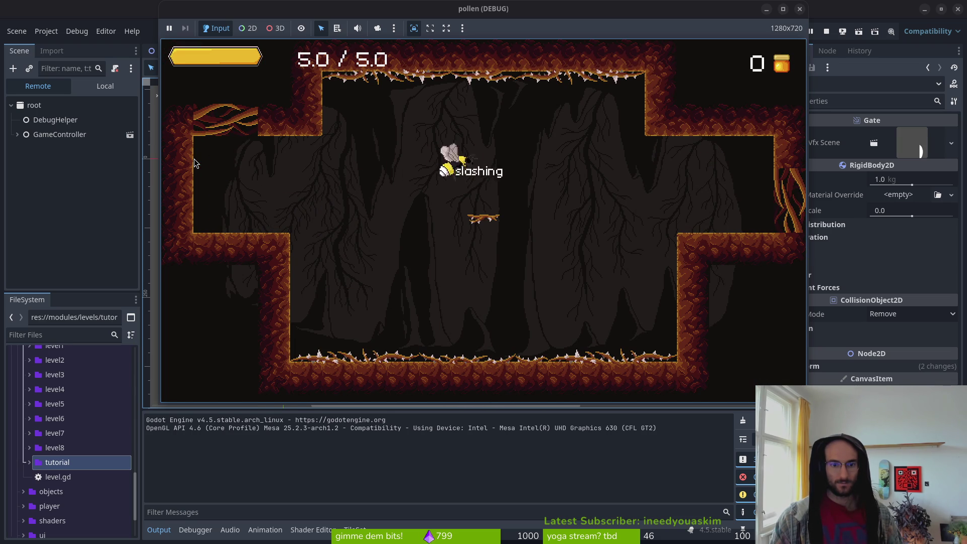
{"action": "key", "text": "space"}
{"action": "key", "text": "j"}
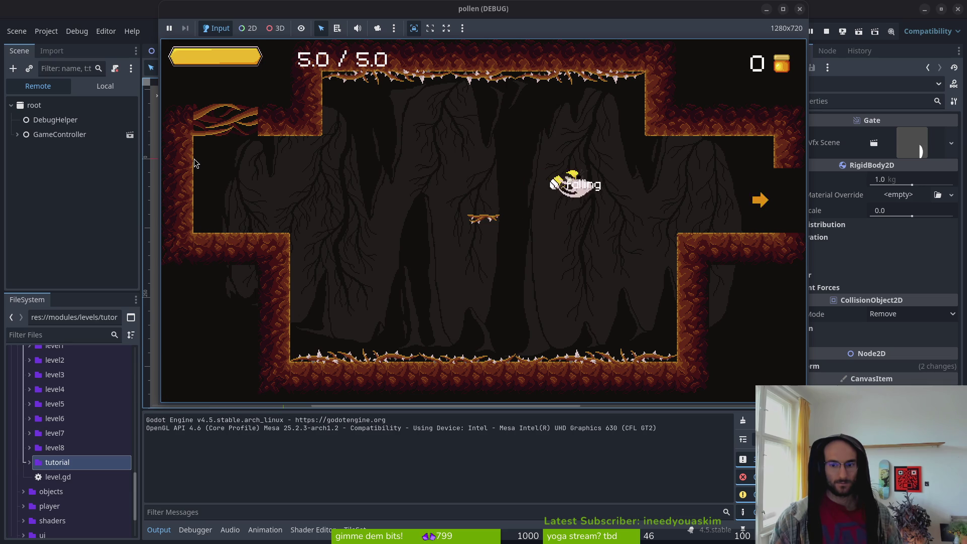
{"action": "key", "text": "j"}
{"action": "key", "text": "j"}
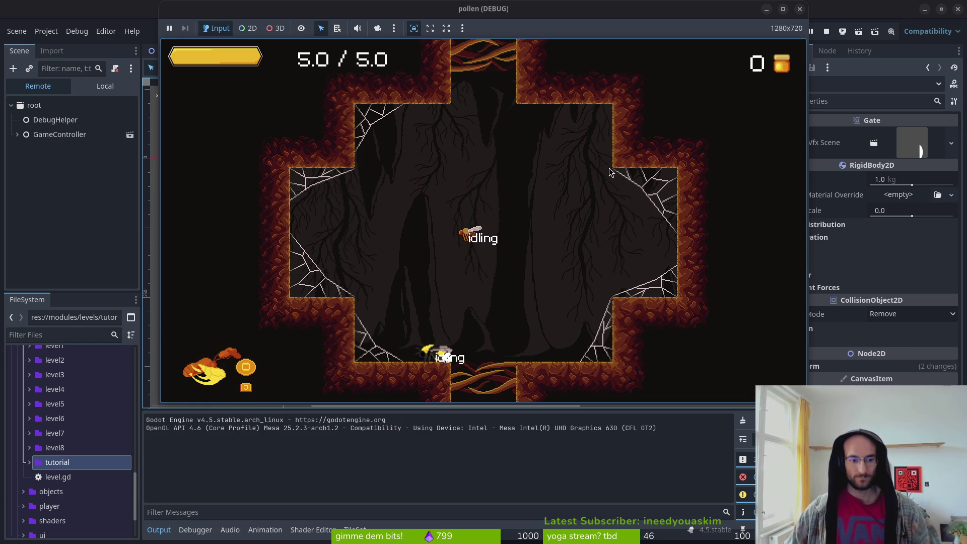
Close the running game and switch over to Aseprite
{"action": "left_click", "coordinate": [799, 9]}
{"action": "scroll", "coordinate": [484, 302], "scroll_direction": "down", "scroll_amount": 1}
{"action": "scroll", "coordinate": [484, 301], "scroll_direction": "right", "scroll_amount": 1}
{"action": "scroll", "coordinate": [491, 300], "scroll_direction": "down", "scroll_amount": 1}
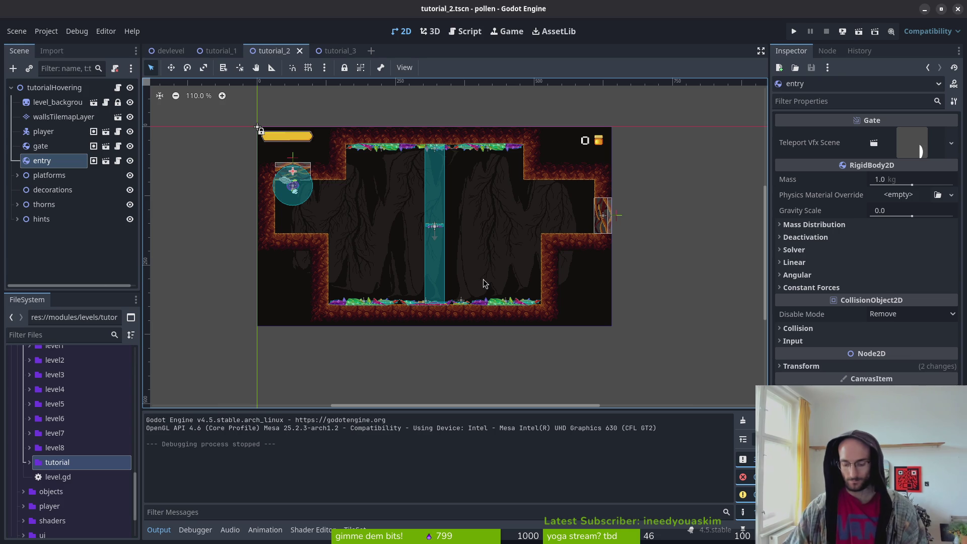
{"action": "key", "text": "super+w"}
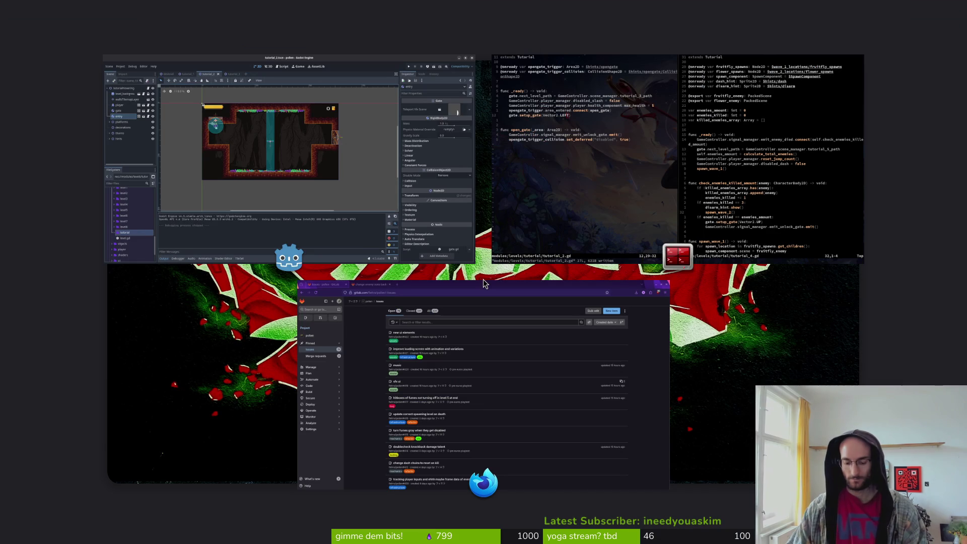
{"action": "key", "text": "Escape"}
{"action": "key", "text": "super+2"}
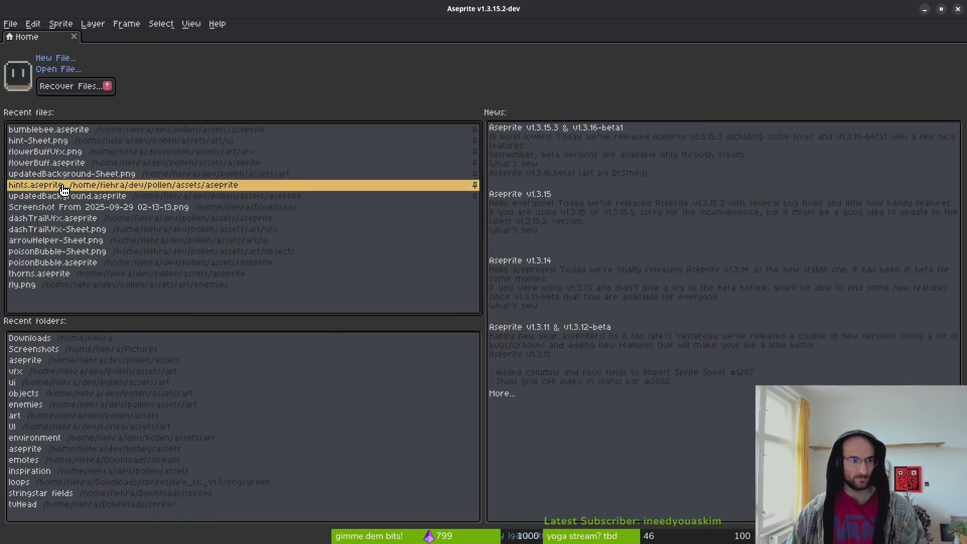
Open hints.aseprite from recent files and go to its last frame, 95
{"action": "left_click", "coordinate": [64, 189]}
{"action": "scroll", "coordinate": [595, 254], "scroll_direction": "down", "scroll_amount": 3}
{"action": "scroll", "coordinate": [726, 427], "scroll_direction": "right", "scroll_amount": 2}
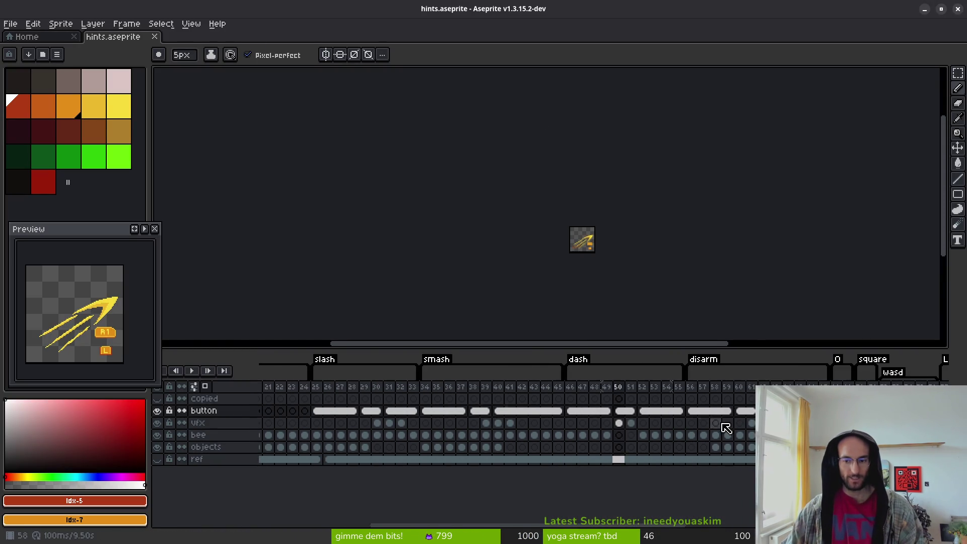
{"action": "scroll", "coordinate": [725, 428], "scroll_direction": "right", "scroll_amount": 10}
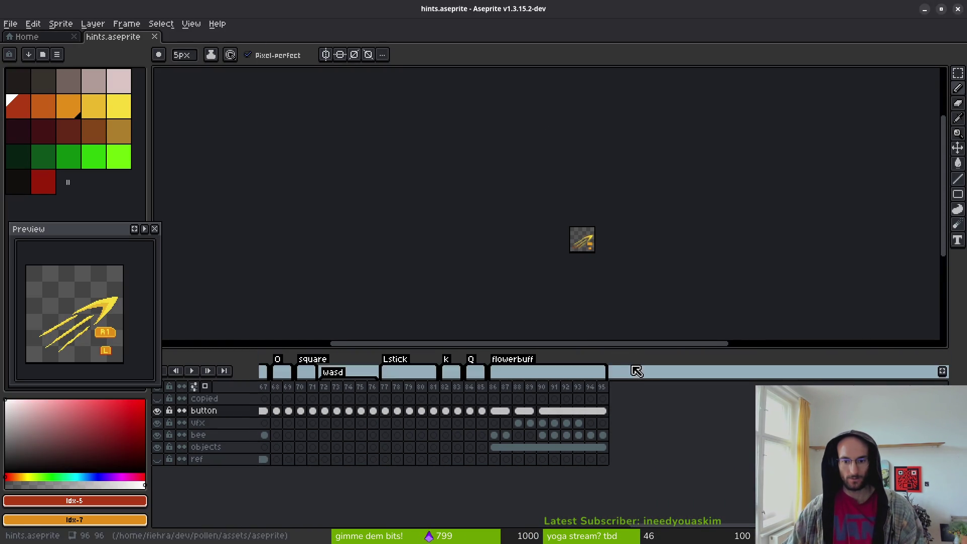
{"action": "left_click", "coordinate": [603, 387]}
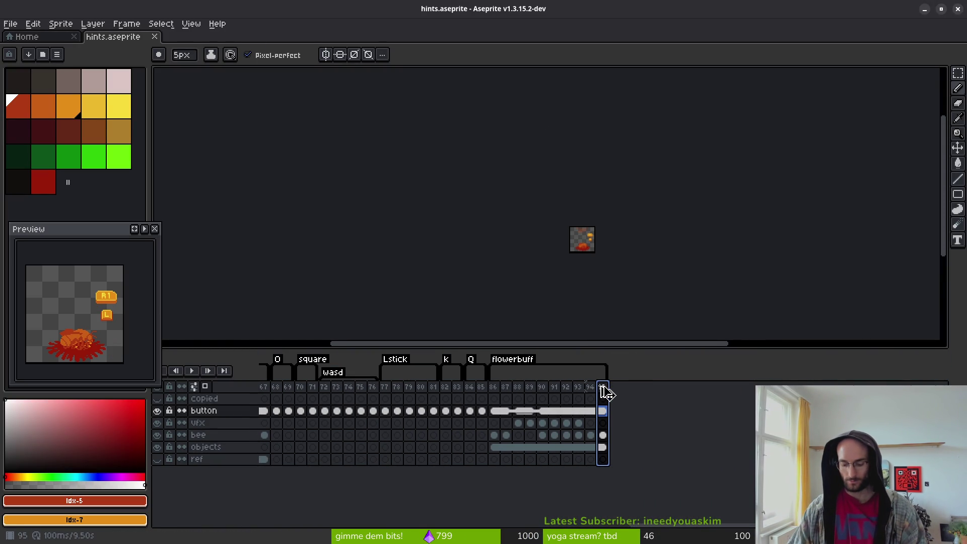
Add empty frames 96–101 and tag them with a tag named hover
{"action": "key", "text": "alt+shift+n"}
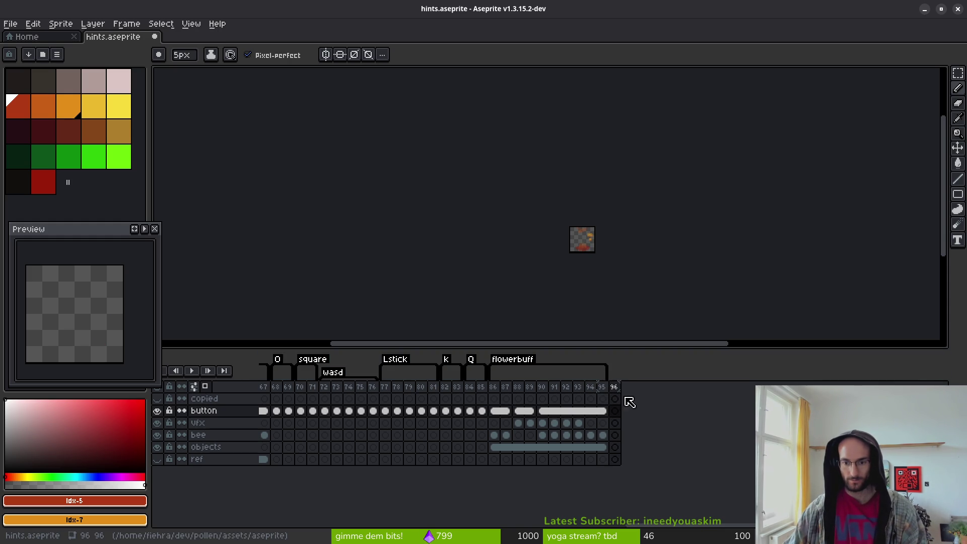
{"action": "key", "text": "alt+shift+n"}
{"action": "key", "text": "alt+shift+n"}
{"action": "key", "text": "alt+shift+n"}
{"action": "key", "text": "alt+shift+n"}
{"action": "key", "text": "alt+shift+n"}
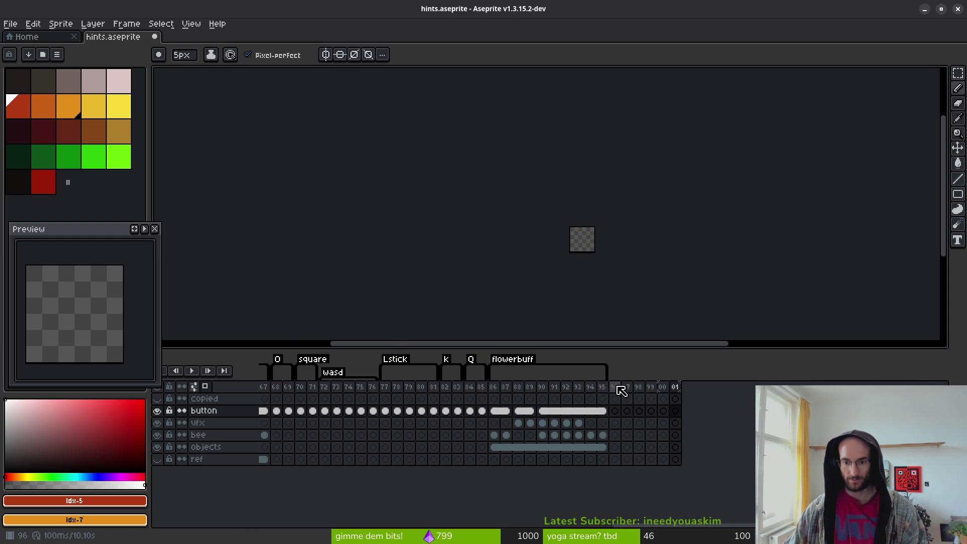
{"action": "left_click_drag", "start_coordinate": [613, 387], "coordinate": [694, 390]}
{"action": "key", "text": "F2"}
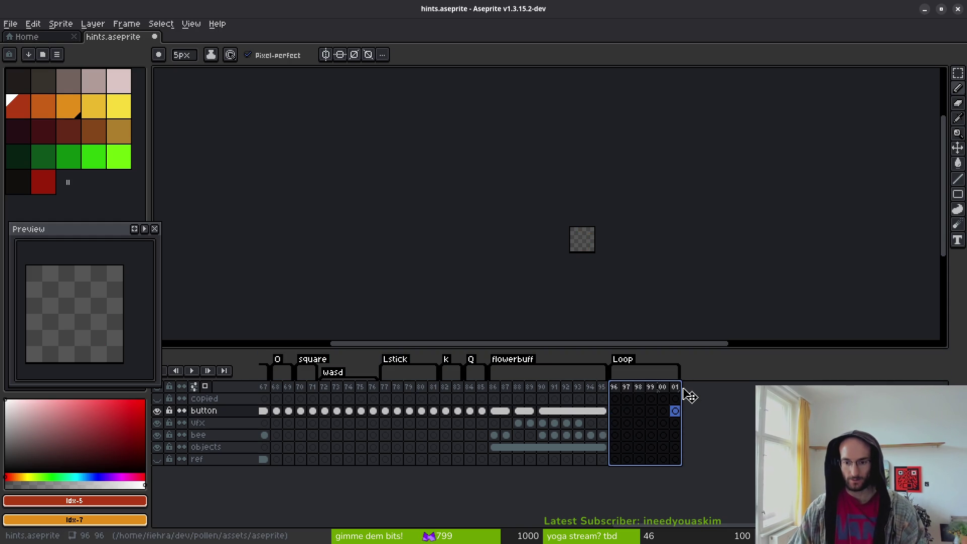
{"action": "key", "text": "shift+F2"}
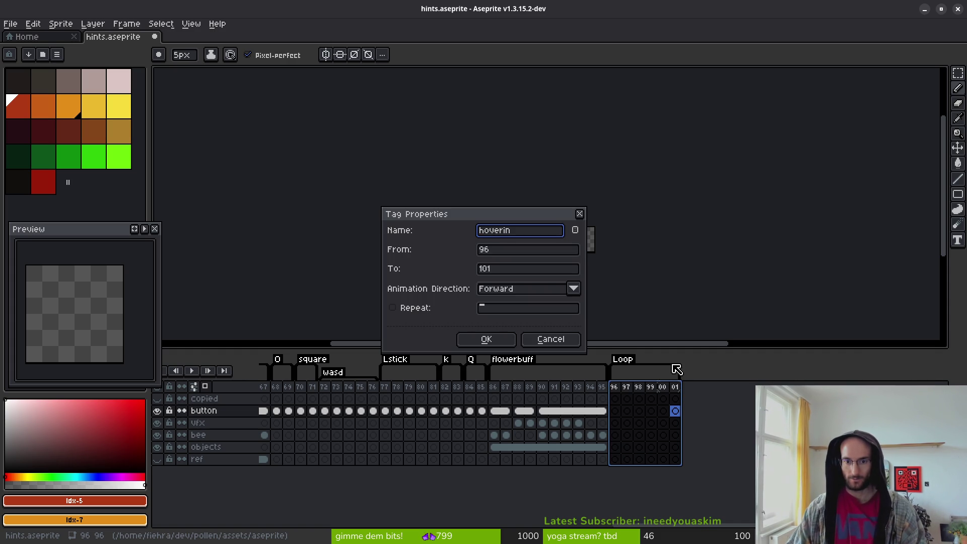
{"action": "key", "text": "Return"}
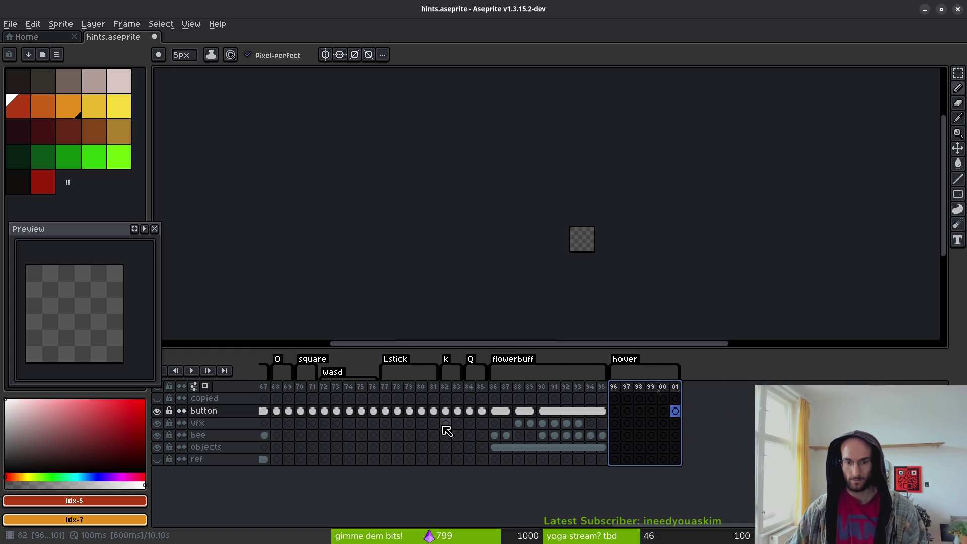
{"action": "scroll", "coordinate": [417, 430], "scroll_direction": "up", "scroll_amount": 5}
{"action": "scroll", "coordinate": [416, 430], "scroll_direction": "up", "scroll_amount": 10}
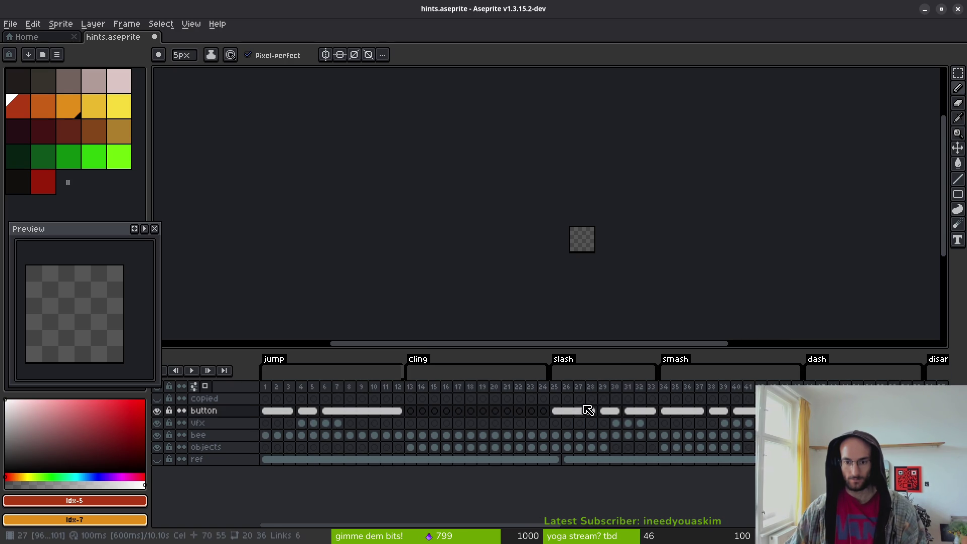
Select the button-layer cels for frames 25–33
{"action": "left_click", "coordinate": [555, 411]}
{"action": "scroll", "coordinate": [521, 438], "scroll_direction": "right", "scroll_amount": 2}
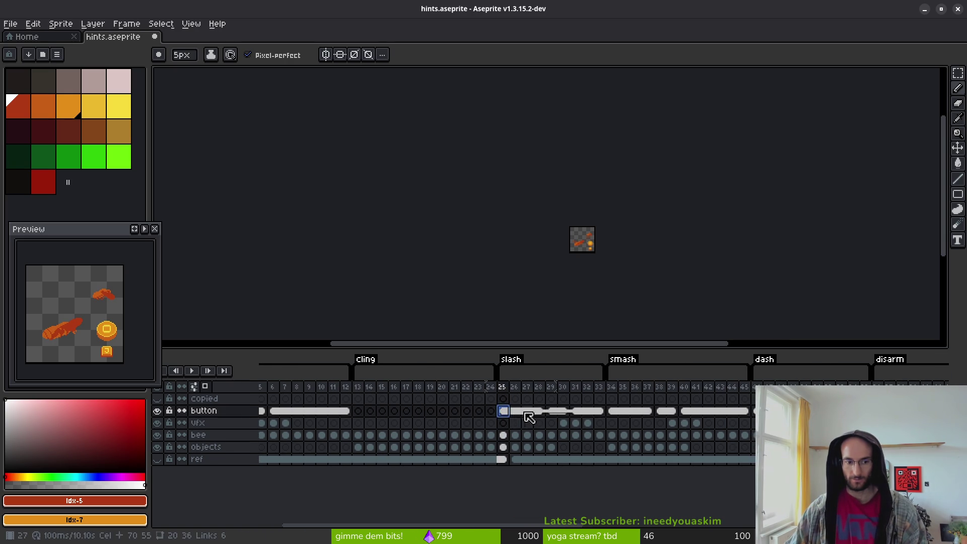
{"action": "left_click_drag", "start_coordinate": [503, 411], "coordinate": [600, 415]}
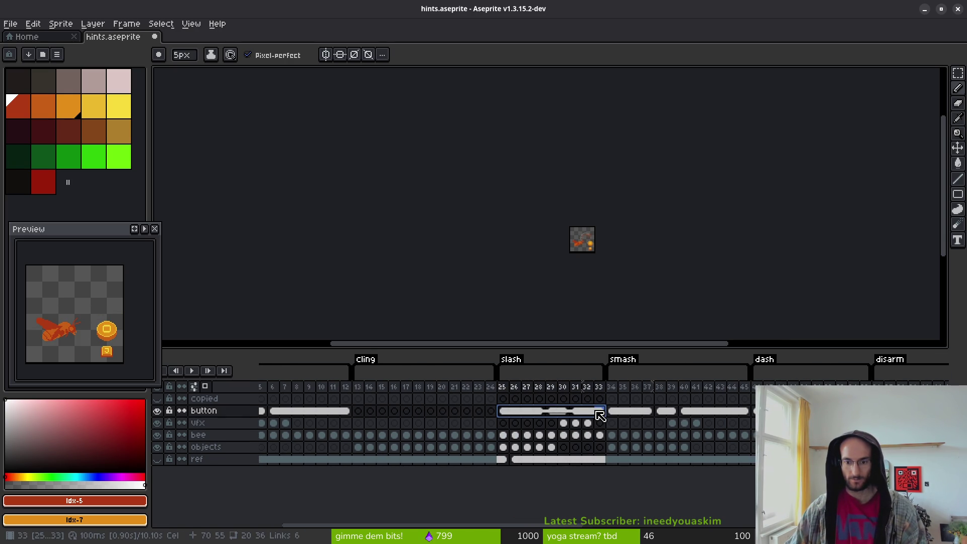
{"action": "scroll", "coordinate": [643, 429], "scroll_direction": "right", "scroll_amount": 15}
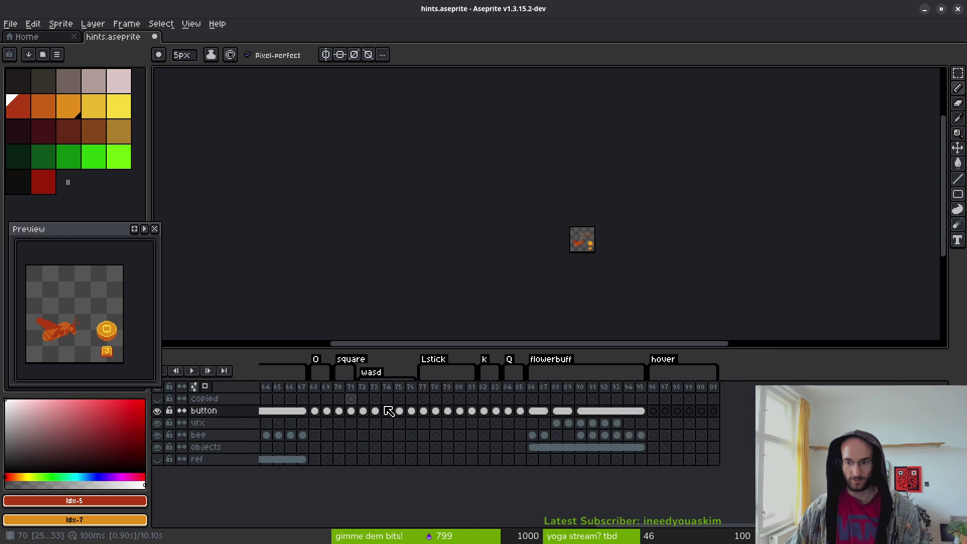
{"action": "left_click", "coordinate": [681, 412]}
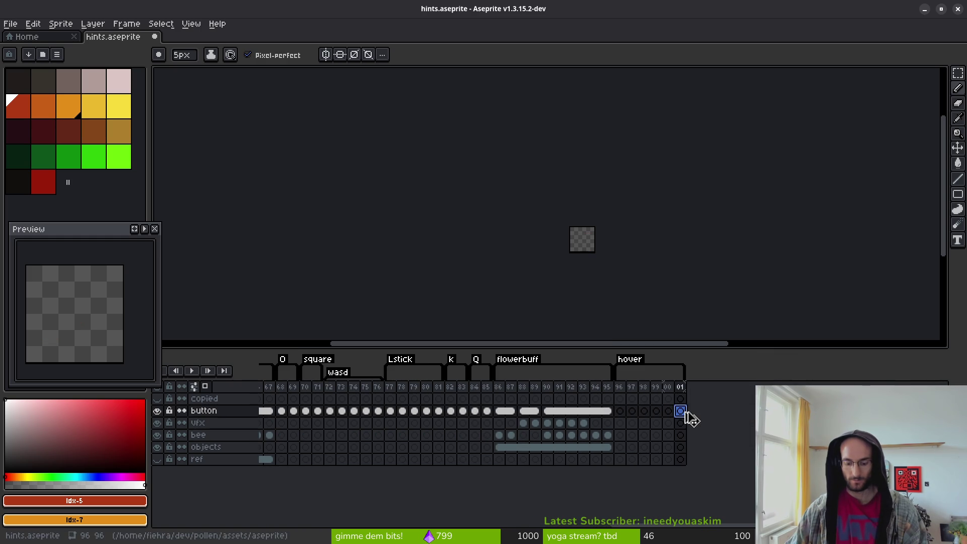
Add empty frames after the hover animation and paste the button cels at frame 96
{"action": "key", "text": "alt+n"}
{"action": "key", "text": "alt+n"}
{"action": "key", "text": "alt+n"}
{"action": "left_click", "coordinate": [620, 411]}
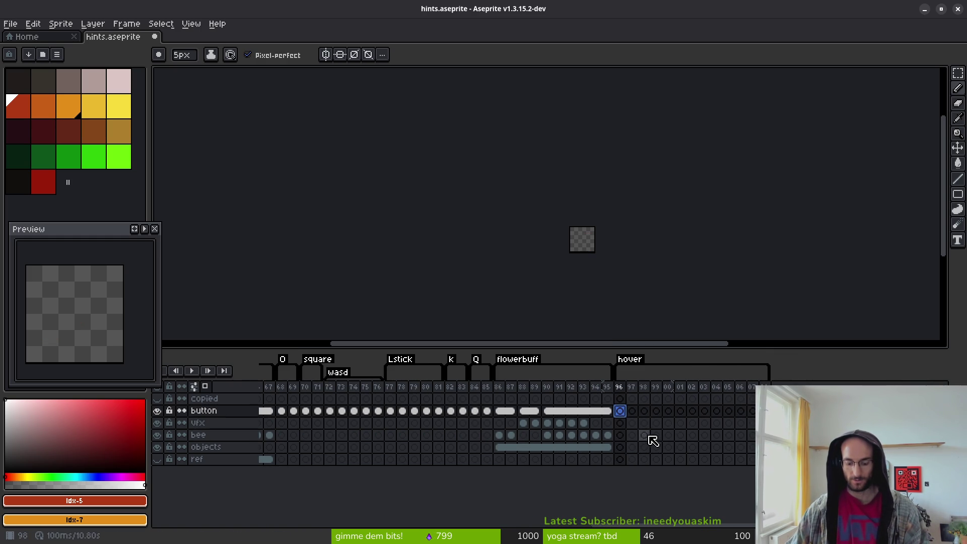
{"action": "scroll", "coordinate": [583, 425], "scroll_direction": "left", "scroll_amount": 10}
{"action": "scroll", "coordinate": [395, 419], "scroll_direction": "left", "scroll_amount": 2}
{"action": "left_click_drag", "start_coordinate": [457, 410], "coordinate": [552, 417]}
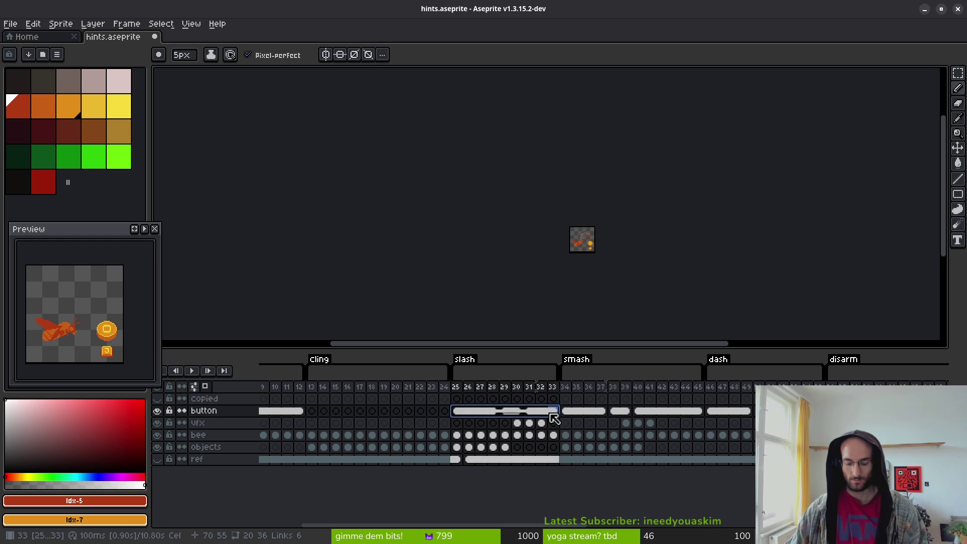
{"action": "scroll", "coordinate": [413, 410], "scroll_direction": "right", "scroll_amount": 12}
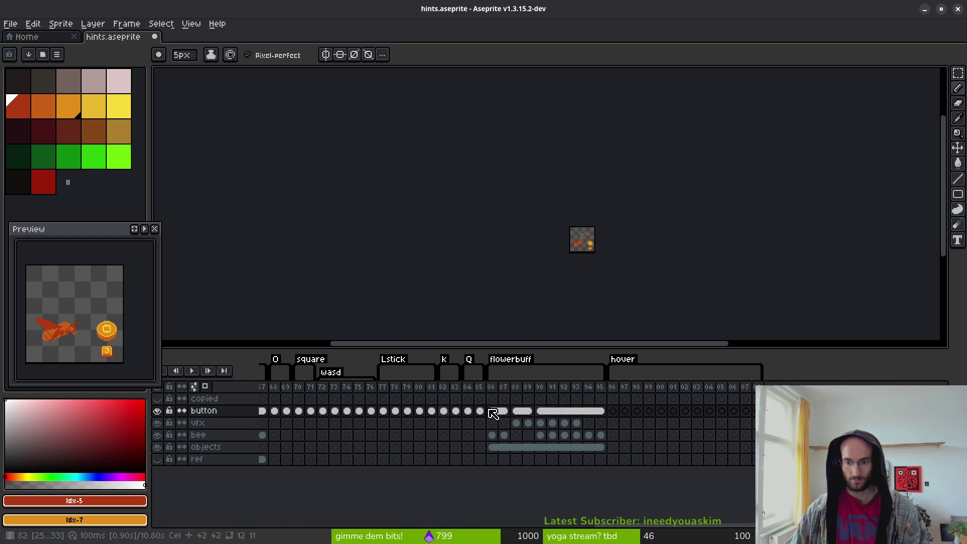
{"action": "left_click", "coordinate": [613, 410]}
{"action": "key", "text": "ctrl+v"}
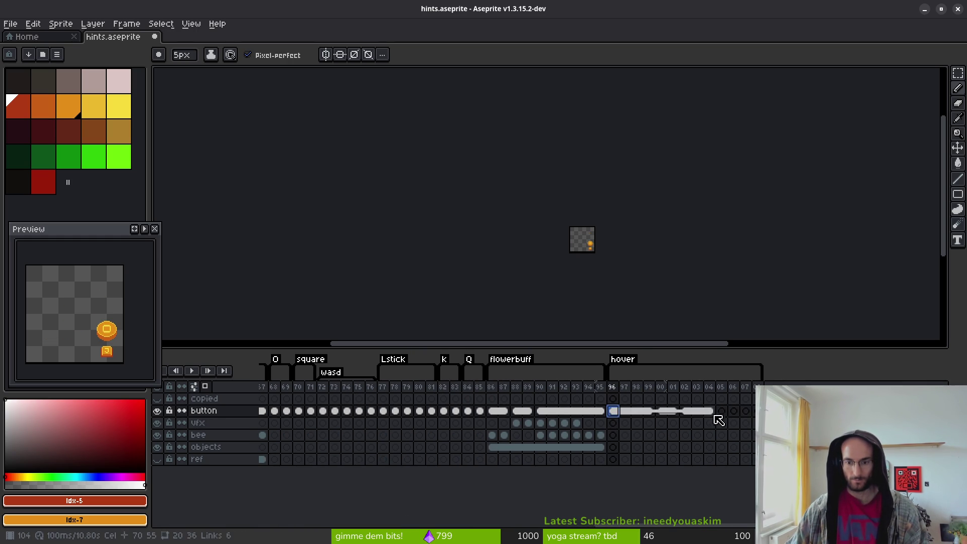
Delete the leftover frames 105–108 after the pasted button cels
{"action": "left_click", "coordinate": [725, 399]}
{"action": "left_click_drag", "start_coordinate": [721, 386], "coordinate": [756, 386]}
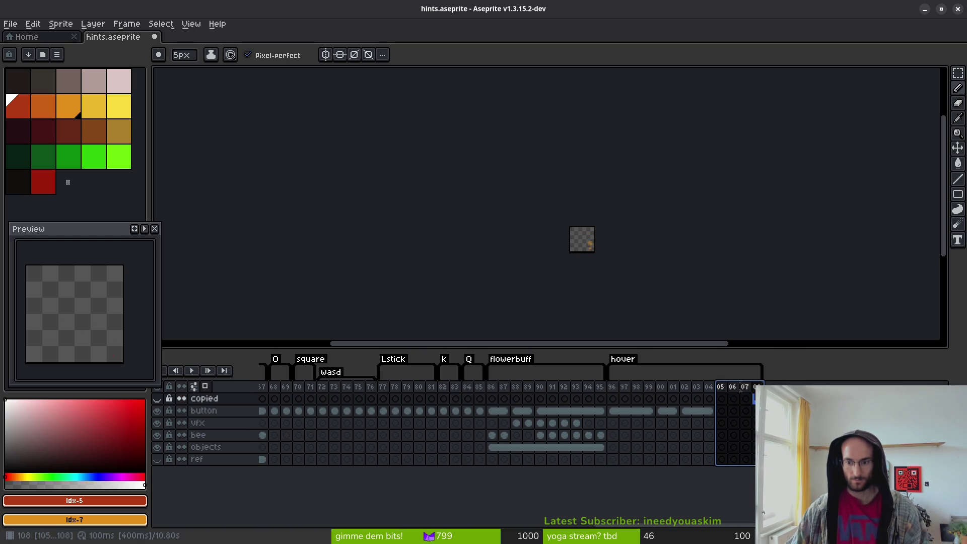
{"action": "key", "text": "Delete"}
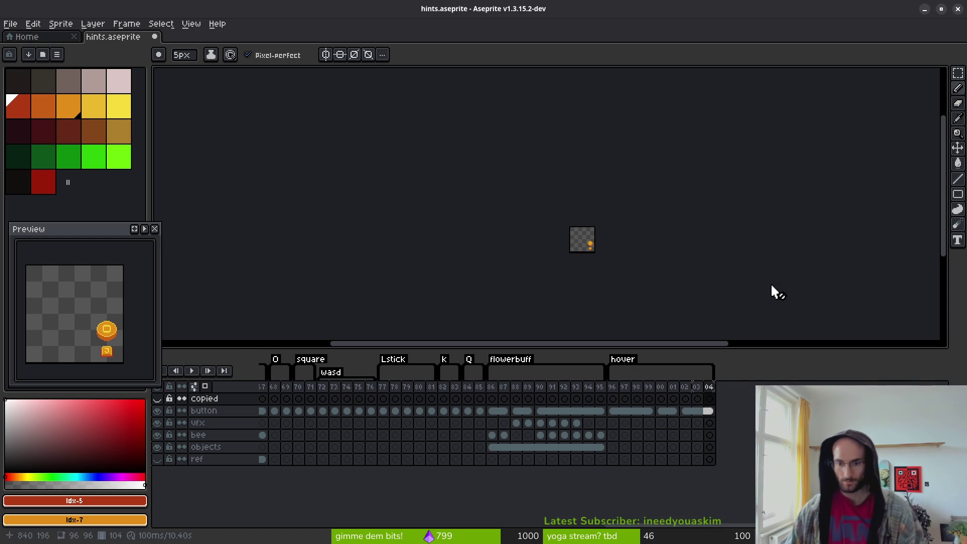
{"action": "left_click", "coordinate": [619, 411]}
{"action": "scroll", "coordinate": [599, 237], "scroll_direction": "up", "scroll_amount": 6}
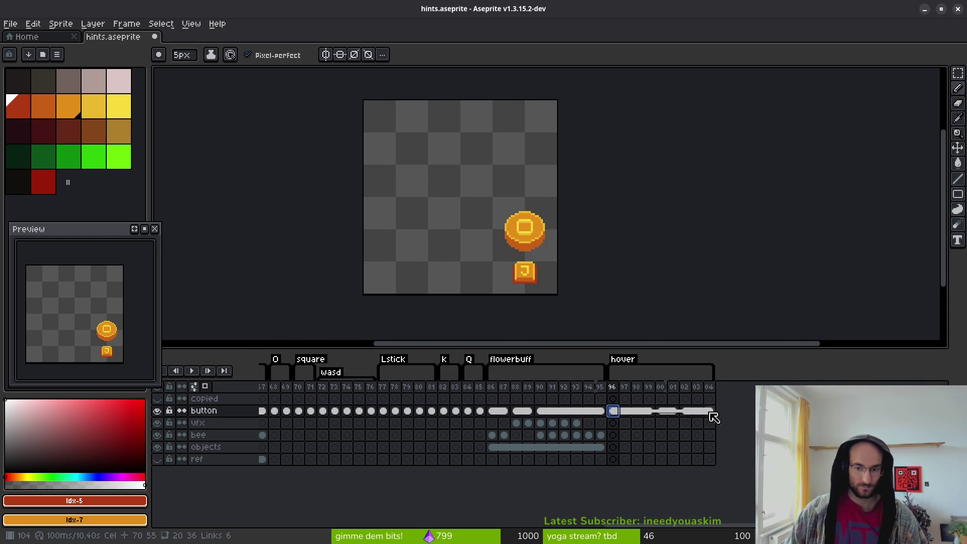
Delete hover frames 99, 101, 98 and 97 from the timeline
{"action": "left_click", "coordinate": [651, 412]}
{"action": "left_click", "coordinate": [649, 388]}
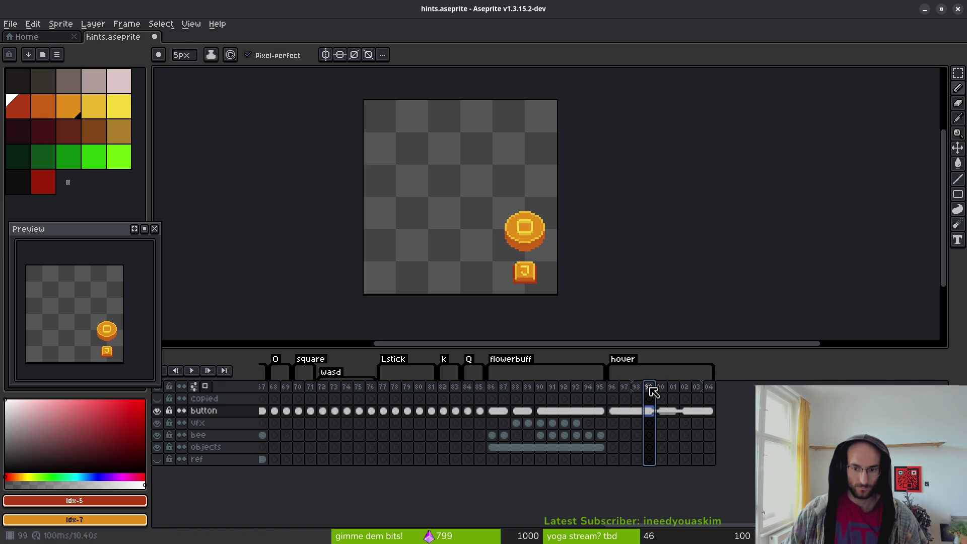
{"action": "key", "text": "Delete"}
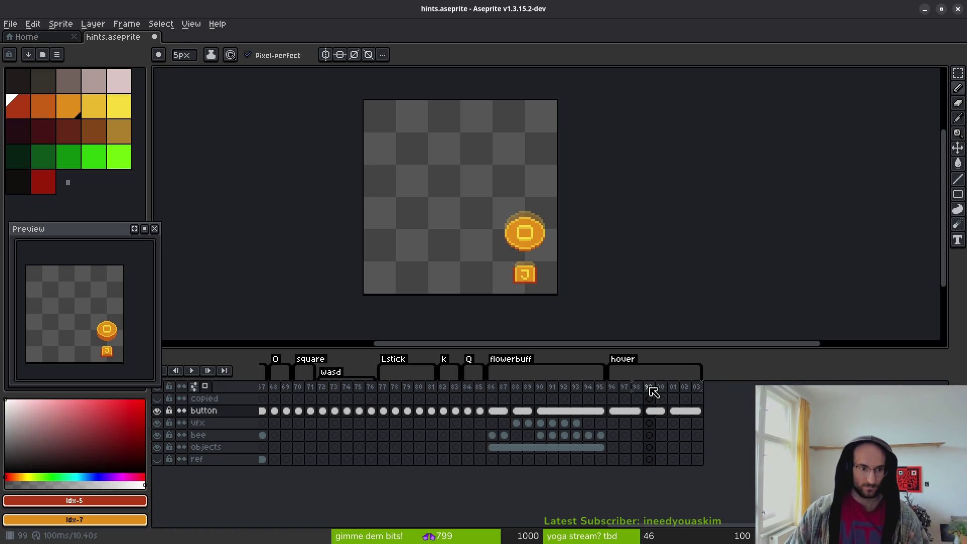
{"action": "left_click", "coordinate": [676, 389]}
{"action": "key", "text": "Delete"}
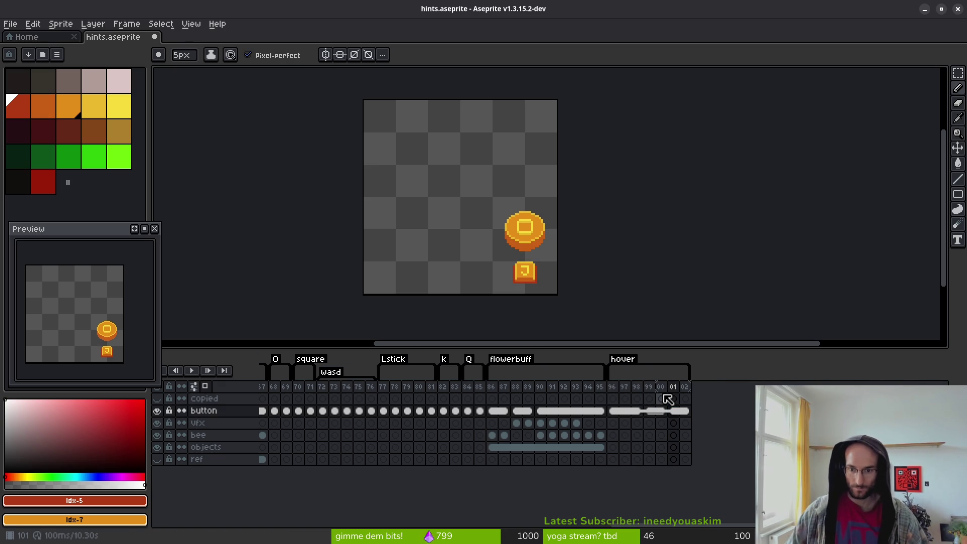
{"action": "left_click", "coordinate": [638, 389]}
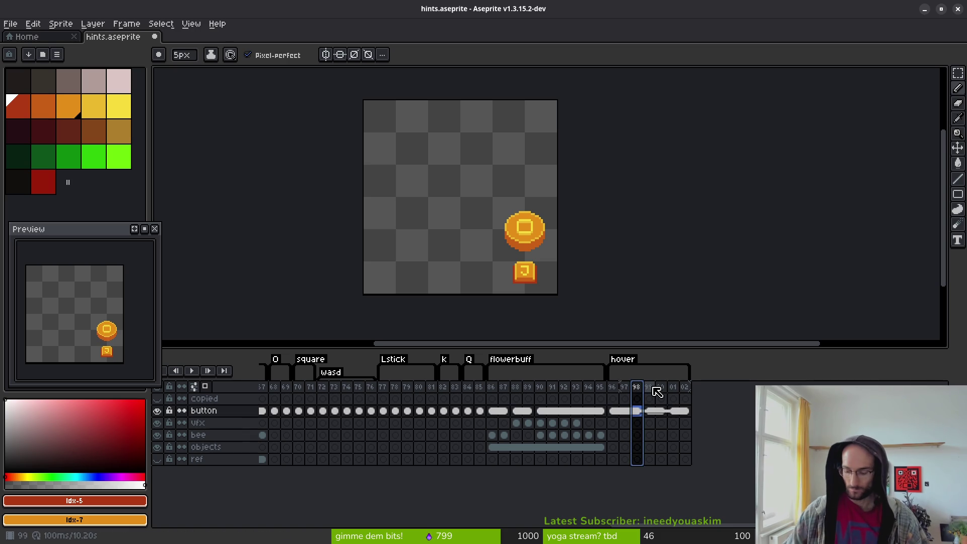
{"action": "key", "text": "Delete"}
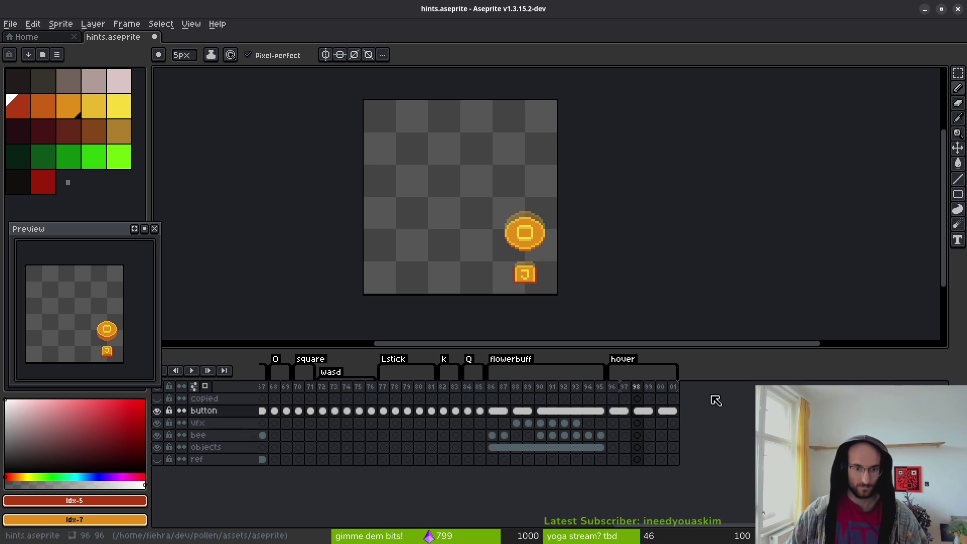
{"action": "left_click", "coordinate": [624, 386]}
{"action": "key", "text": "Delete"}
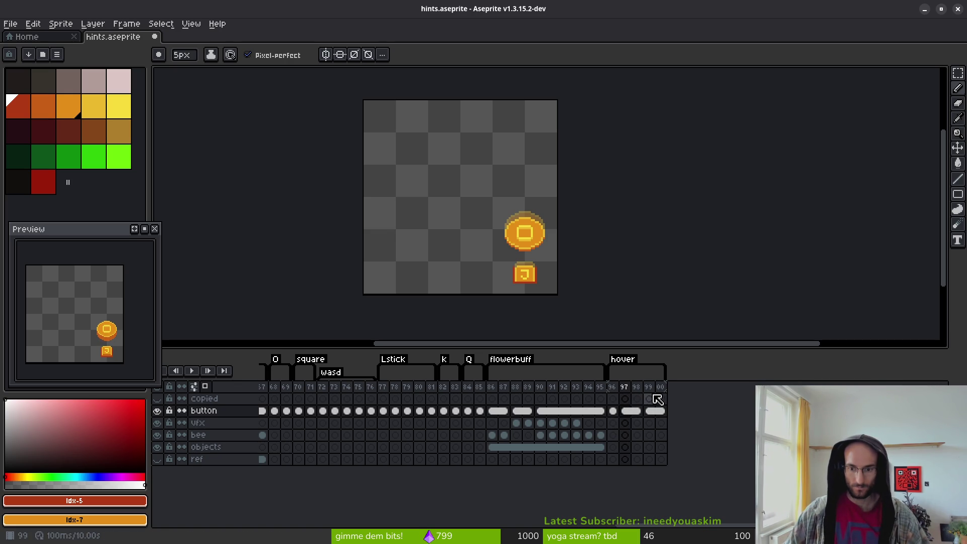
Undo the accidentally added frame 101 so the hover animation ends at frame 100
{"action": "left_click", "coordinate": [624, 411]}
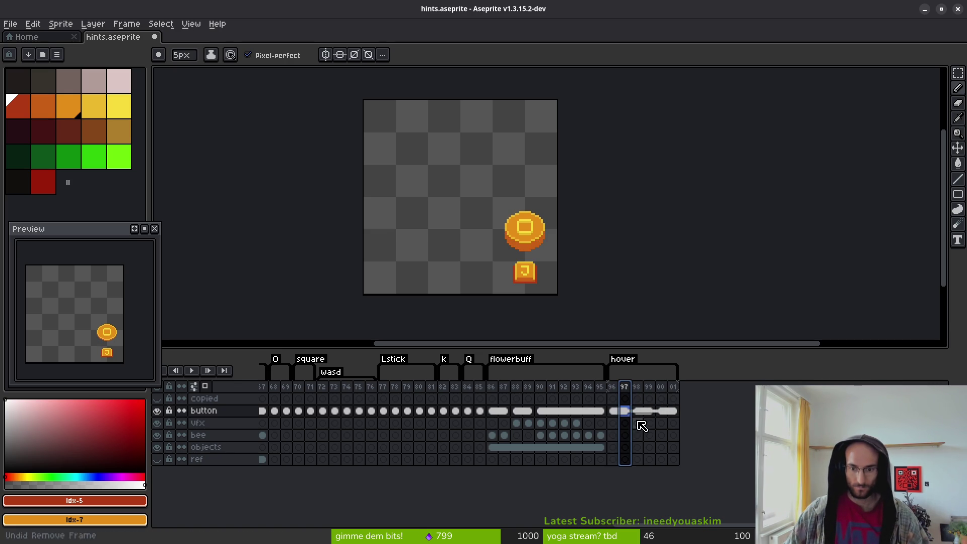
{"action": "left_click", "coordinate": [666, 392]}
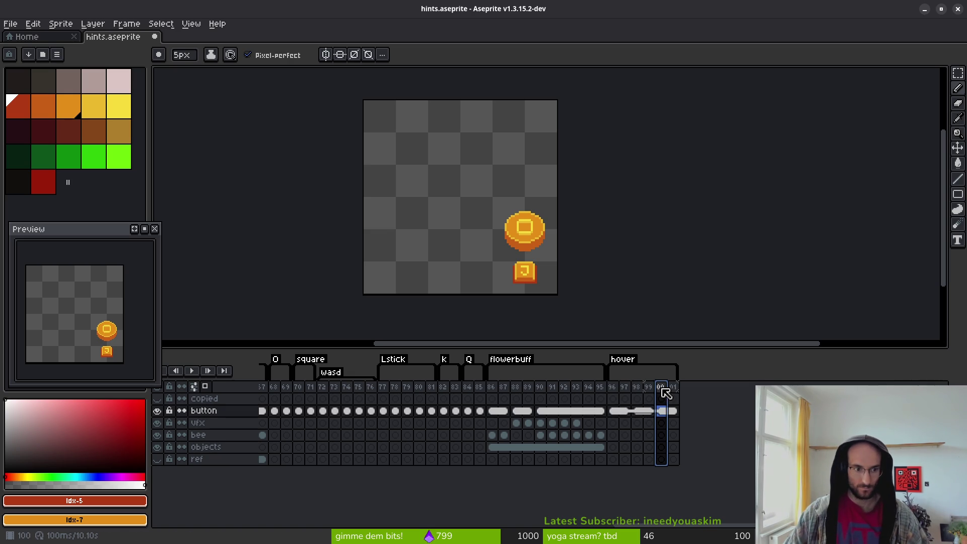
{"action": "key", "text": "ctrl+z"}
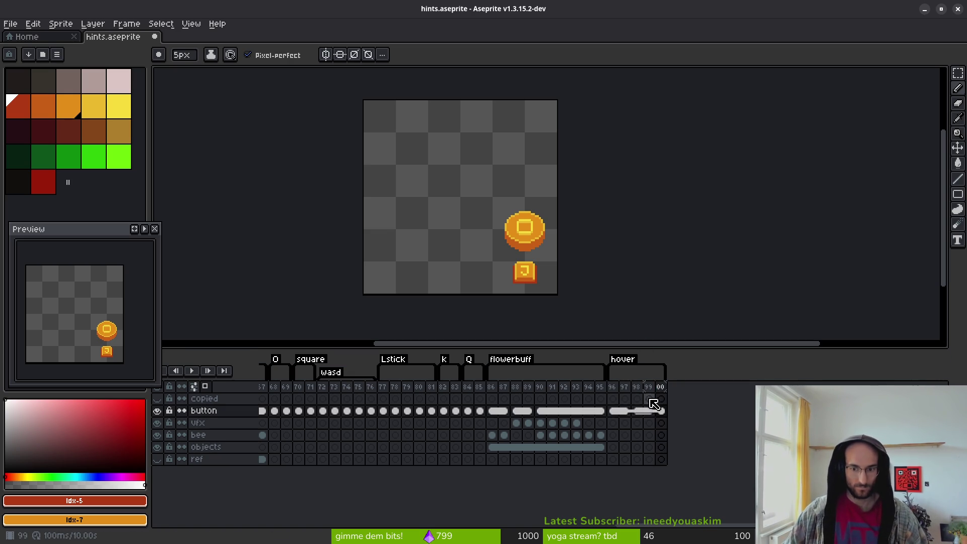
{"action": "left_click", "coordinate": [649, 399]}
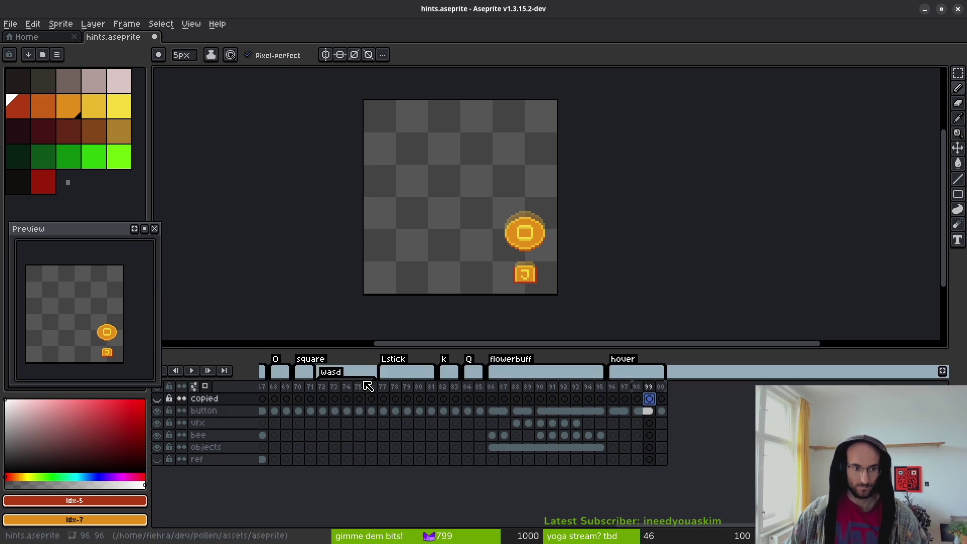
{"action": "scroll", "coordinate": [675, 418], "scroll_direction": "up", "scroll_amount": 10}
{"action": "scroll", "coordinate": [664, 423], "scroll_direction": "up", "scroll_amount": 10}
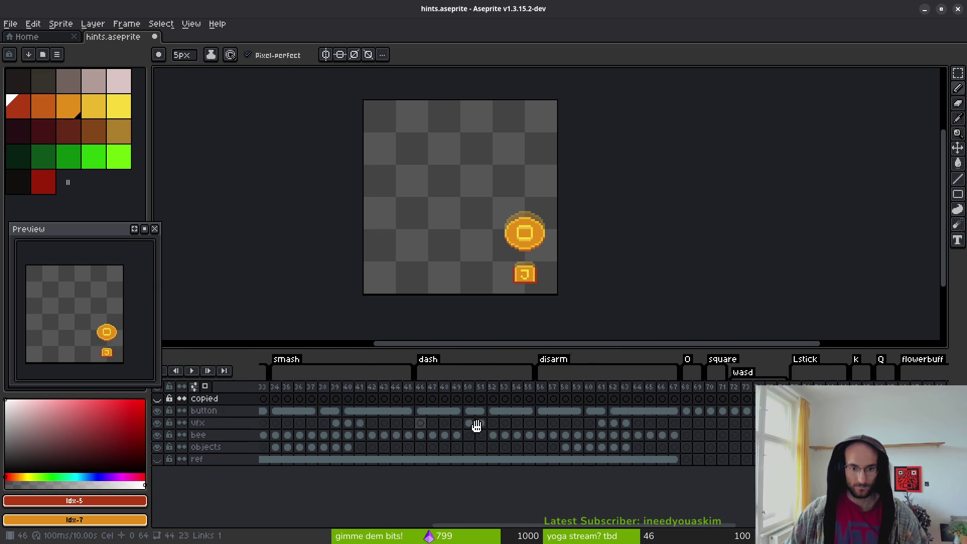
{"action": "left_click", "coordinate": [502, 435]}
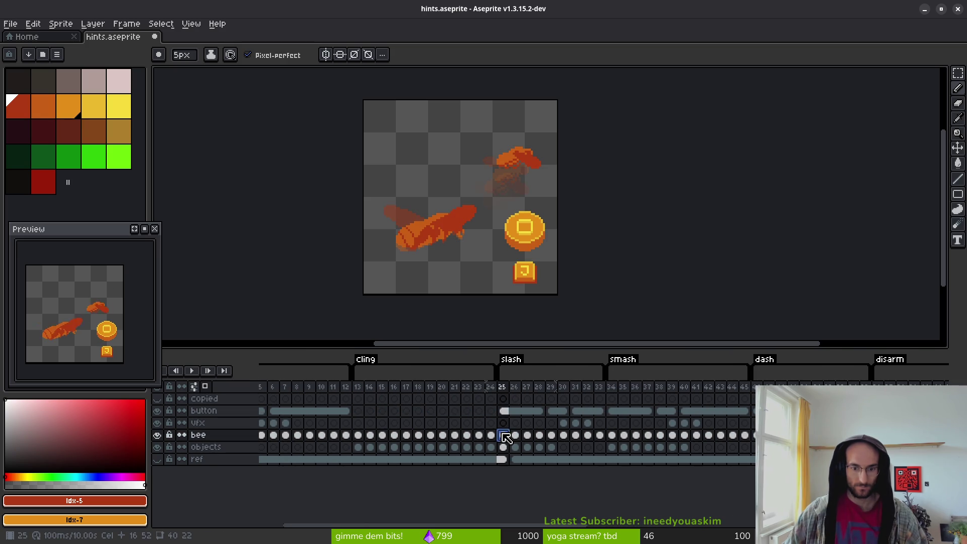
{"action": "left_click", "coordinate": [514, 435]}
{"action": "left_click", "coordinate": [526, 434]}
{"action": "left_click", "coordinate": [539, 436]}
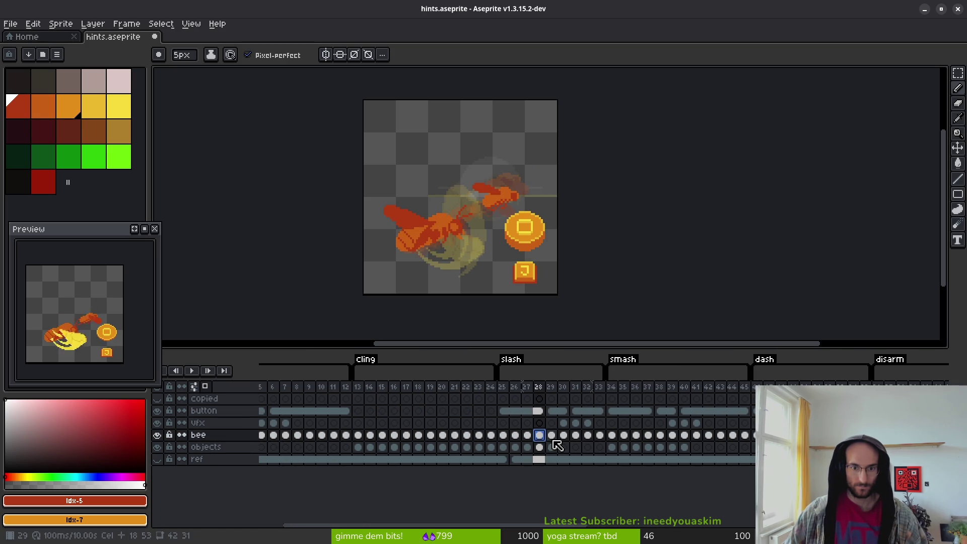
{"action": "left_click", "coordinate": [552, 436]}
{"action": "key", "text": "Right"}
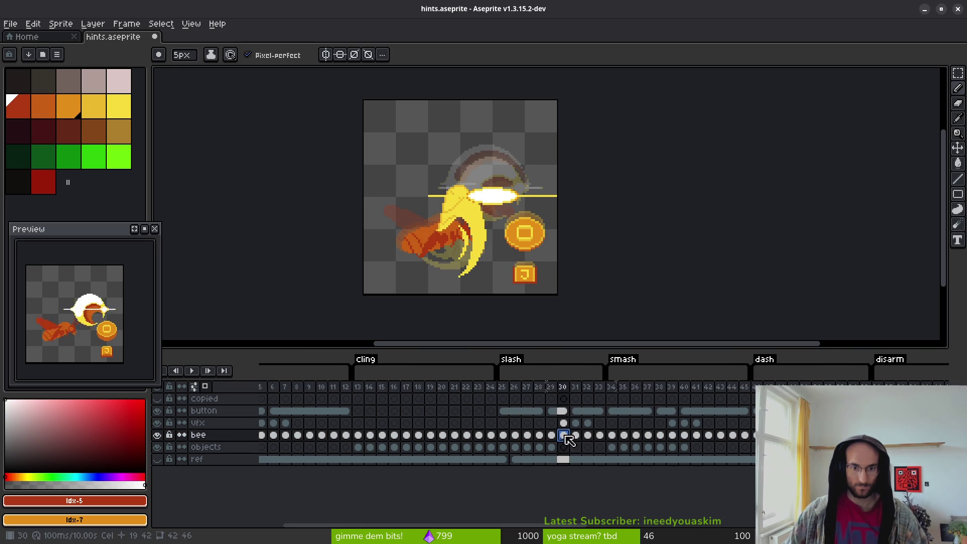
{"action": "key", "text": "Left"}
{"action": "key", "text": "Left"}
{"action": "key", "text": "Right"}
{"action": "left_click", "coordinate": [564, 436]}
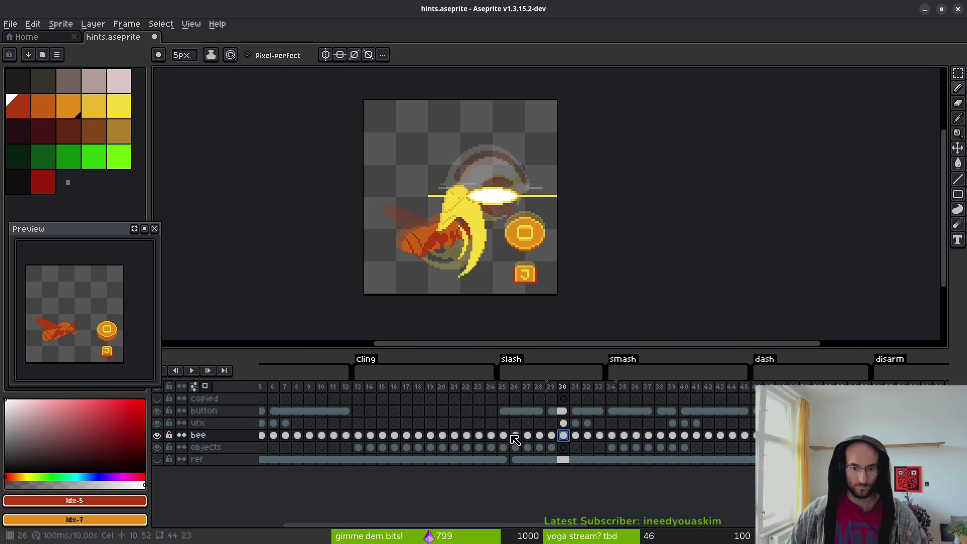
{"action": "left_click", "coordinate": [527, 436]}
{"action": "left_click", "coordinate": [552, 437]}
{"action": "left_click", "coordinate": [542, 436]}
{"action": "left_click", "coordinate": [575, 436], "text": "shift"}
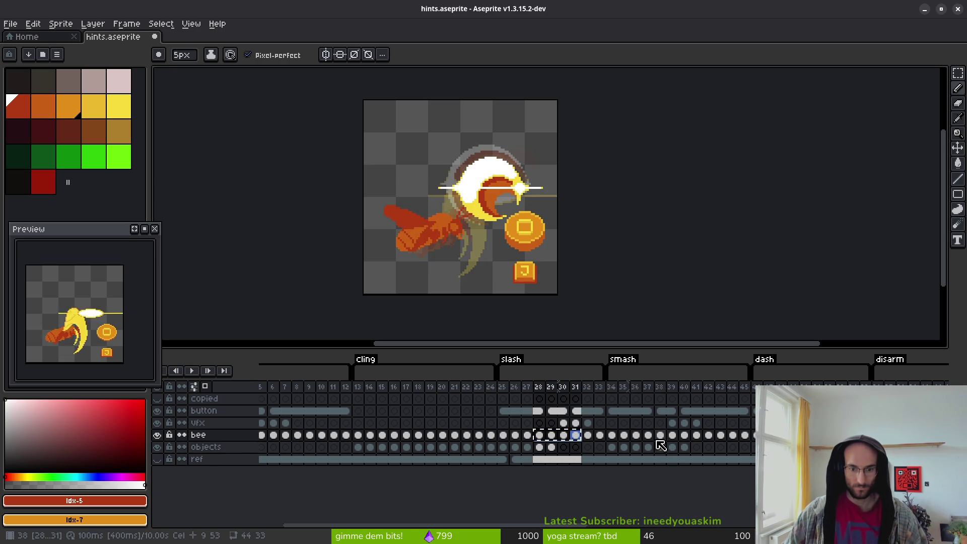
{"action": "left_click", "coordinate": [158, 423]}
{"action": "left_click", "coordinate": [160, 423]}
{"action": "scroll", "coordinate": [744, 441], "scroll_direction": "right", "scroll_amount": 5}
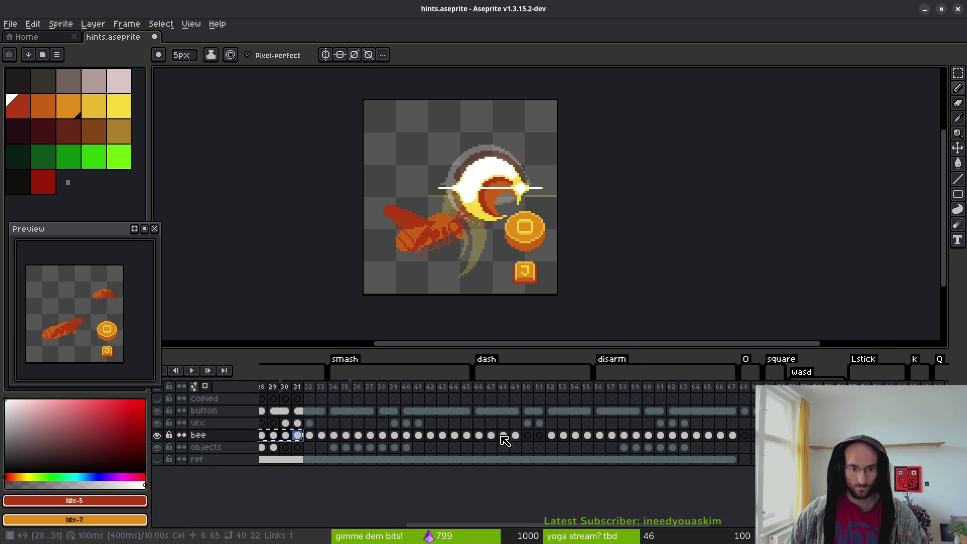
{"action": "scroll", "coordinate": [749, 452], "scroll_direction": "right", "scroll_amount": 6}
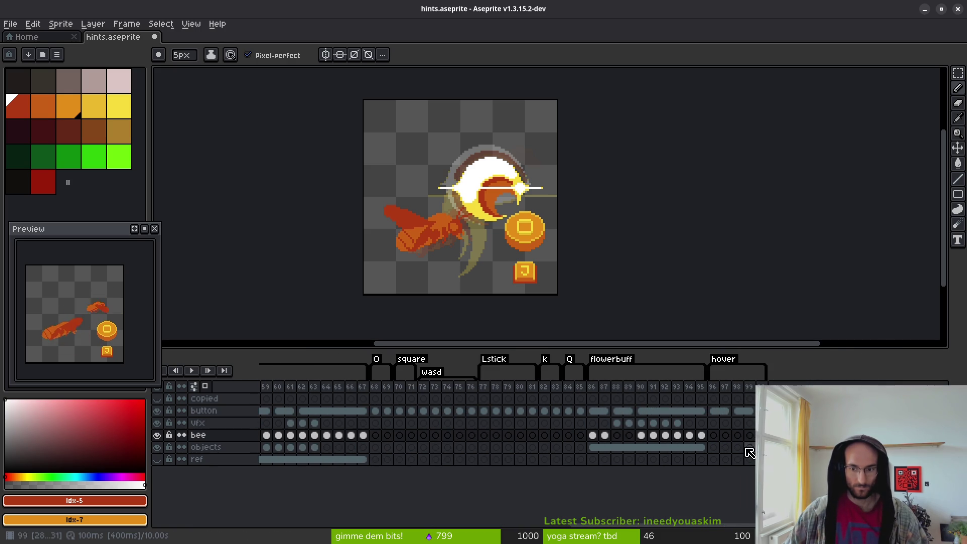
{"action": "left_click", "coordinate": [717, 436]}
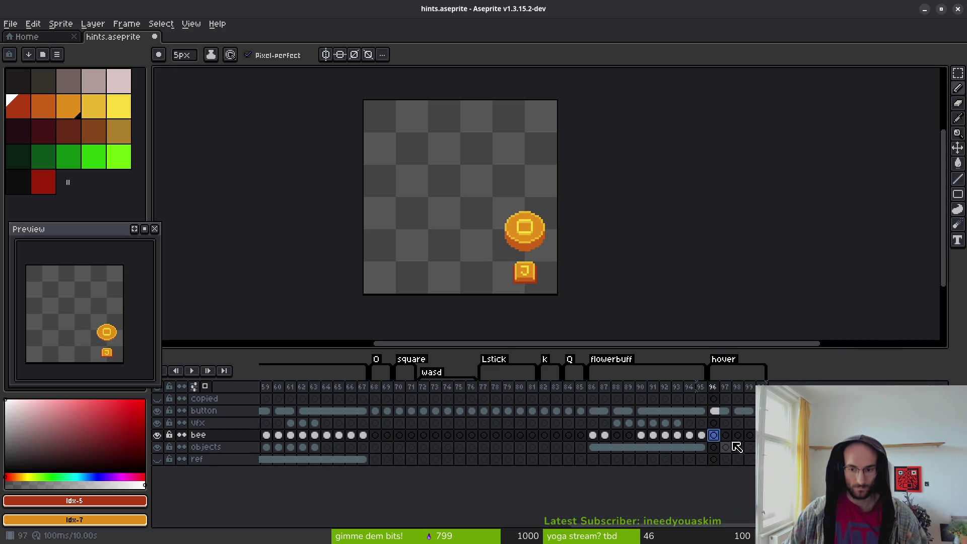
{"action": "left_click", "coordinate": [730, 435]}
{"action": "left_click", "coordinate": [750, 447]}
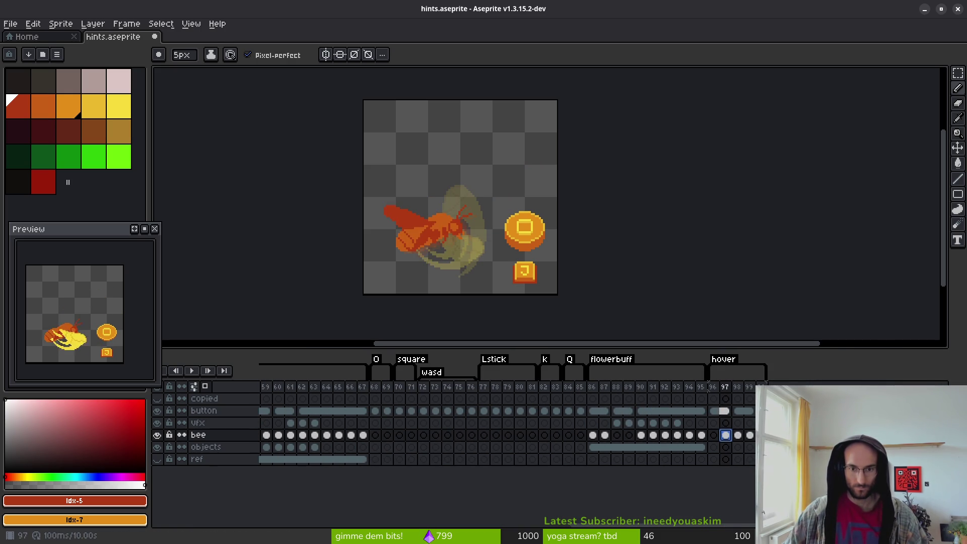
{"action": "left_click", "coordinate": [738, 435]}
{"action": "left_click", "coordinate": [727, 436]}
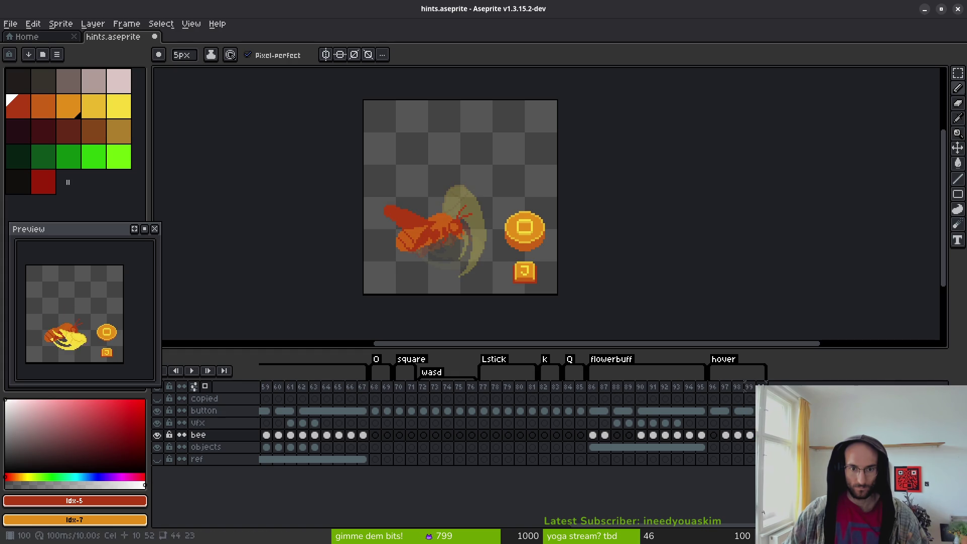
{"action": "left_click", "coordinate": [715, 436]}
{"action": "scroll", "coordinate": [438, 410], "scroll_direction": "up", "scroll_amount": 10}
{"action": "left_click", "coordinate": [479, 436]}
{"action": "left_click", "coordinate": [415, 435]}
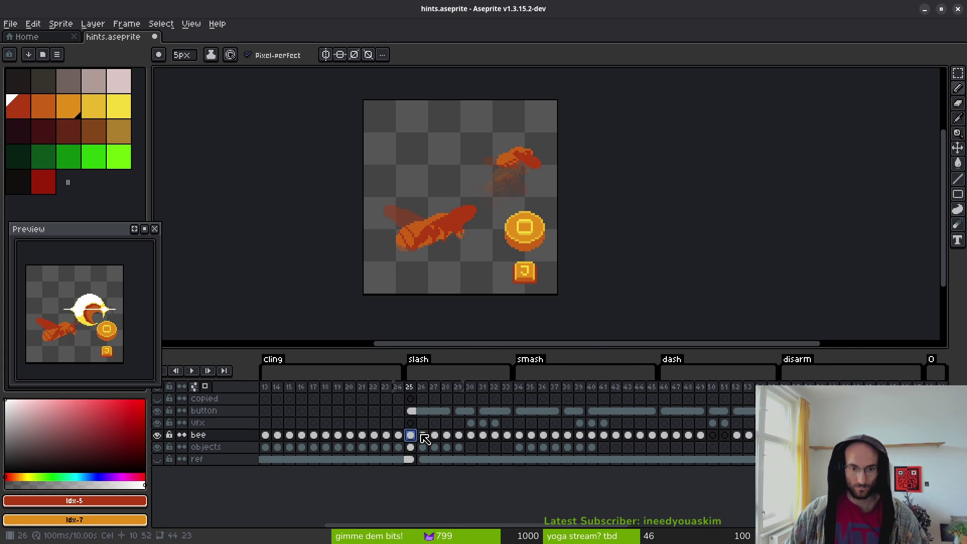
{"action": "scroll", "coordinate": [579, 436], "scroll_direction": "down", "scroll_amount": 10}
{"action": "left_click", "coordinate": [720, 436]}
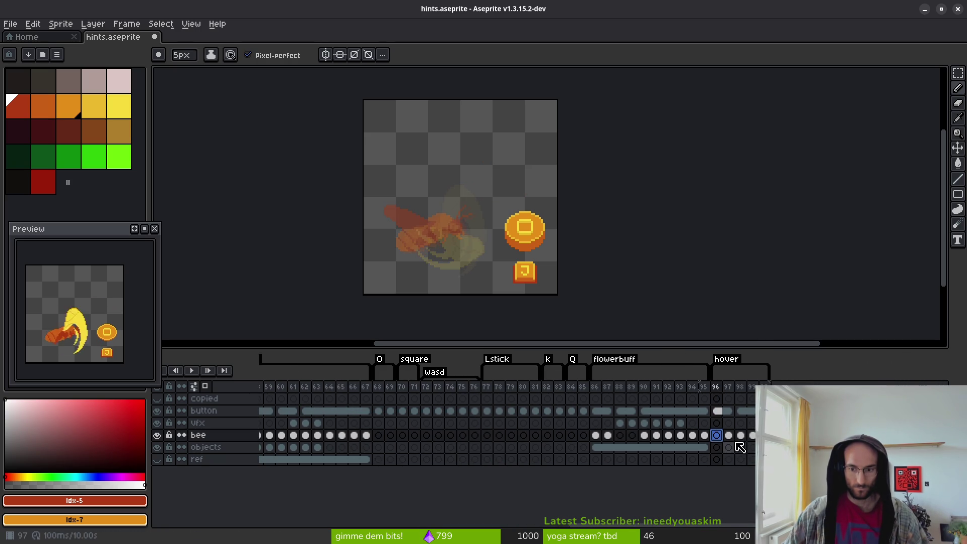
{"action": "scroll", "coordinate": [437, 424], "scroll_direction": "up", "scroll_amount": 12}
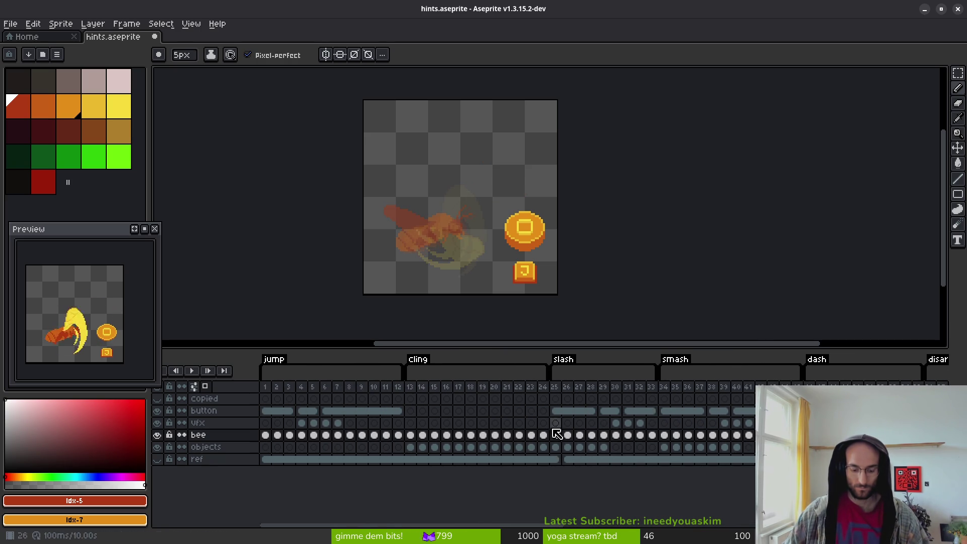
{"action": "left_click", "coordinate": [566, 435]}
{"action": "scroll", "coordinate": [469, 423], "scroll_direction": "down", "scroll_amount": 8}
{"action": "left_click", "coordinate": [456, 437]}
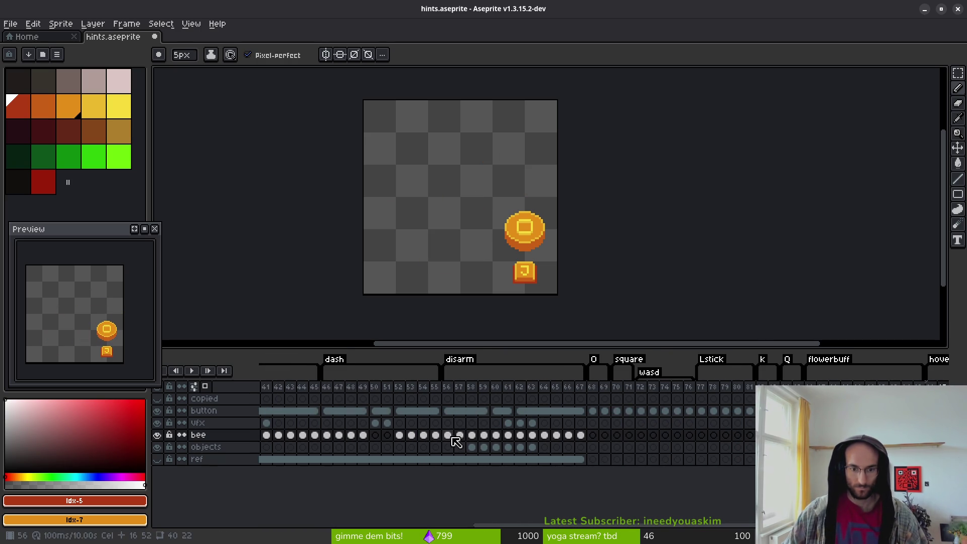
{"action": "left_click", "coordinate": [486, 414]}
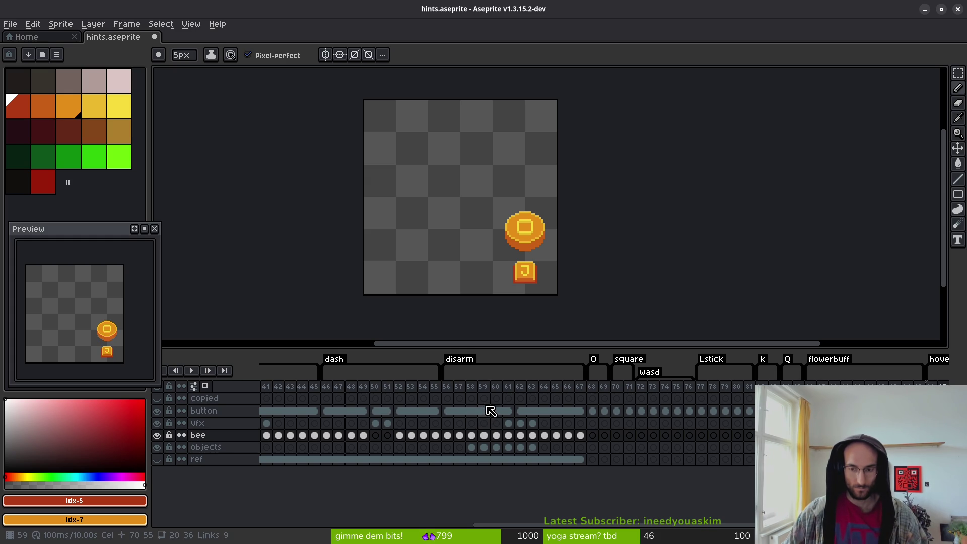
{"action": "left_click", "coordinate": [486, 401]}
{"action": "scroll", "coordinate": [352, 426], "scroll_direction": "up", "scroll_amount": 3}
{"action": "scroll", "coordinate": [398, 425], "scroll_direction": "up", "scroll_amount": 5}
{"action": "left_click", "coordinate": [502, 436]}
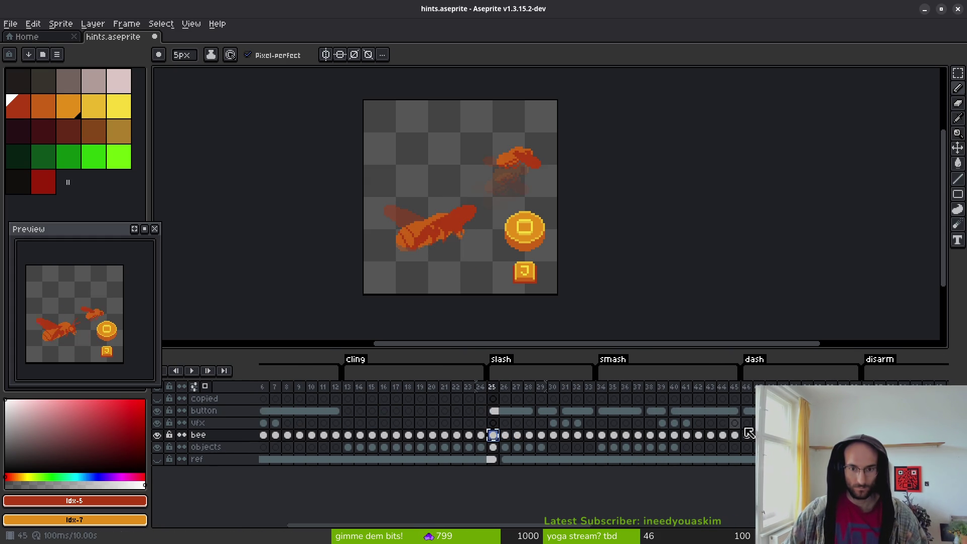
{"action": "scroll", "coordinate": [703, 432], "scroll_direction": "down", "scroll_amount": 8}
{"action": "scroll", "coordinate": [479, 431], "scroll_direction": "up", "scroll_amount": 8}
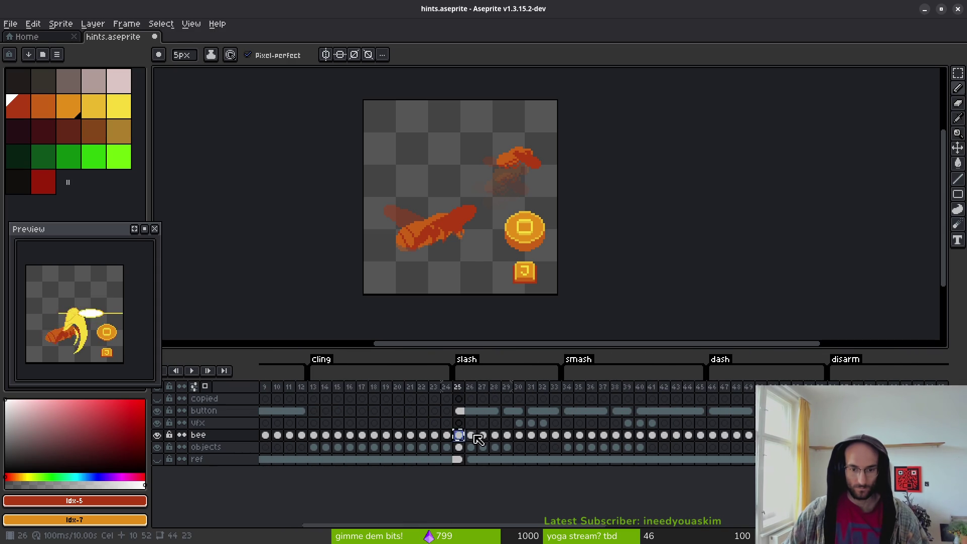
{"action": "left_click", "coordinate": [473, 436]}
{"action": "scroll", "coordinate": [727, 433], "scroll_direction": "down", "scroll_amount": 8}
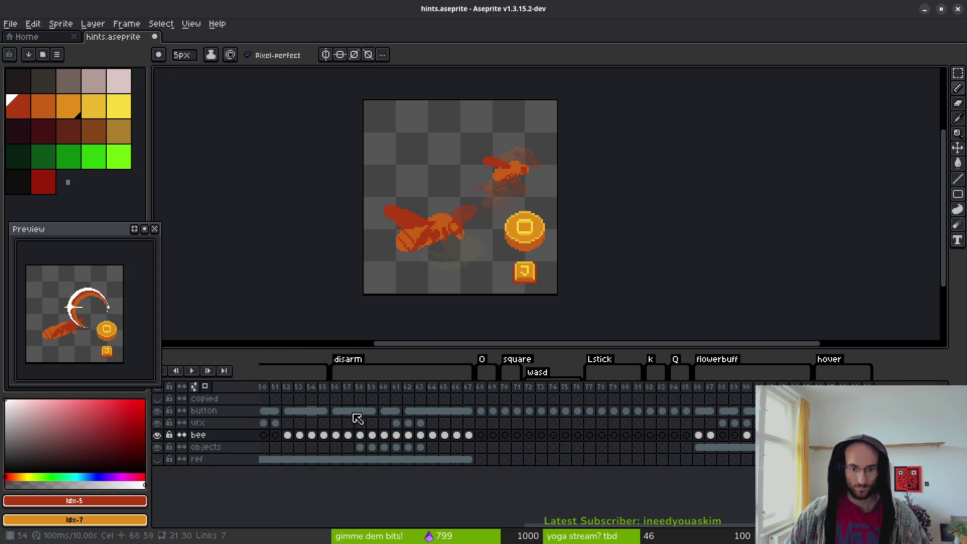
{"action": "key", "text": "Return"}
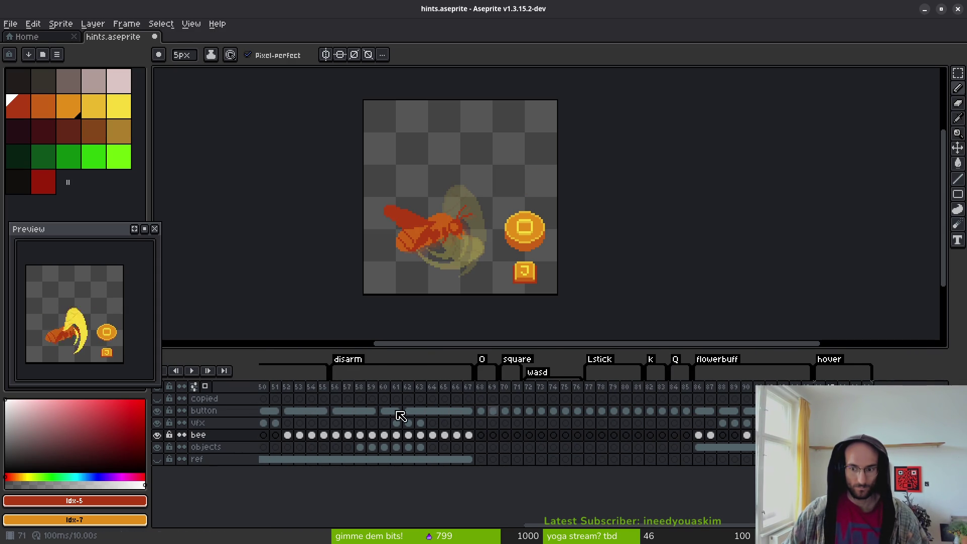
{"action": "scroll", "coordinate": [481, 416], "scroll_direction": "up", "scroll_amount": 8}
{"action": "left_click", "coordinate": [476, 435]}
{"action": "scroll", "coordinate": [477, 434], "scroll_direction": "down", "scroll_amount": 8}
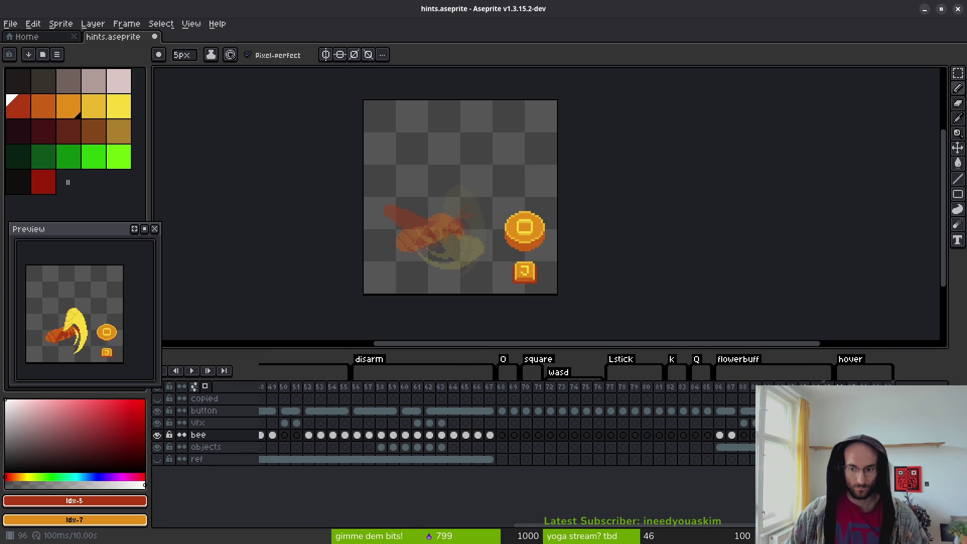
{"action": "left_click", "coordinate": [612, 412]}
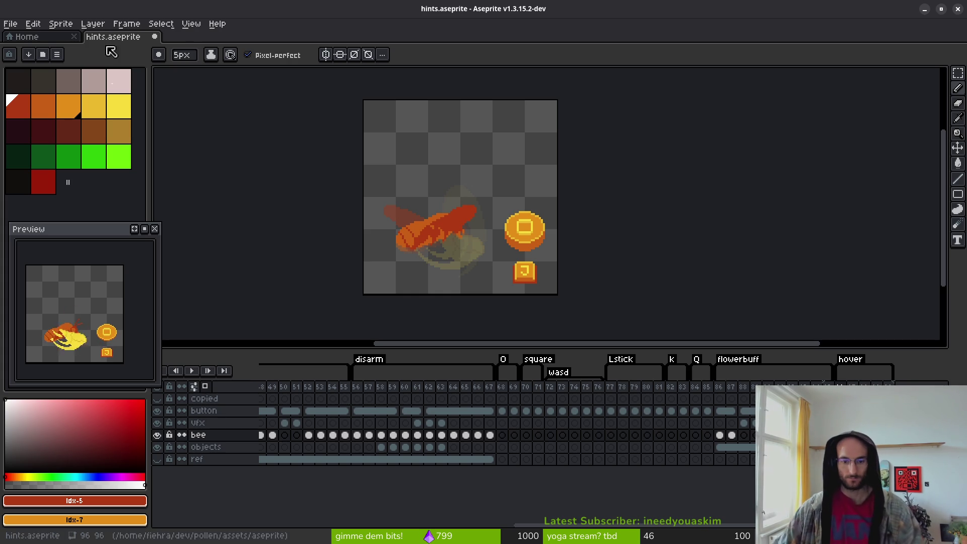
{"action": "key", "text": "Right"}
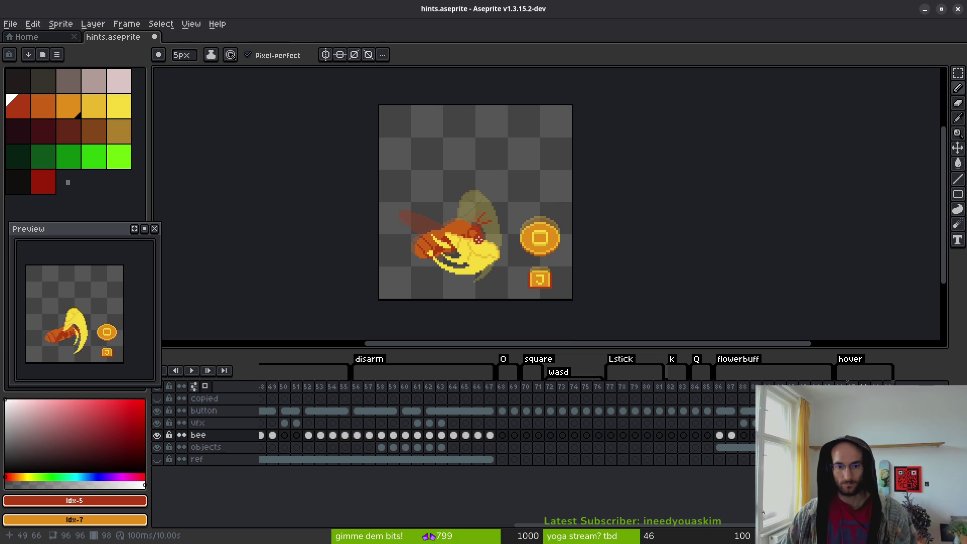
Marquee-select the bee in the first hover frame, raise it a few pixels, and deselect
{"action": "scroll", "coordinate": [452, 243], "scroll_direction": "up", "scroll_amount": 3}
{"action": "key", "text": "m"}
{"action": "scroll", "coordinate": [453, 243], "scroll_direction": "down", "scroll_amount": 2}
{"action": "mouse_move", "coordinate": [283, 134]}
{"action": "left_mouse_down"}
{"action": "mouse_move", "coordinate": [554, 328]}
{"action": "mouse_move", "coordinate": [538, 326]}
{"action": "left_mouse_up"}
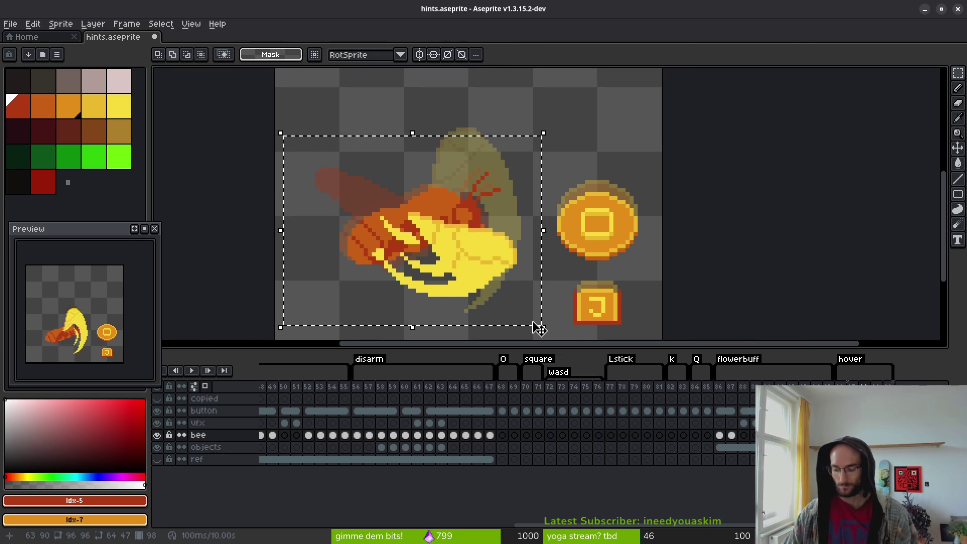
{"action": "key", "text": "Up"}
{"action": "key", "text": "Up"}
{"action": "key", "text": "Up"}
{"action": "key", "text": "Up"}
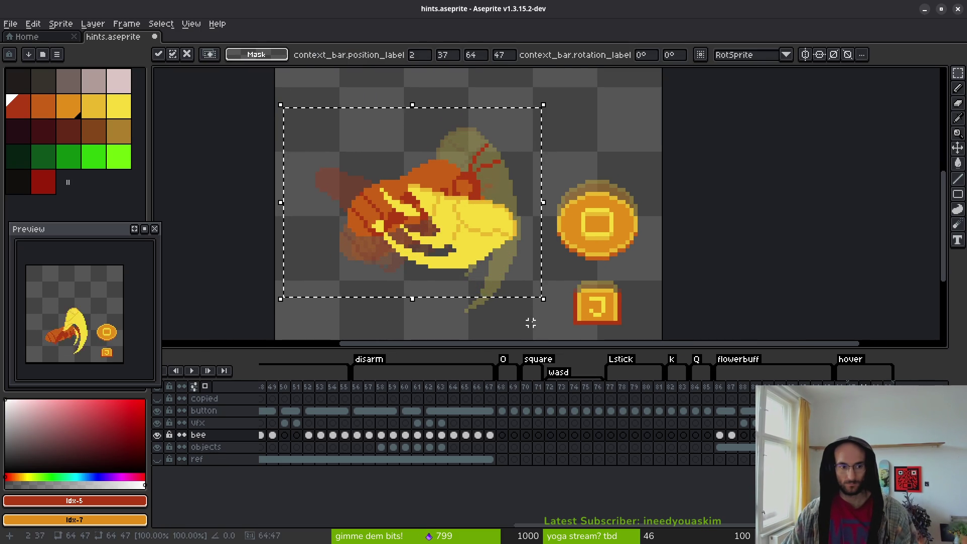
{"action": "key", "text": "Up"}
{"action": "key", "text": "Down"}
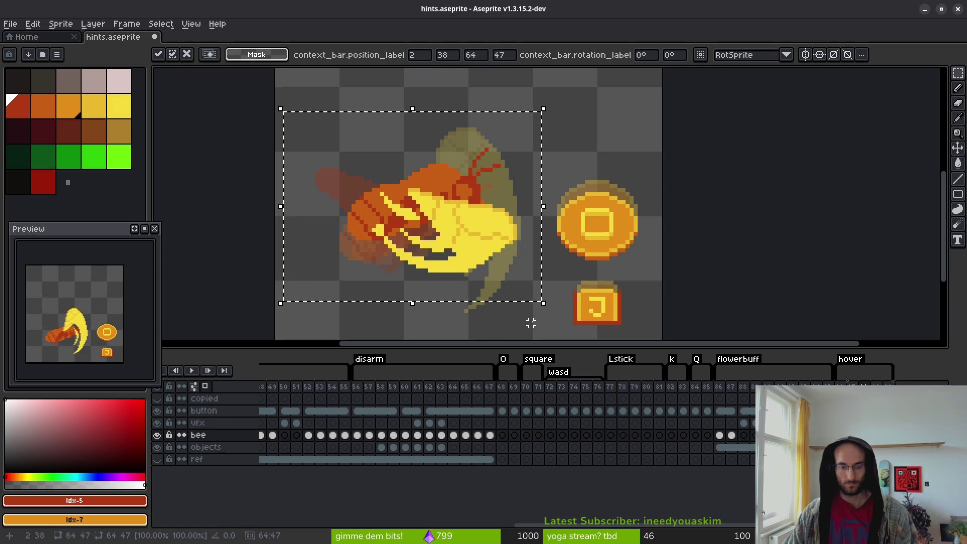
{"action": "key", "text": "Tab"}
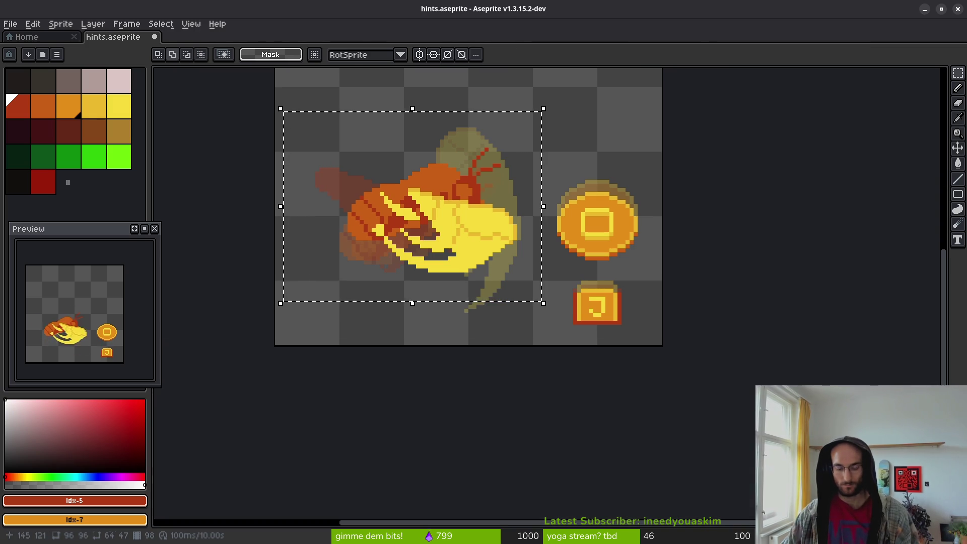
{"action": "key", "text": "Tab"}
{"action": "key", "text": "ctrl+d"}
Raise the bee in the next hover frames and commit each move
{"action": "key", "text": "Right"}
{"action": "mouse_move", "coordinate": [313, 118]}
{"action": "left_mouse_down"}
{"action": "mouse_move", "coordinate": [492, 242]}
{"action": "mouse_move", "coordinate": [539, 330]}
{"action": "mouse_move", "coordinate": [529, 274]}
{"action": "left_mouse_up"}
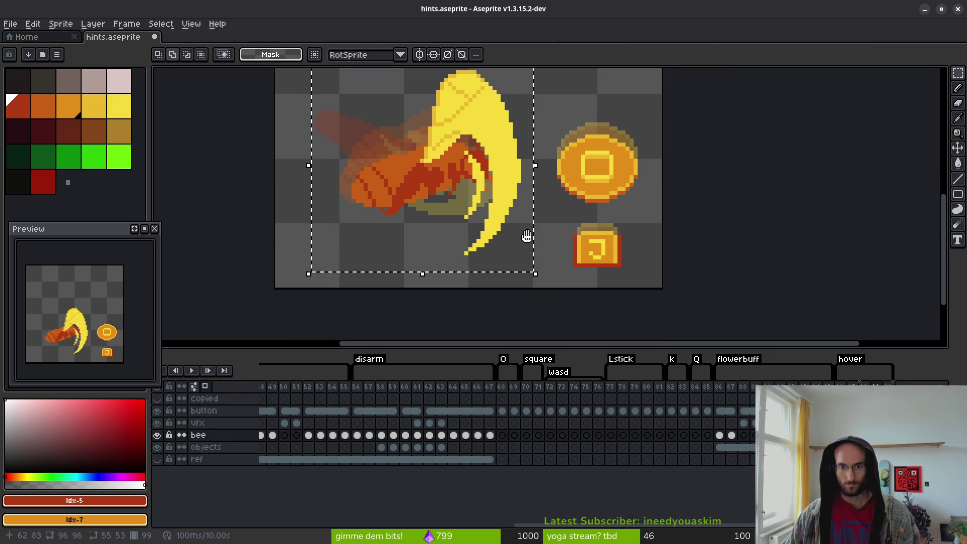
{"action": "scroll", "coordinate": [524, 237], "scroll_direction": "up", "scroll_amount": 2}
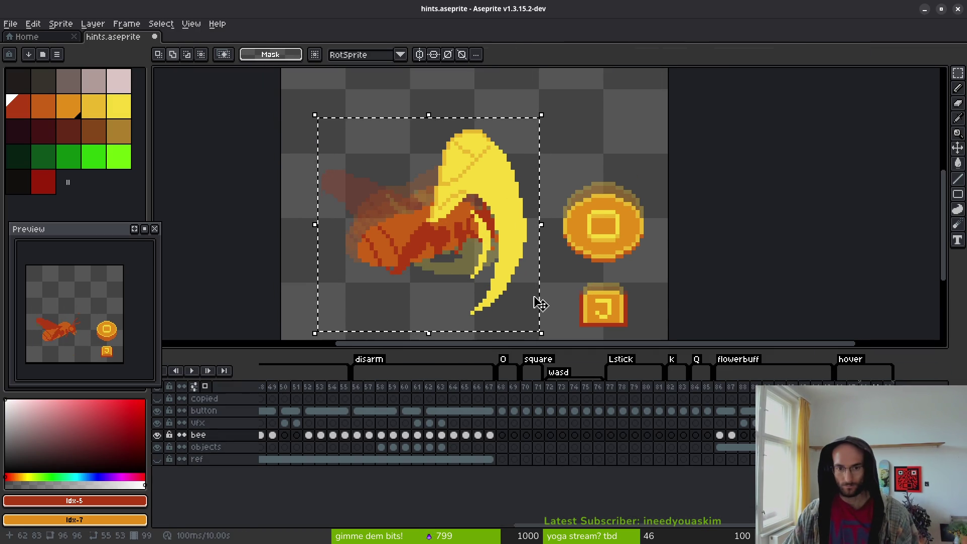
{"action": "key", "text": "Up"}
{"action": "key", "text": "Up"}
{"action": "key", "text": "Up"}
{"action": "key", "text": "Up"}
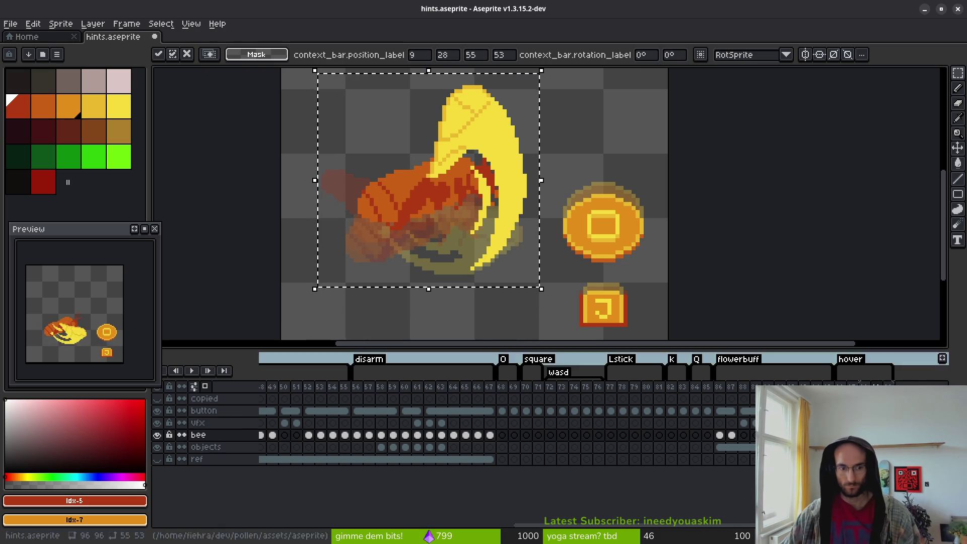
{"action": "key", "text": "period"}
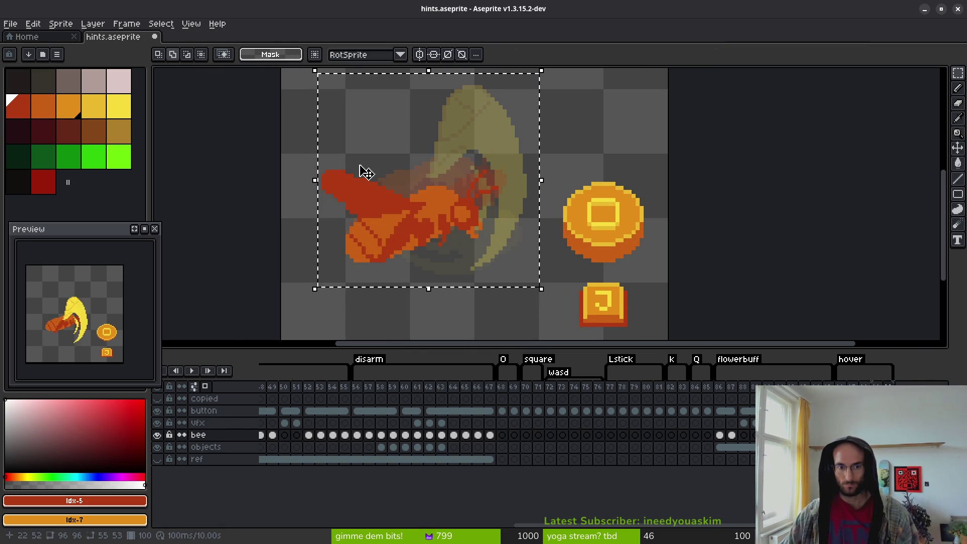
{"action": "key", "text": "Up"}
{"action": "key", "text": "Up"}
{"action": "key", "text": "Up"}
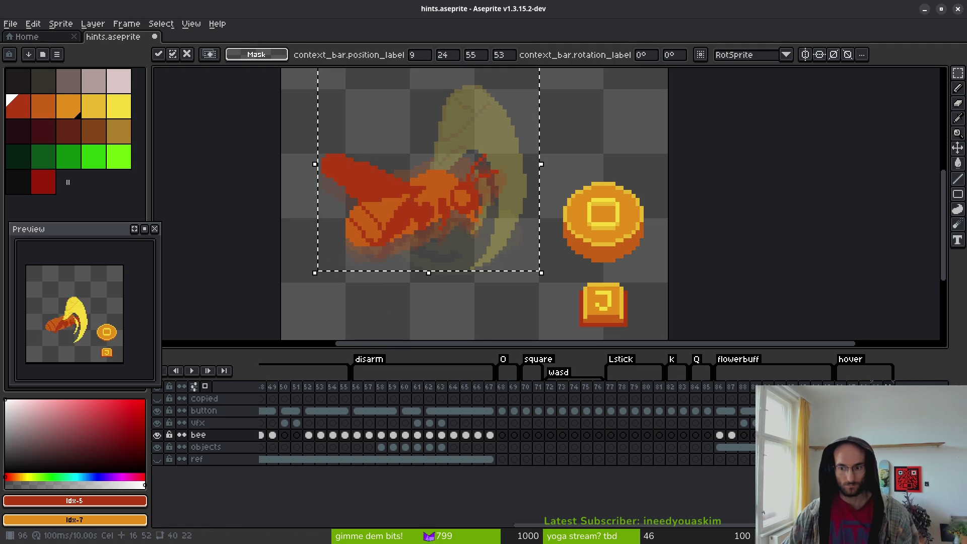
{"action": "key", "text": "Return"}
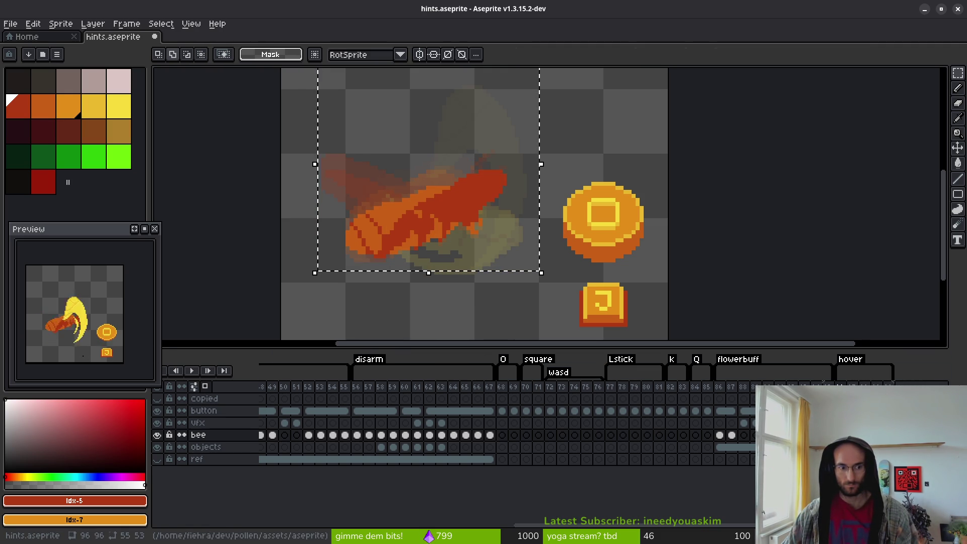
Step back through the hover frames to compare the bee's positions
{"action": "key", "text": "Left"}
{"action": "key", "text": "Up"}
{"action": "key", "text": "Up"}
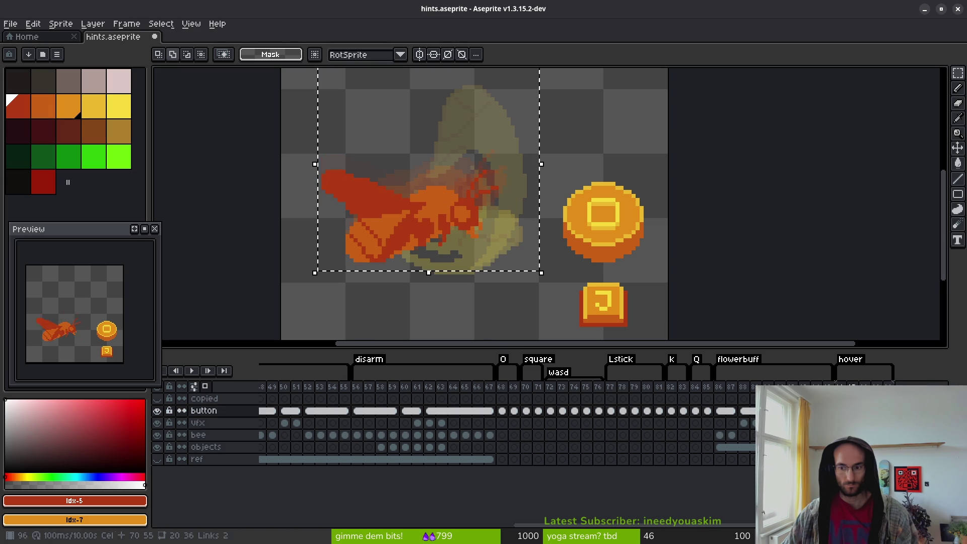
{"action": "key", "text": "Down"}
{"action": "key", "text": "Down"}
{"action": "key", "text": "Left"}
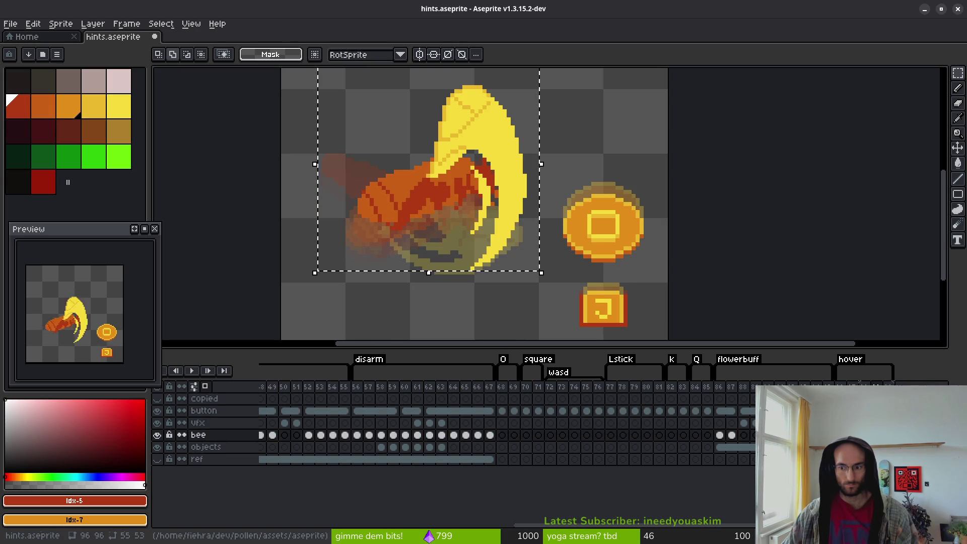
{"action": "key", "text": "Left"}
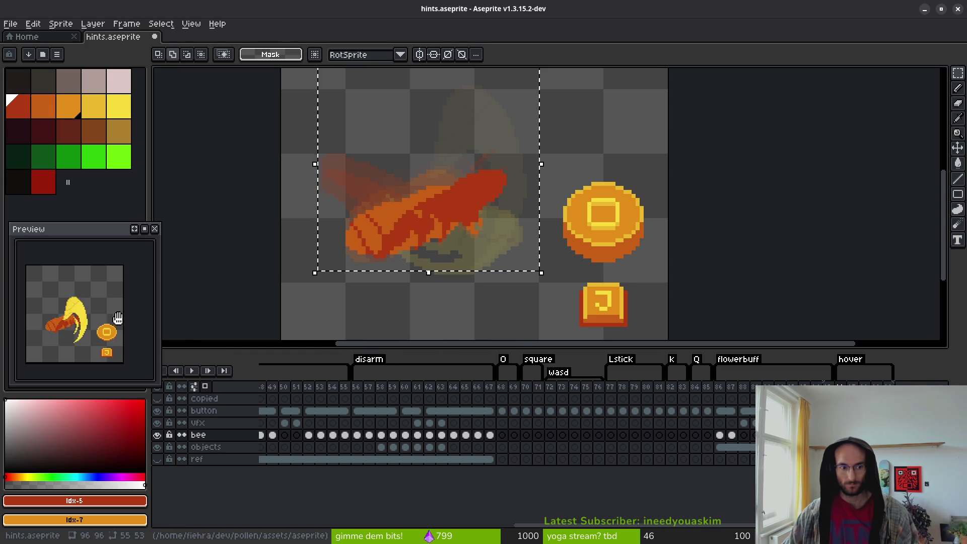
Browse earlier bee and vfx frames (57, 48, 15, 14) and the jump hint frame
{"action": "scroll", "coordinate": [356, 422], "scroll_direction": "left", "scroll_amount": 1}
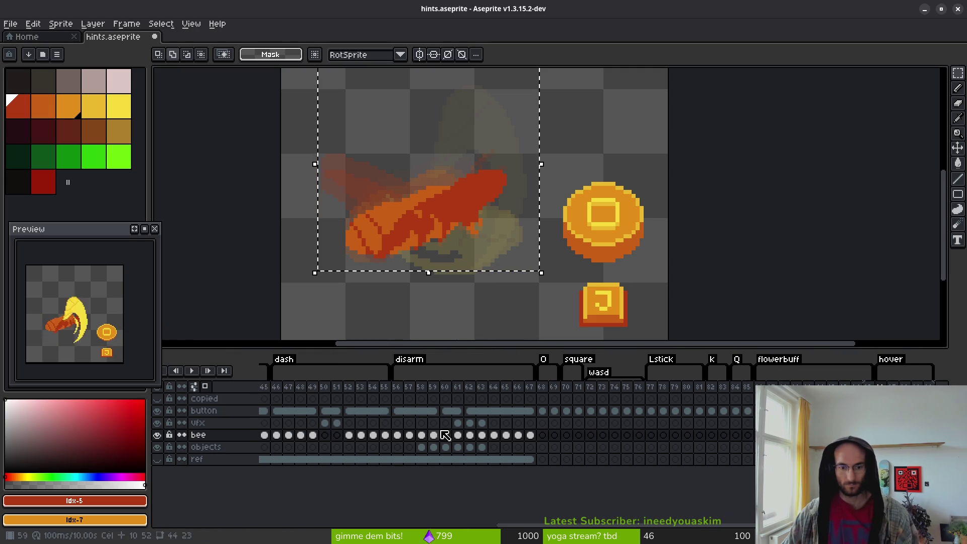
{"action": "left_click", "coordinate": [410, 435]}
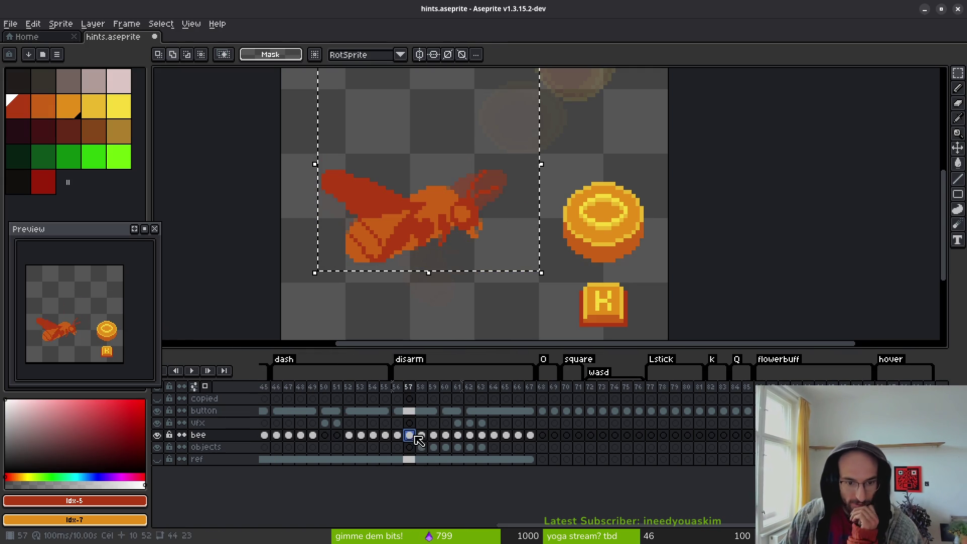
{"action": "left_click", "coordinate": [300, 423]}
{"action": "scroll", "coordinate": [363, 428], "scroll_direction": "left", "scroll_amount": 5}
{"action": "scroll", "coordinate": [397, 423], "scroll_direction": "left", "scroll_amount": 6}
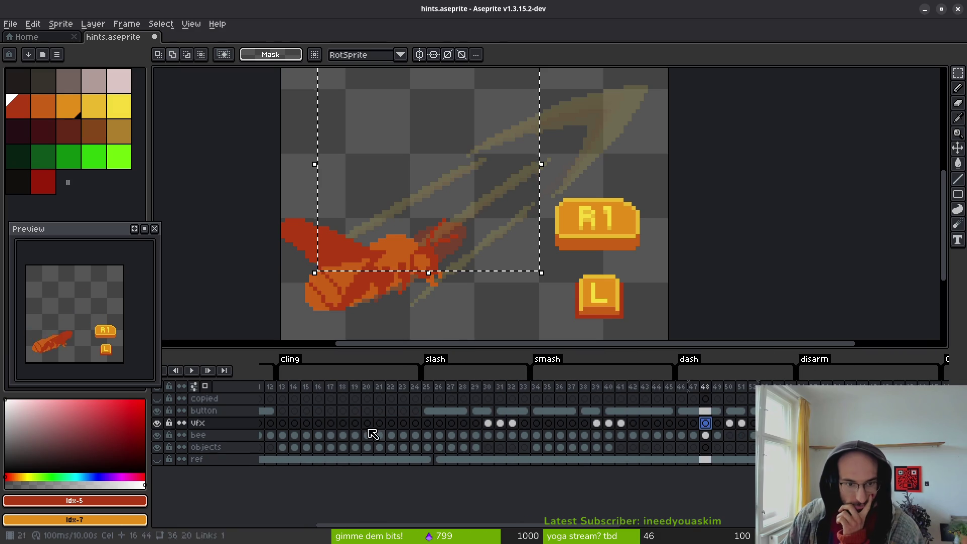
{"action": "left_click", "coordinate": [307, 435]}
{"action": "left_click", "coordinate": [422, 447]}
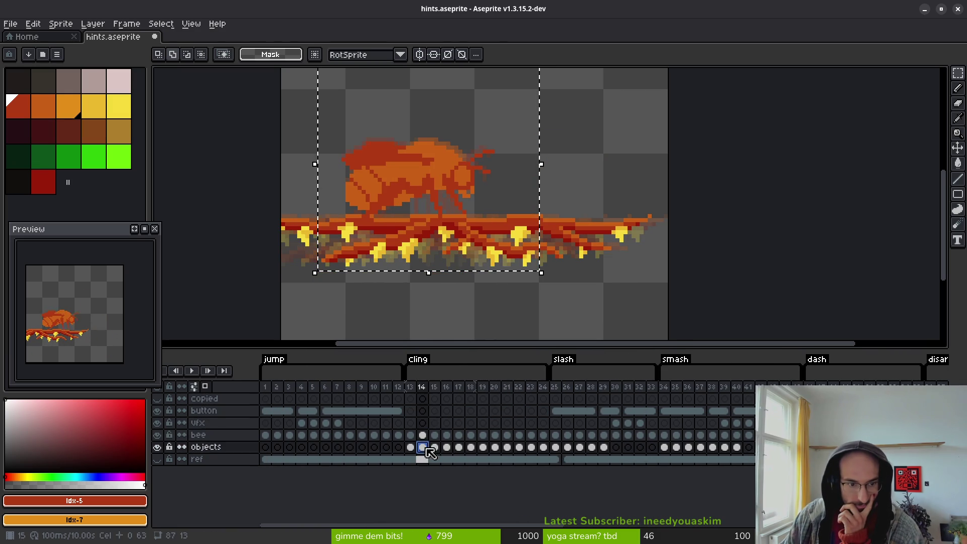
{"action": "left_click", "coordinate": [312, 423]}
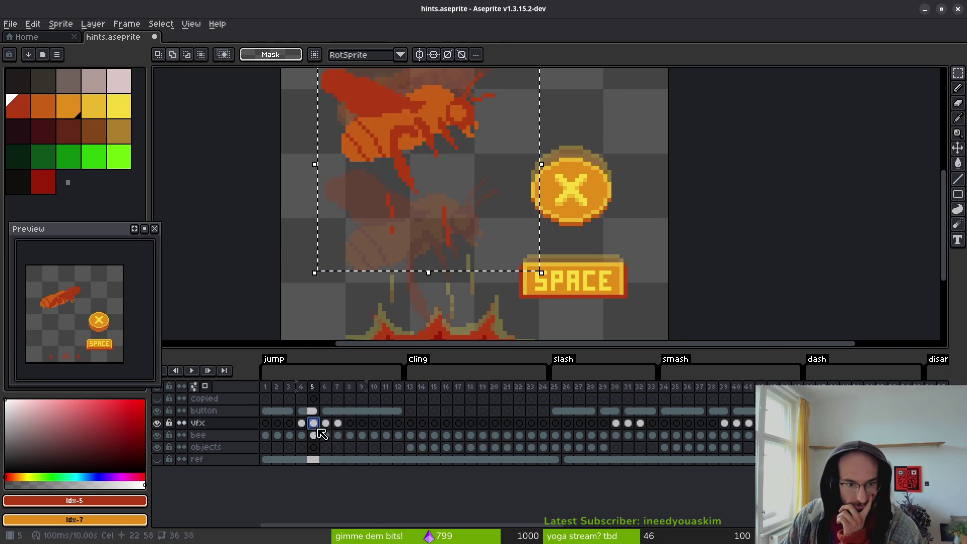
Step through Lstick frames 77–81 on the button layer and return to frame 77
{"action": "scroll", "coordinate": [394, 417], "scroll_direction": "right", "scroll_amount": 10}
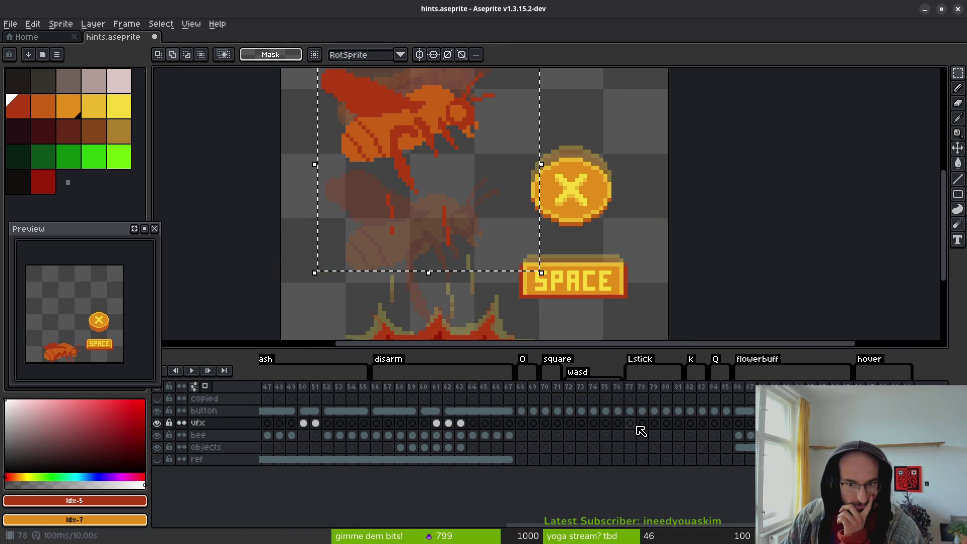
{"action": "left_click", "coordinate": [629, 411]}
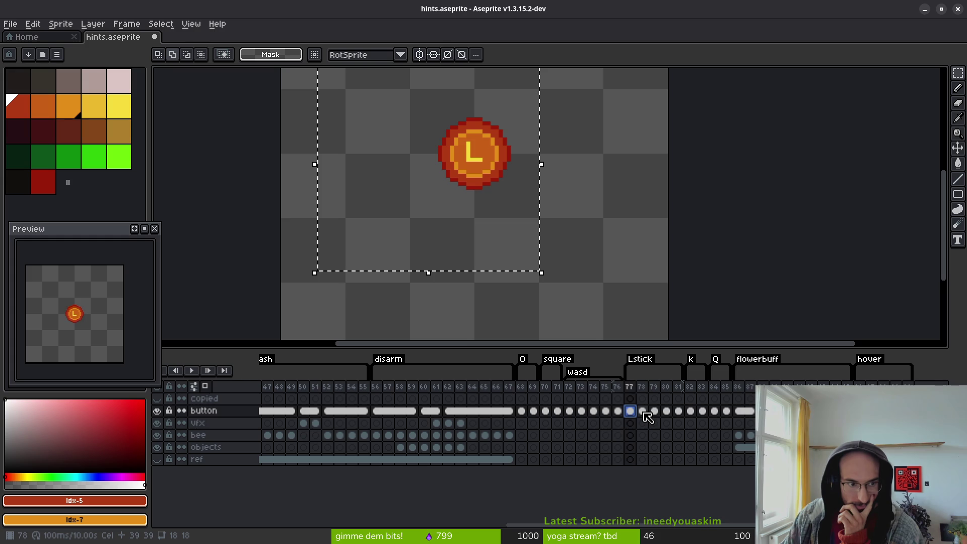
{"action": "left_click", "coordinate": [644, 412]}
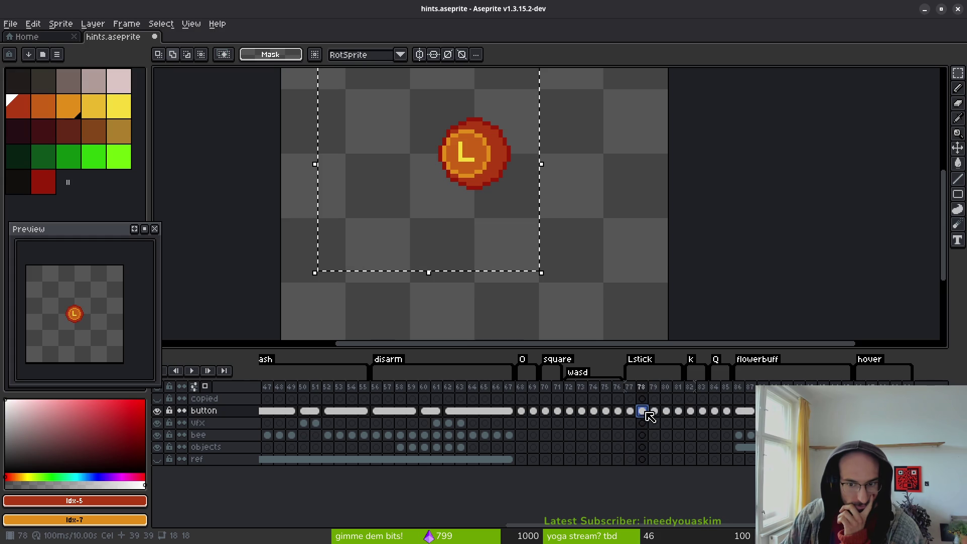
{"action": "left_click", "coordinate": [654, 411]}
{"action": "left_click", "coordinate": [666, 411]}
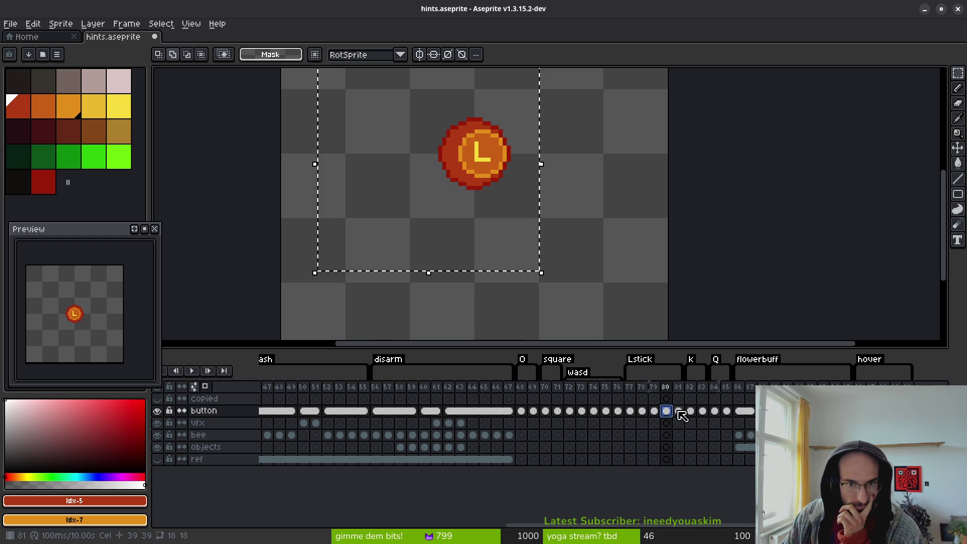
{"action": "left_click", "coordinate": [678, 411]}
{"action": "left_click", "coordinate": [630, 412]}
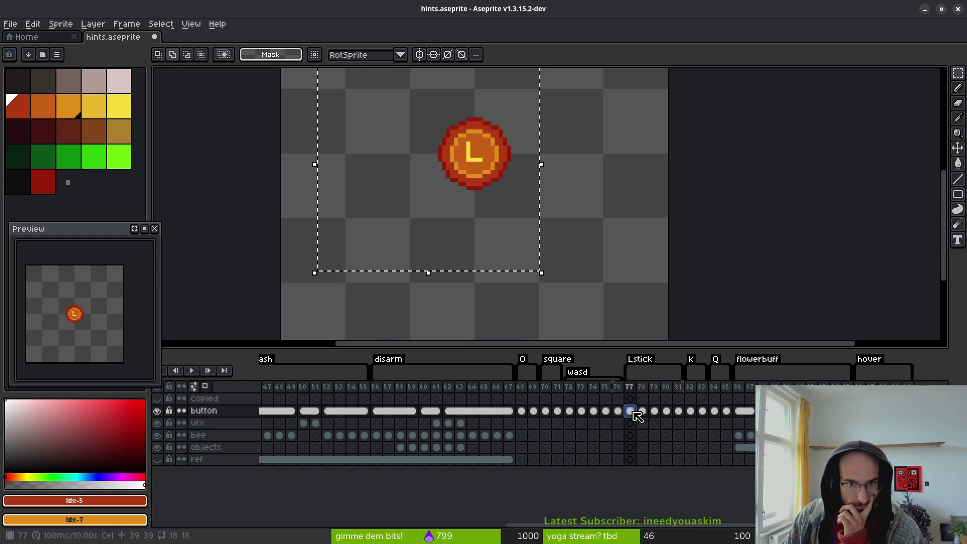
{"action": "scroll", "coordinate": [535, 267], "scroll_direction": "up", "scroll_amount": 3}
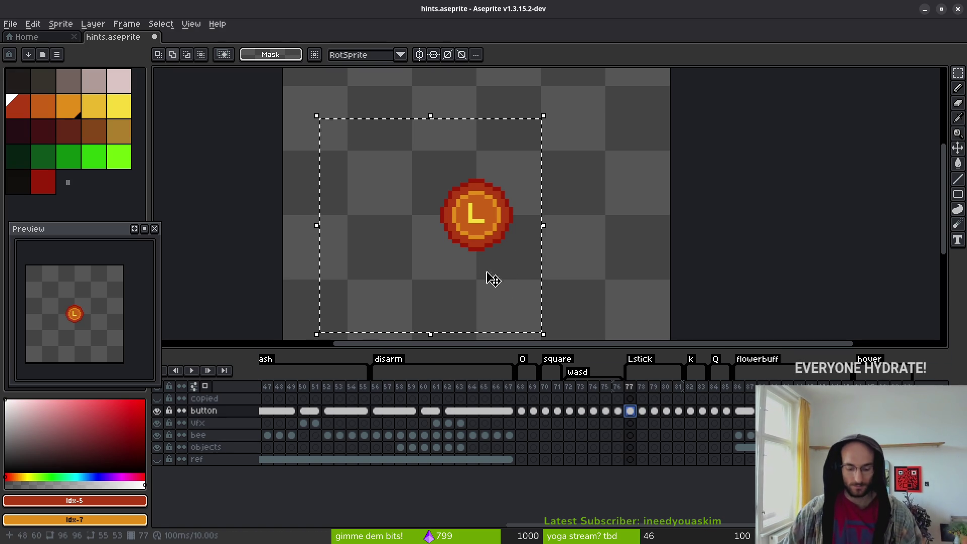
Paste the L coin into the first hover frame and place it above the gold coin
{"action": "scroll", "coordinate": [524, 220], "scroll_direction": "down", "scroll_amount": 1}
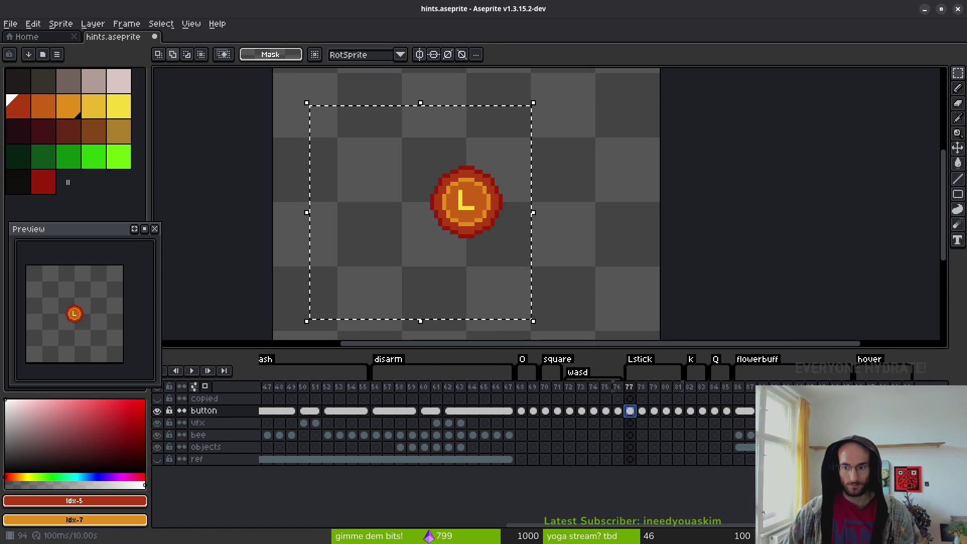
{"action": "key", "text": "End"}
{"action": "scroll", "coordinate": [654, 267], "scroll_direction": "right", "scroll_amount": 1}
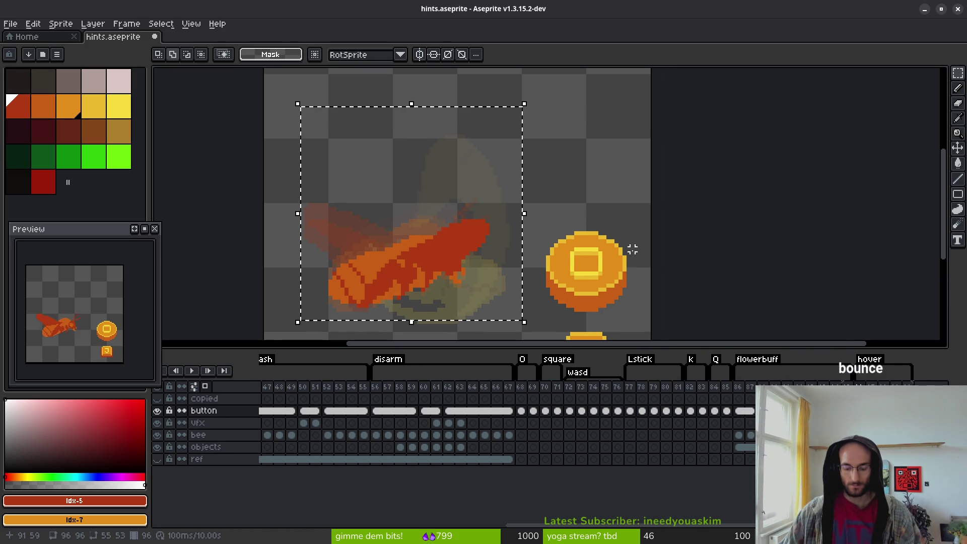
{"action": "key", "text": "ctrl+v"}
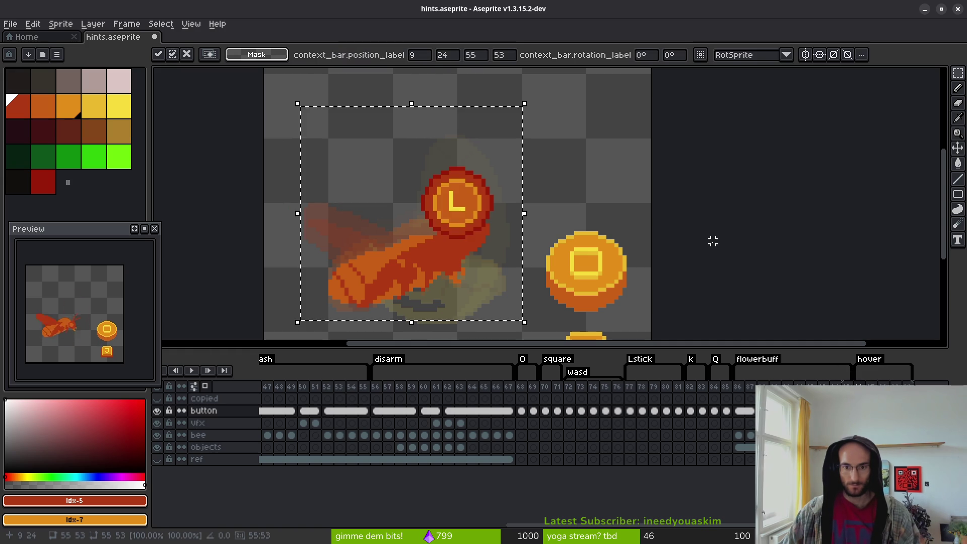
{"action": "mouse_move", "coordinate": [481, 214]}
{"action": "left_mouse_down"}
{"action": "mouse_move", "coordinate": [540, 161]}
{"action": "mouse_move", "coordinate": [590, 163]}
{"action": "mouse_move", "coordinate": [593, 140]}
{"action": "left_mouse_up"}
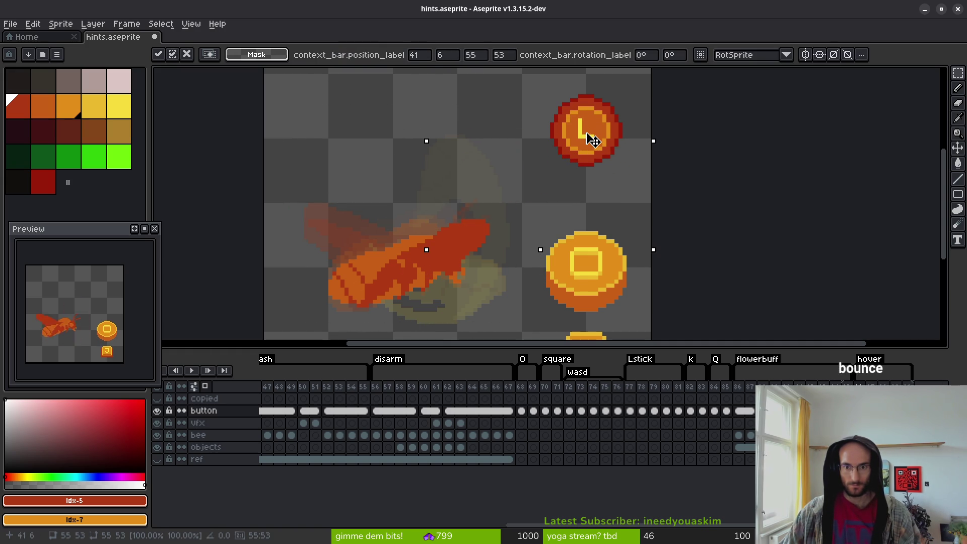
{"action": "scroll", "coordinate": [593, 140], "scroll_direction": "down", "scroll_amount": 4}
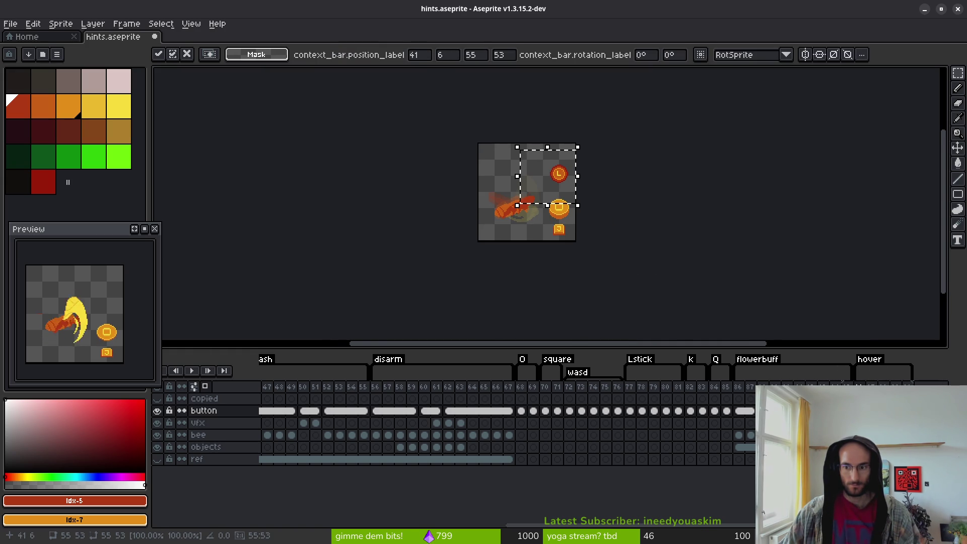
{"action": "scroll", "coordinate": [594, 195], "scroll_direction": "up", "scroll_amount": 4}
{"action": "scroll", "coordinate": [594, 195], "scroll_direction": "up", "scroll_amount": 3}
{"action": "key", "text": "Return"}
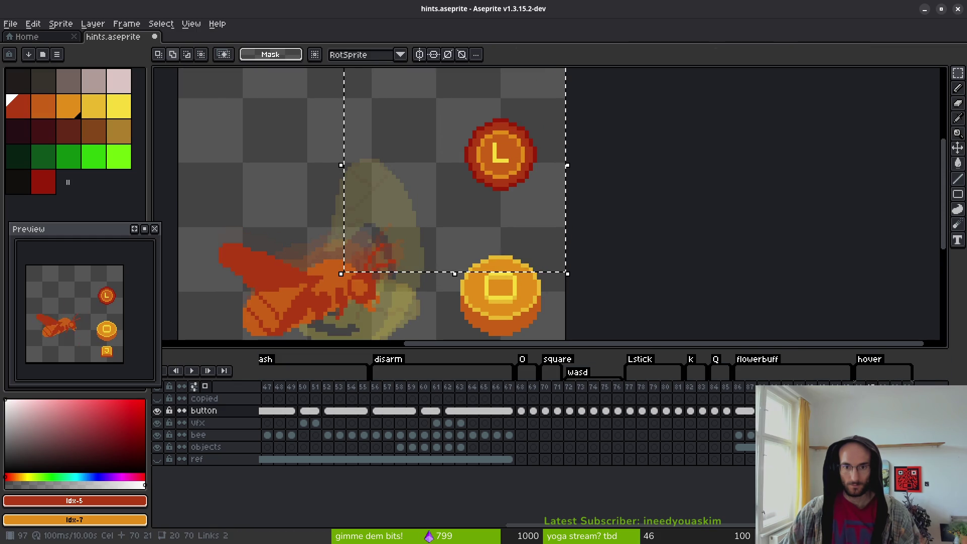
Paste the L coin above the gold coin in the next hover frame too, then deselect
{"action": "key", "text": "Right"}
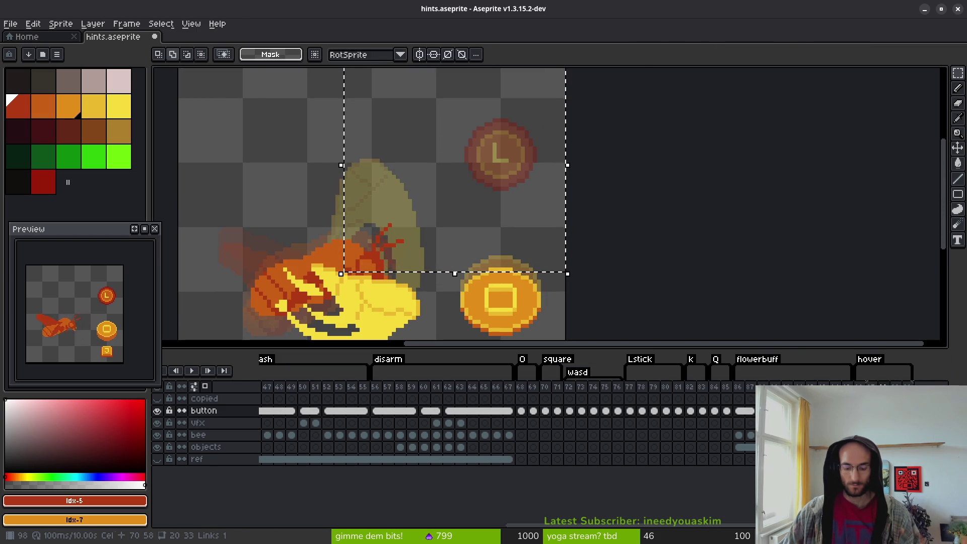
{"action": "key", "text": "ctrl+v"}
{"action": "mouse_move", "coordinate": [376, 236]}
{"action": "left_mouse_down"}
{"action": "mouse_move", "coordinate": [491, 158]}
{"action": "mouse_move", "coordinate": [500, 162]}
{"action": "left_mouse_up"}
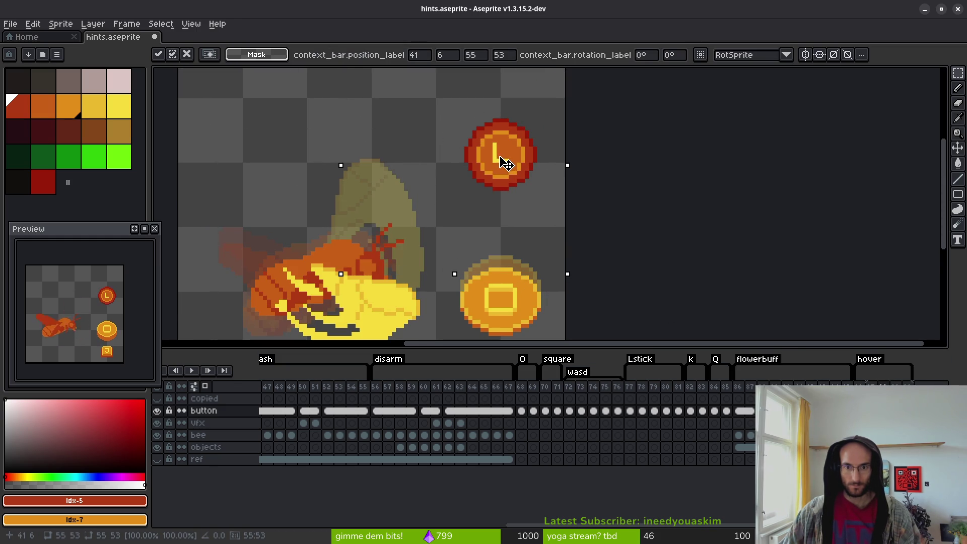
{"action": "key", "text": "Return"}
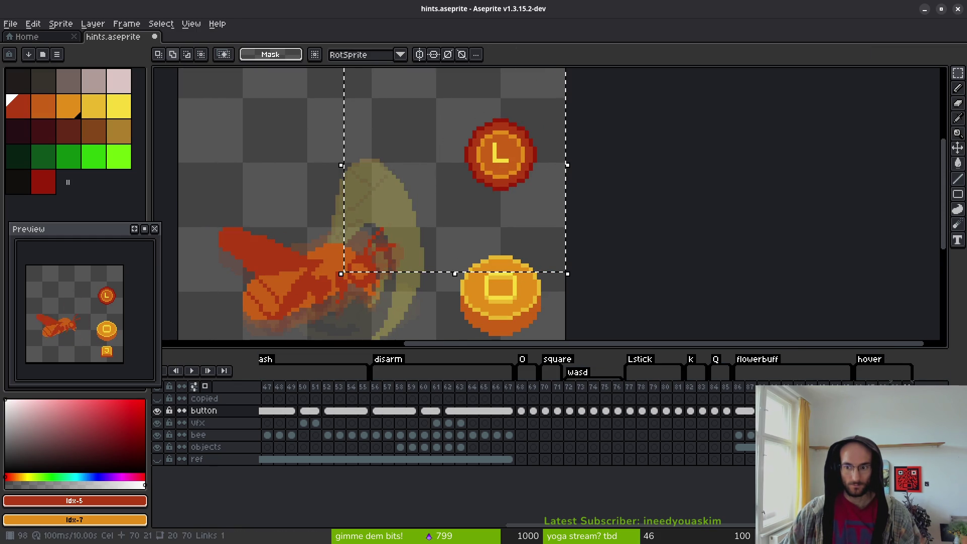
{"action": "key", "text": "ctrl+d"}
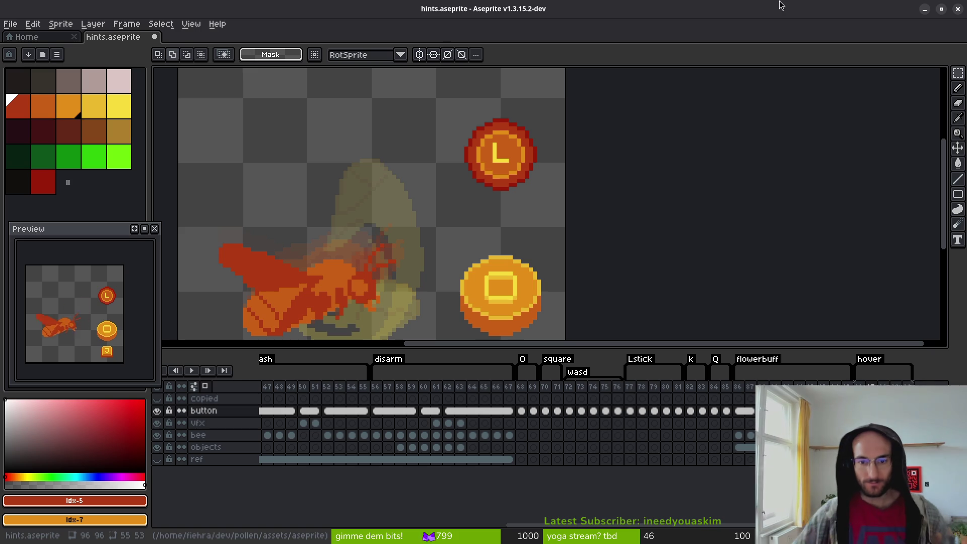
Sample the yellow from the gold coin's outline as the drawing colour
{"action": "scroll", "coordinate": [537, 222], "scroll_direction": "up", "scroll_amount": 3}
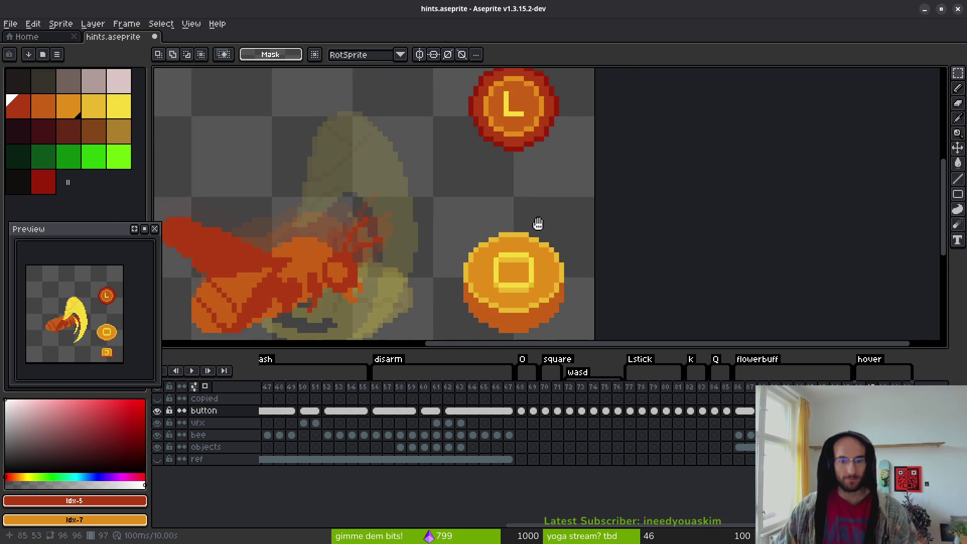
{"action": "left_click_drag", "start_coordinate": [519, 257], "coordinate": [516, 221]}
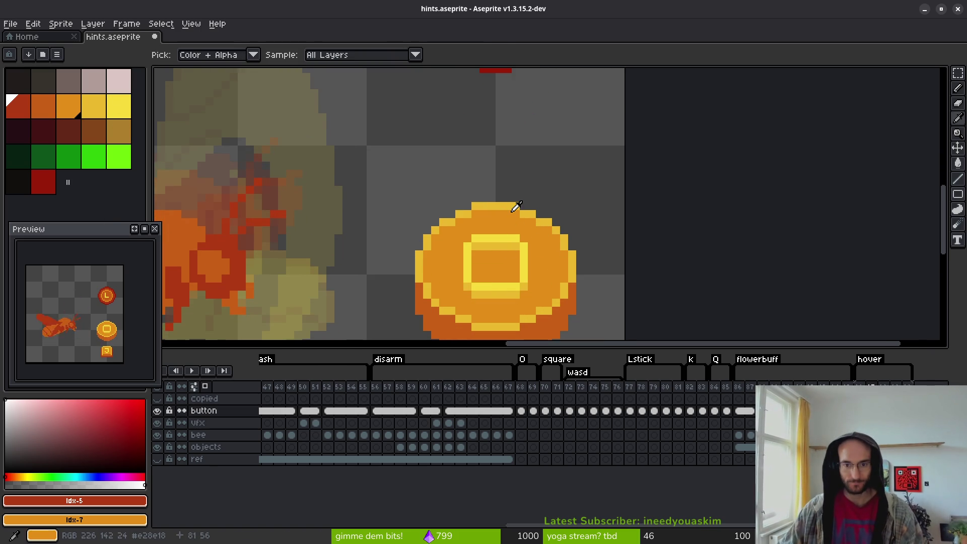
{"action": "left_click", "coordinate": [516, 207], "text": "alt"}
{"action": "left_click_drag", "start_coordinate": [524, 165], "coordinate": [530, 219]}
Draw a small yellow plus sign with the Pencil between the L coin and gold coin
{"action": "key", "text": "b"}
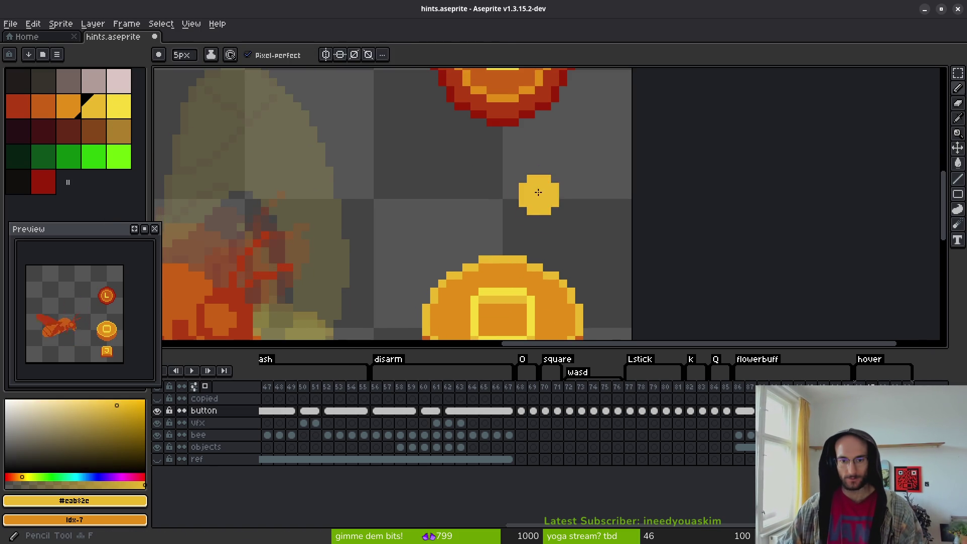
{"action": "left_click_drag", "start_coordinate": [498, 178], "coordinate": [506, 220]}
{"action": "left_click", "coordinate": [500, 173]}
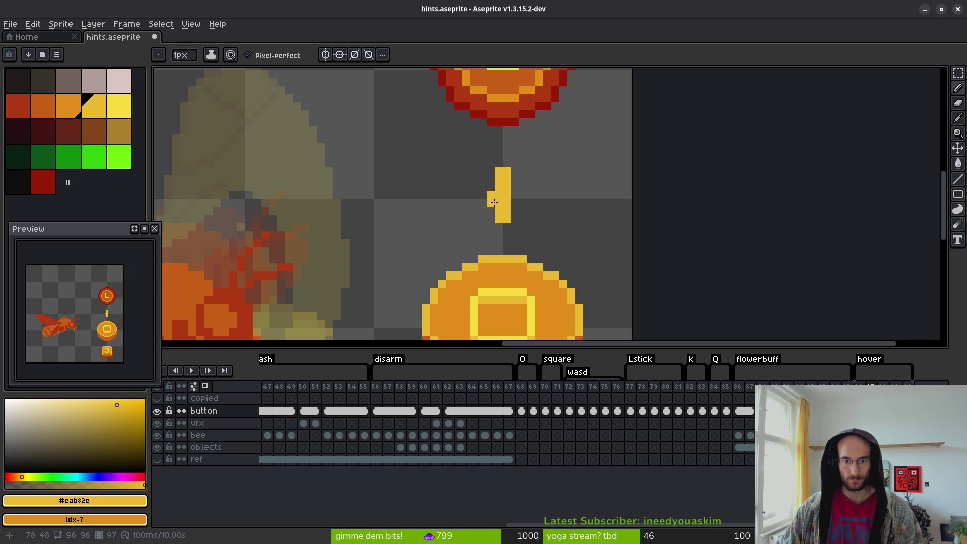
{"action": "left_click", "coordinate": [498, 162]}
{"action": "left_click", "coordinate": [507, 162]}
{"action": "left_click", "coordinate": [482, 187]}
{"action": "left_click", "coordinate": [474, 195]}
{"action": "left_click", "coordinate": [473, 186]}
{"action": "left_click", "coordinate": [522, 194]}
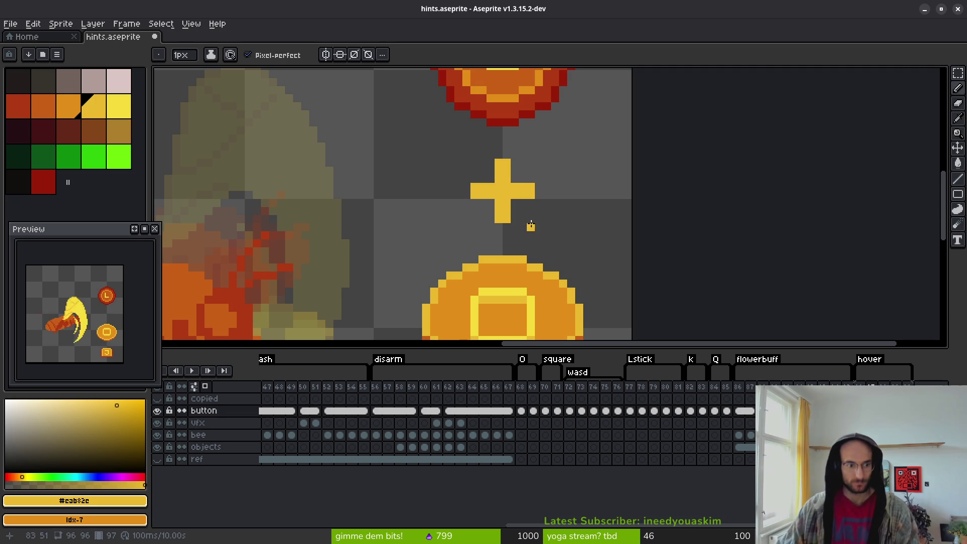
{"action": "scroll", "coordinate": [552, 234], "scroll_direction": "down", "scroll_amount": 3}
{"action": "left_click_drag", "start_coordinate": [555, 250], "coordinate": [487, 236]}
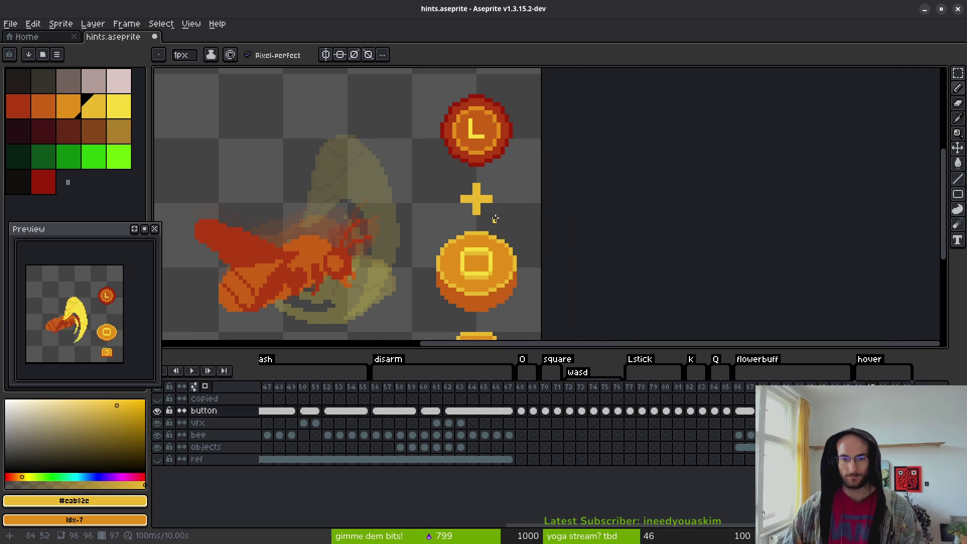
{"action": "scroll", "coordinate": [494, 221], "scroll_direction": "up", "scroll_amount": 3}
{"action": "key", "text": "w"}
{"action": "left_click", "coordinate": [477, 188]}
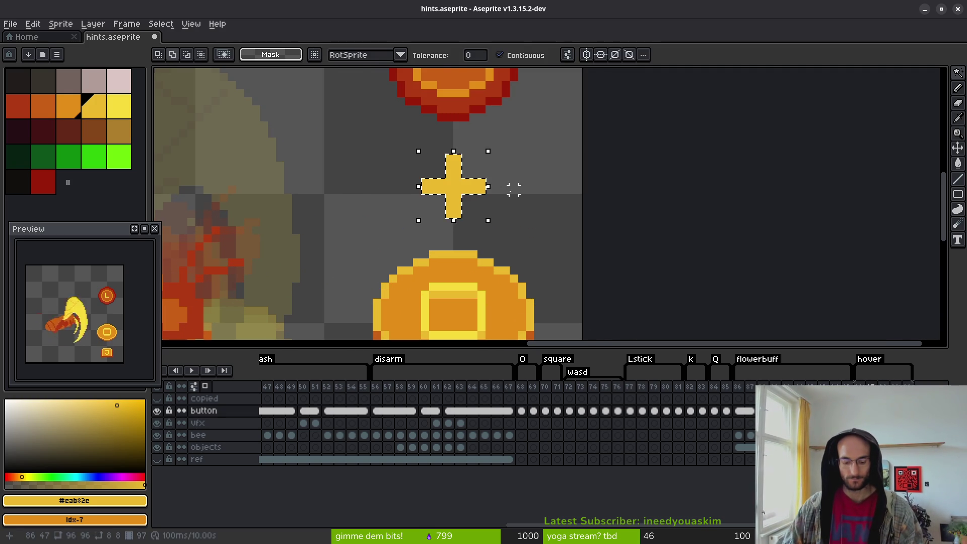
{"action": "key", "text": "ctrl+d"}
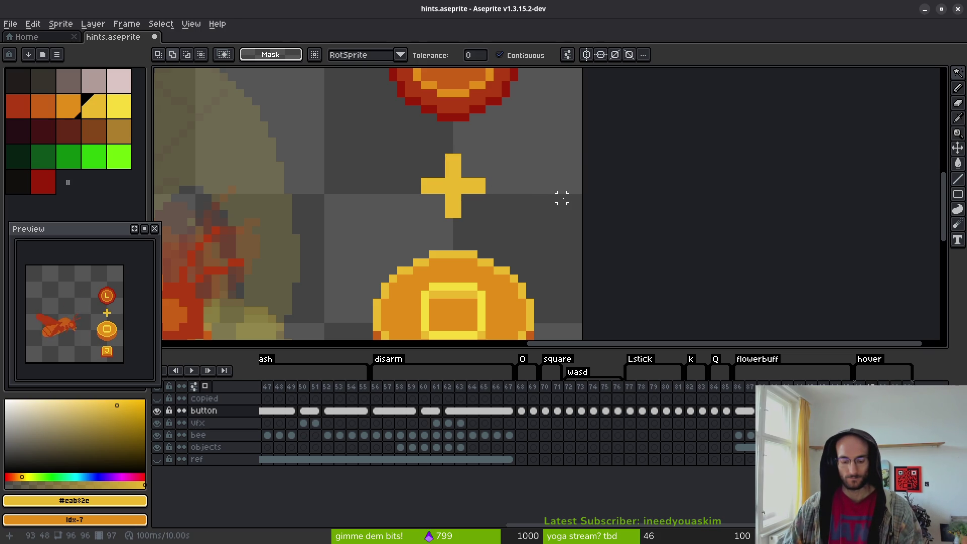
{"action": "key", "text": "i"}
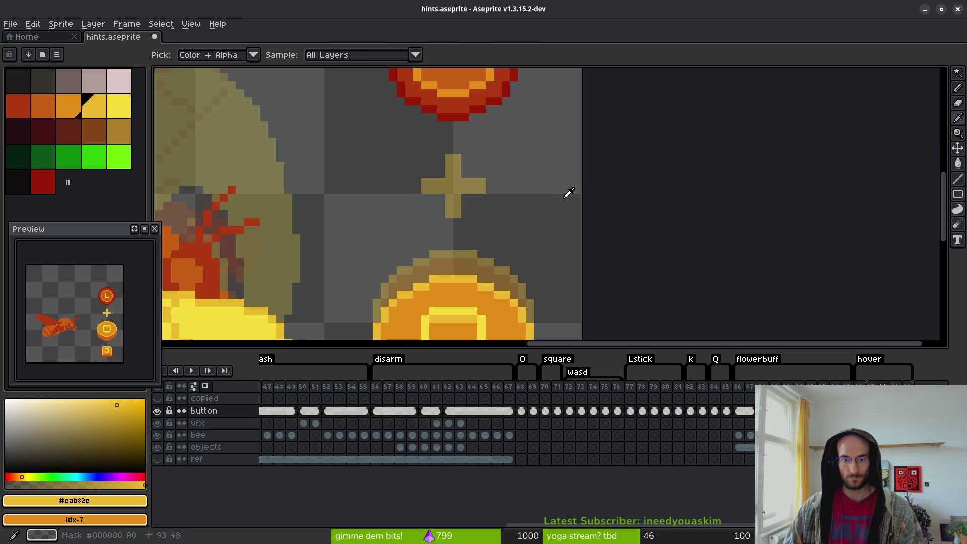
{"action": "key", "text": "w"}
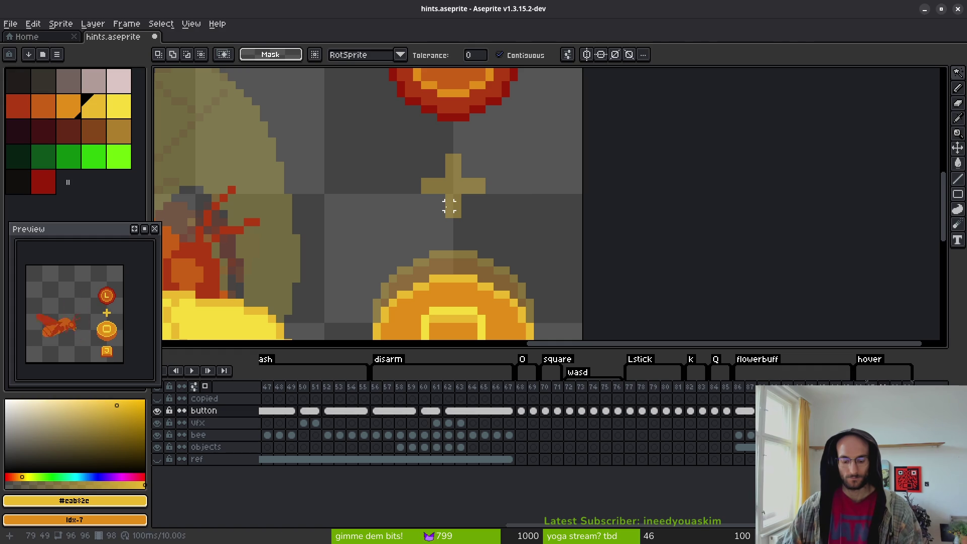
{"action": "left_click", "coordinate": [453, 208]}
{"action": "key", "text": "i"}
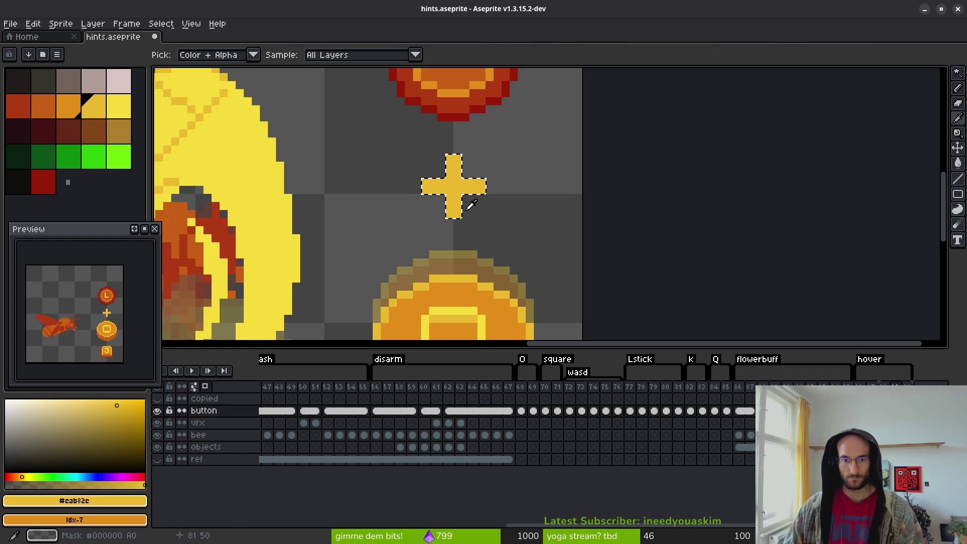
{"action": "key", "text": "w"}
{"action": "key", "text": "ctrl+d"}
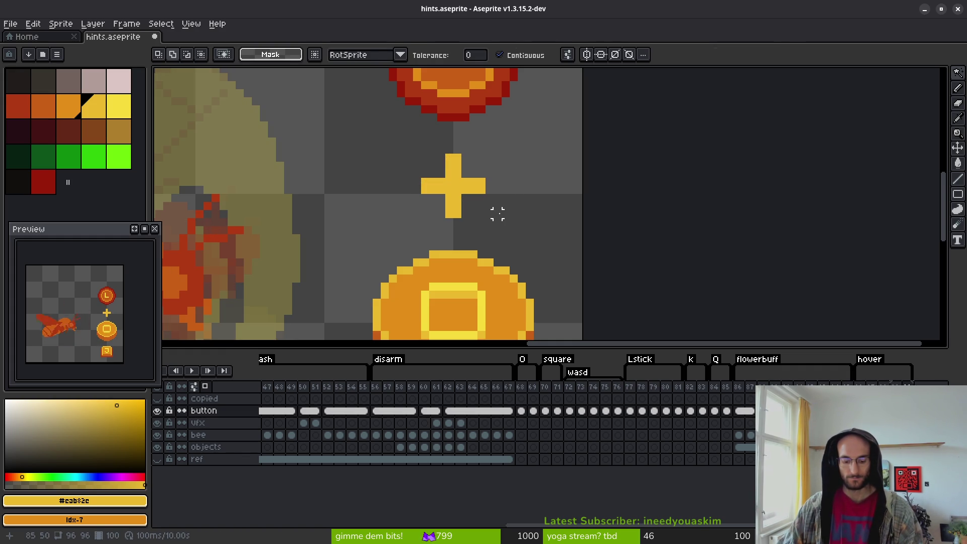
{"action": "key", "text": "alt"}
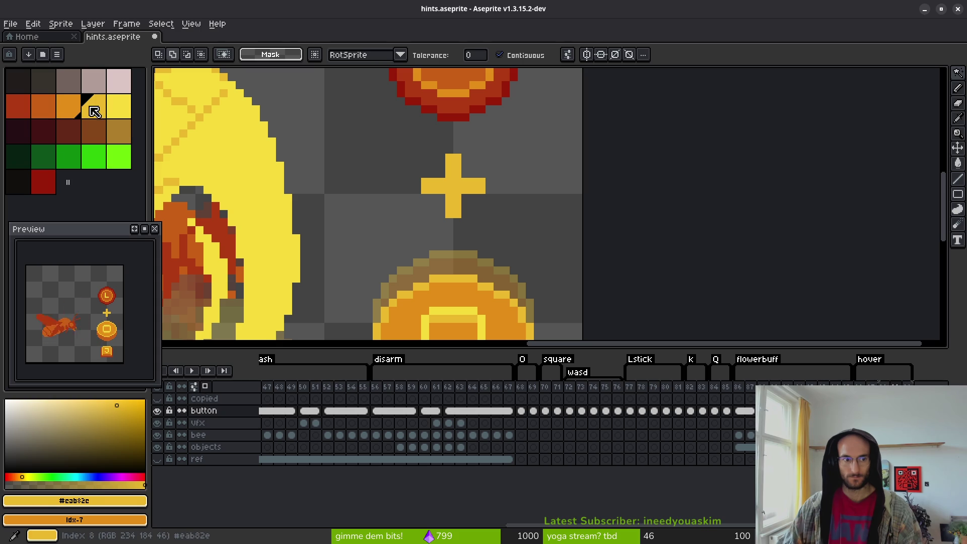
{"action": "left_click", "coordinate": [71, 112]}
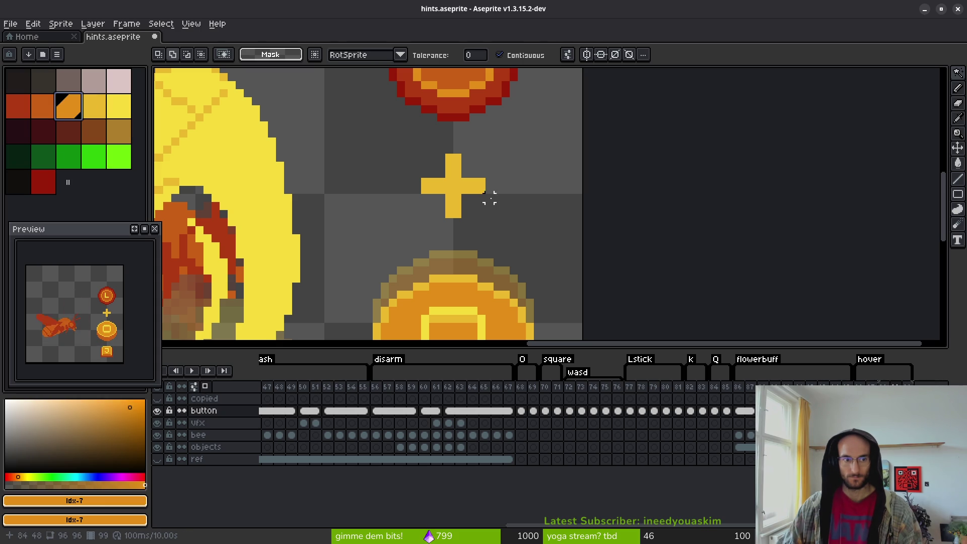
{"action": "key", "text": "g"}
{"action": "left_click", "coordinate": [467, 190]}
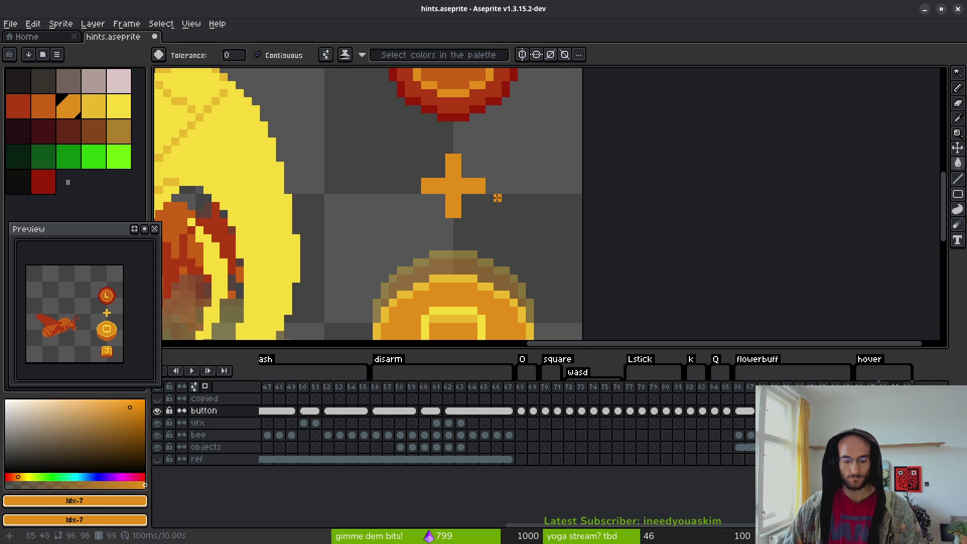
{"action": "key", "text": "ctrl+z"}
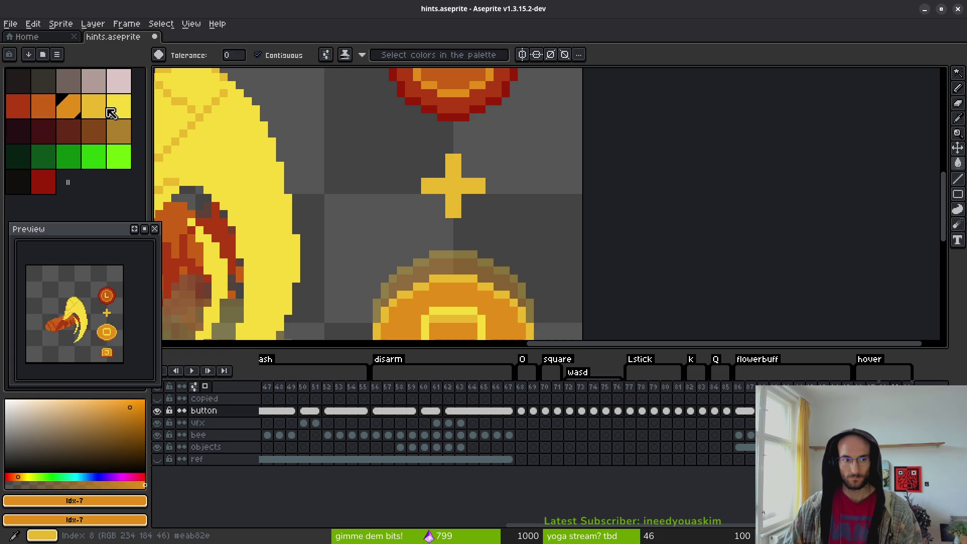
{"action": "left_click", "coordinate": [116, 107]}
{"action": "scroll", "coordinate": [498, 199], "scroll_direction": "up", "scroll_amount": 3}
{"action": "left_click", "coordinate": [508, 205]}
{"action": "key", "text": "b"}
{"action": "mouse_move", "coordinate": [441, 112]}
{"action": "left_mouse_down"}
{"action": "mouse_move", "coordinate": [447, 182]}
{"action": "mouse_move", "coordinate": [493, 184]}
{"action": "left_mouse_up"}
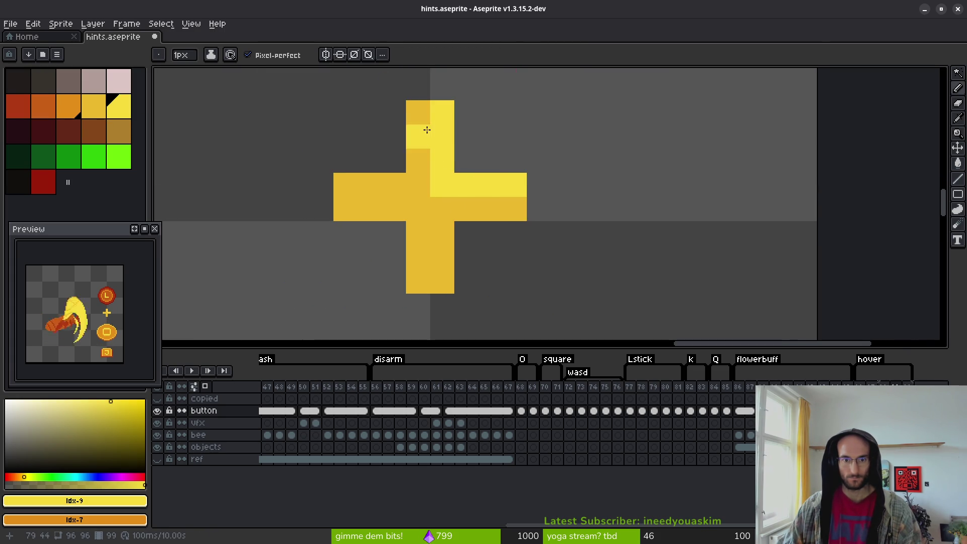
Paint a small orange mark on the plus sign
{"action": "scroll", "coordinate": [579, 239], "scroll_direction": "down", "scroll_amount": 5}
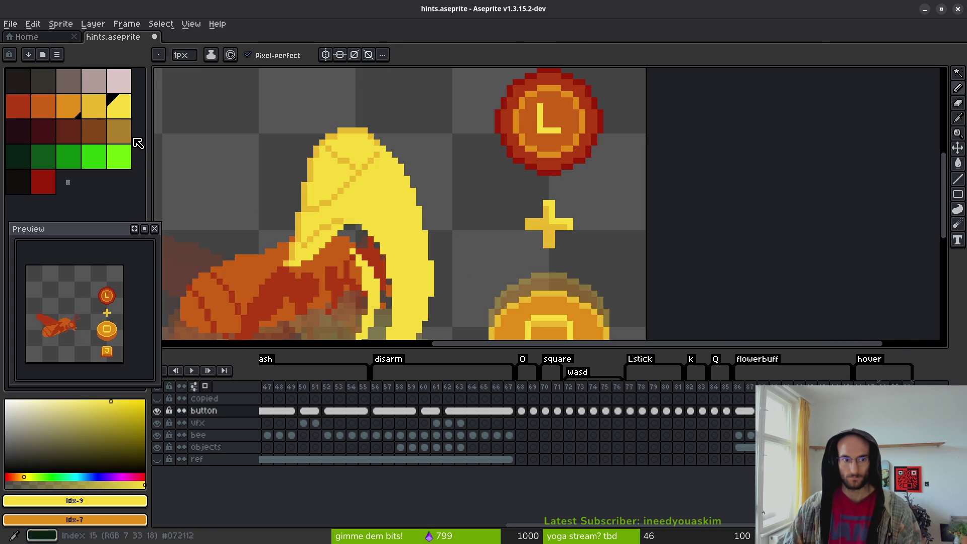
{"action": "left_click", "coordinate": [69, 107]}
{"action": "scroll", "coordinate": [528, 237], "scroll_direction": "up", "scroll_amount": 3}
{"action": "left_click", "coordinate": [507, 190]}
{"action": "mouse_move", "coordinate": [524, 194]}
{"action": "left_mouse_down"}
{"action": "mouse_move", "coordinate": [524, 205]}
{"action": "mouse_move", "coordinate": [573, 229]}
{"action": "mouse_move", "coordinate": [575, 258]}
{"action": "mouse_move", "coordinate": [586, 263]}
{"action": "left_mouse_up"}
{"action": "scroll", "coordinate": [694, 284], "scroll_direction": "down", "scroll_amount": 3}
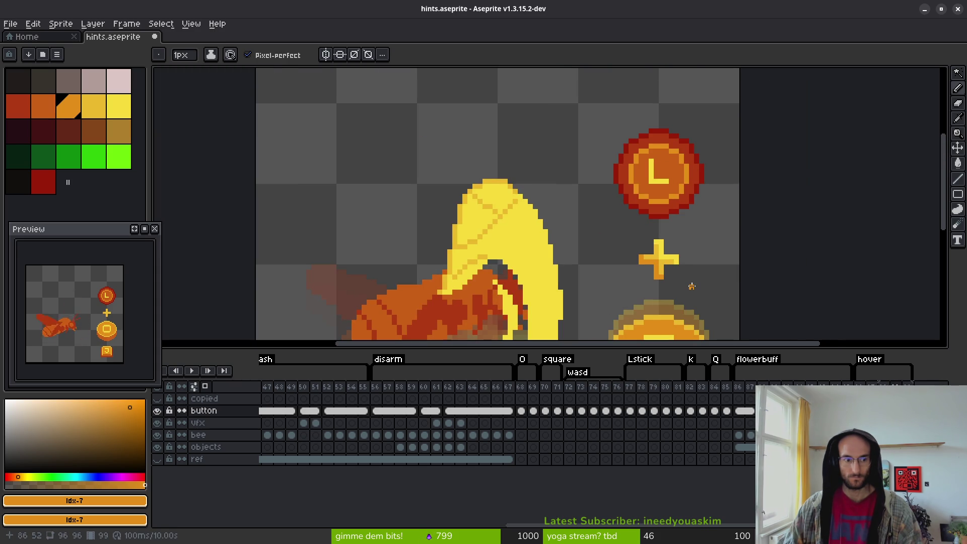
{"action": "scroll", "coordinate": [554, 212], "scroll_direction": "up", "scroll_amount": 3}
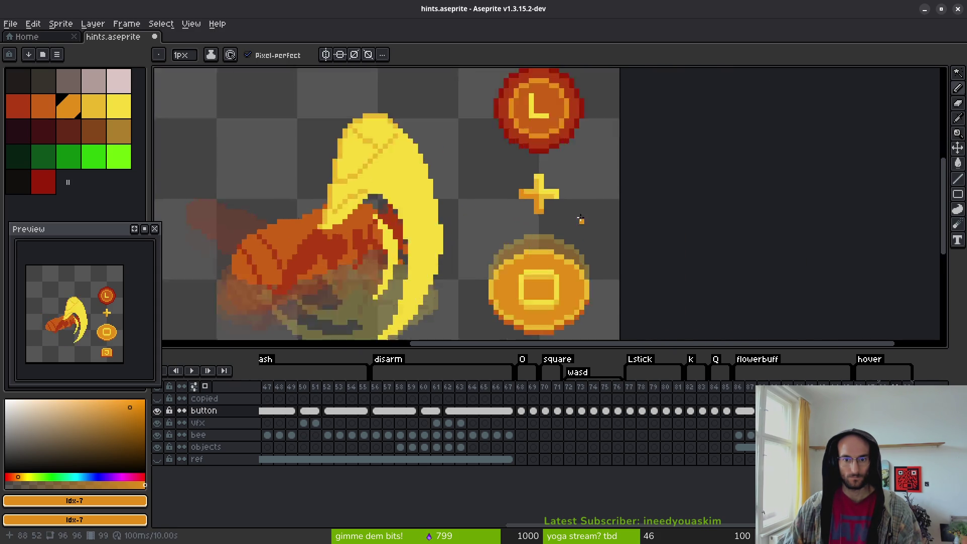
{"action": "left_click_drag", "start_coordinate": [510, 178], "coordinate": [541, 217]}
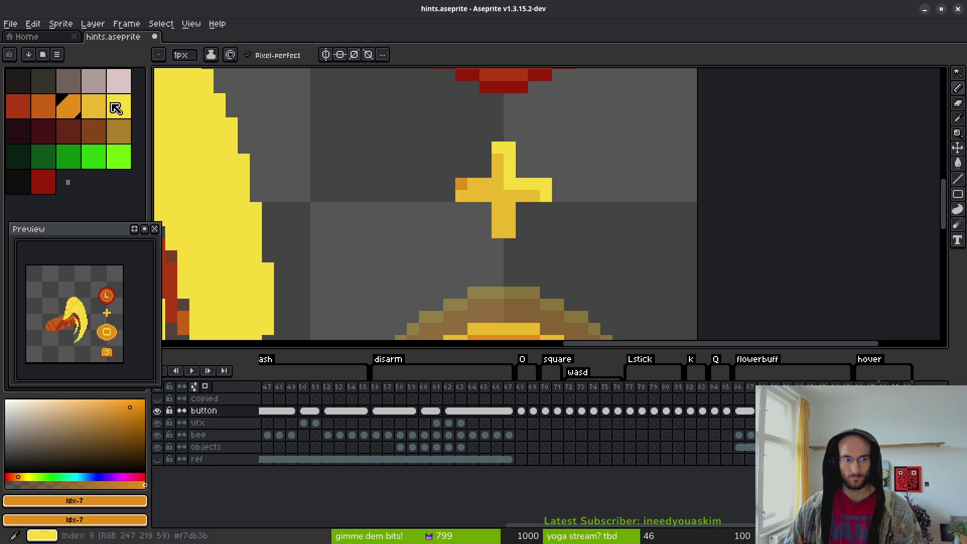
Draw a bright yellow highlight down the plus's vertical bar and along its right arm
{"action": "key", "text": "0"}
{"action": "key", "text": "0"}
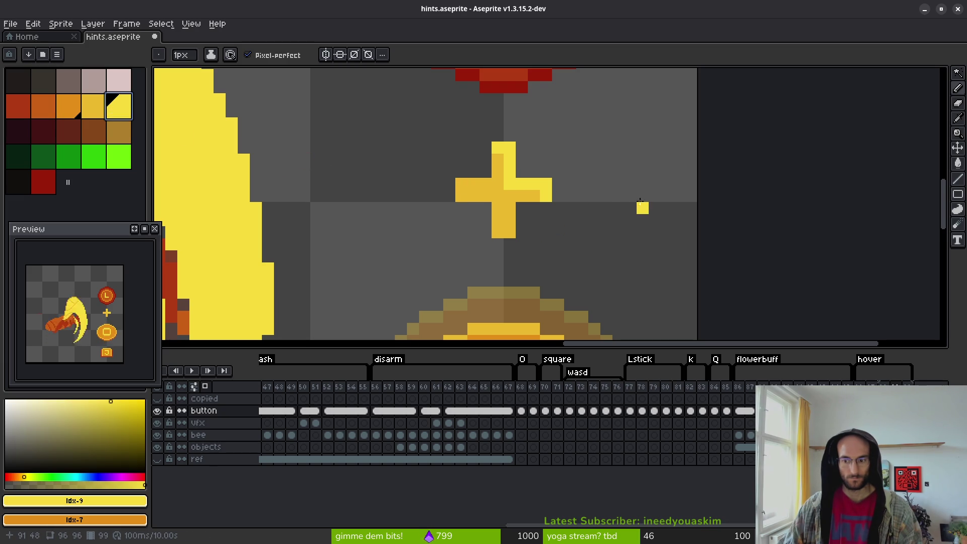
{"action": "key", "text": "i"}
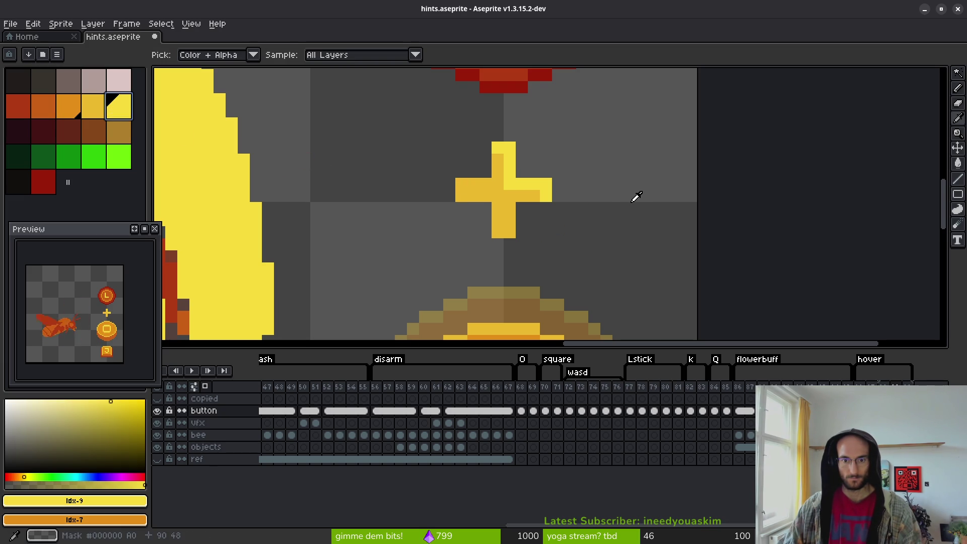
{"action": "key", "text": "f"}
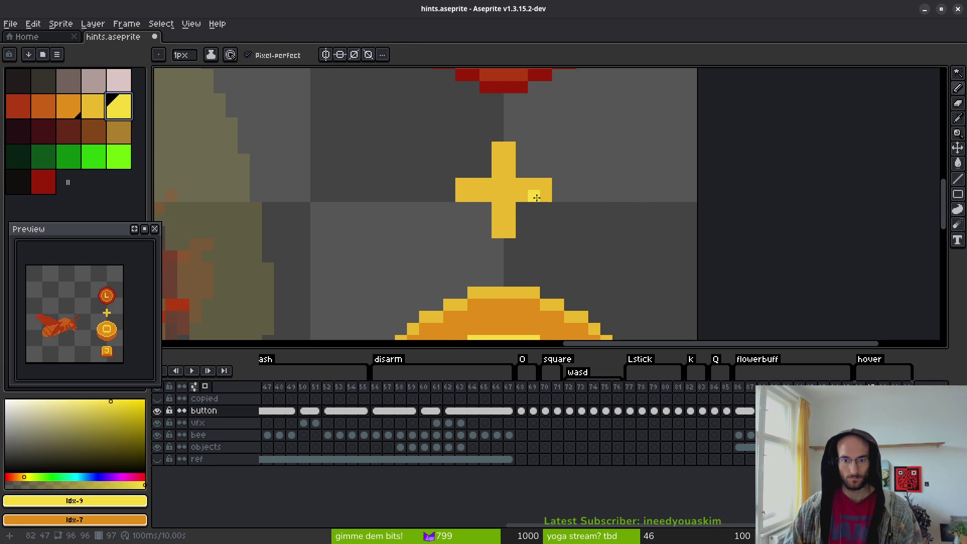
{"action": "mouse_move", "coordinate": [501, 150]}
{"action": "left_mouse_down"}
{"action": "mouse_move", "coordinate": [521, 183]}
{"action": "mouse_move", "coordinate": [549, 184]}
{"action": "left_mouse_up"}
{"action": "scroll", "coordinate": [628, 213], "scroll_direction": "down", "scroll_amount": 3}
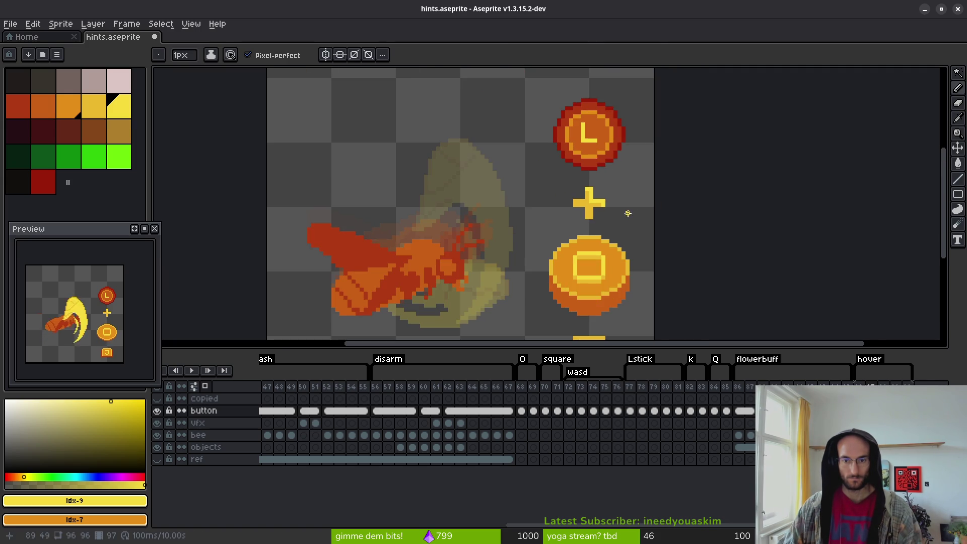
{"action": "left_click", "coordinate": [75, 106]}
{"action": "scroll", "coordinate": [594, 219], "scroll_direction": "up", "scroll_amount": 3}
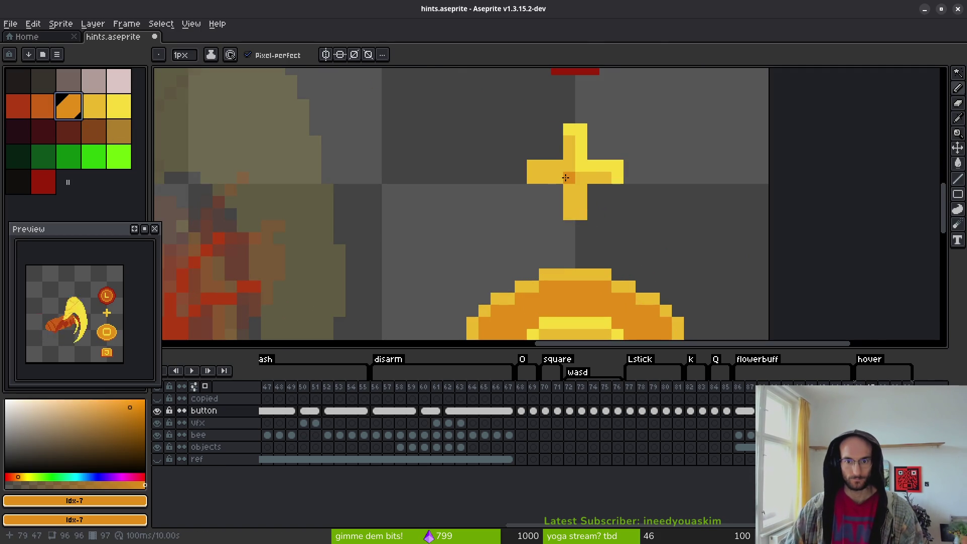
{"action": "key", "text": "g"}
{"action": "scroll", "coordinate": [628, 244], "scroll_direction": "down", "scroll_amount": 5}
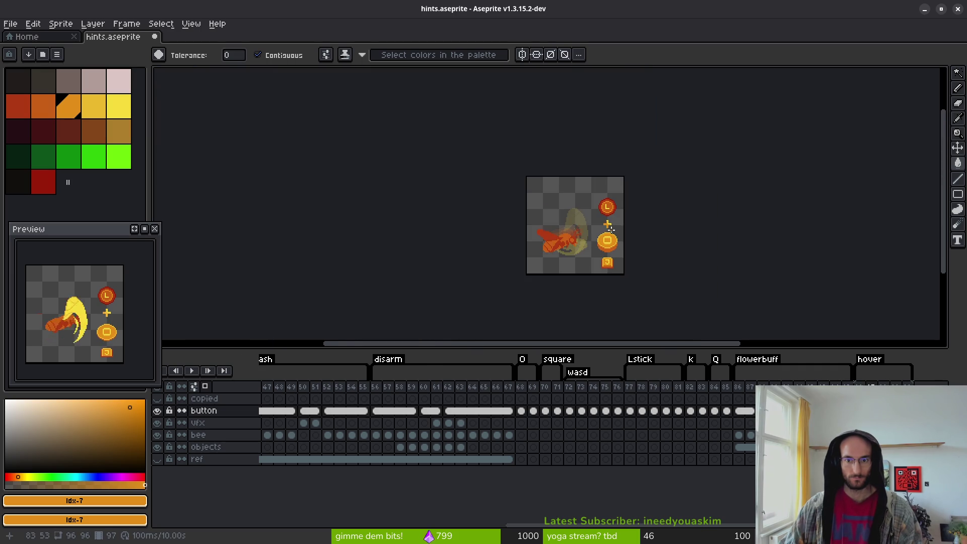
Undo the last fill and bucket-fill the plus's body with darker orange (palette idx 6)
{"action": "scroll", "coordinate": [628, 244], "scroll_direction": "up", "scroll_amount": 5}
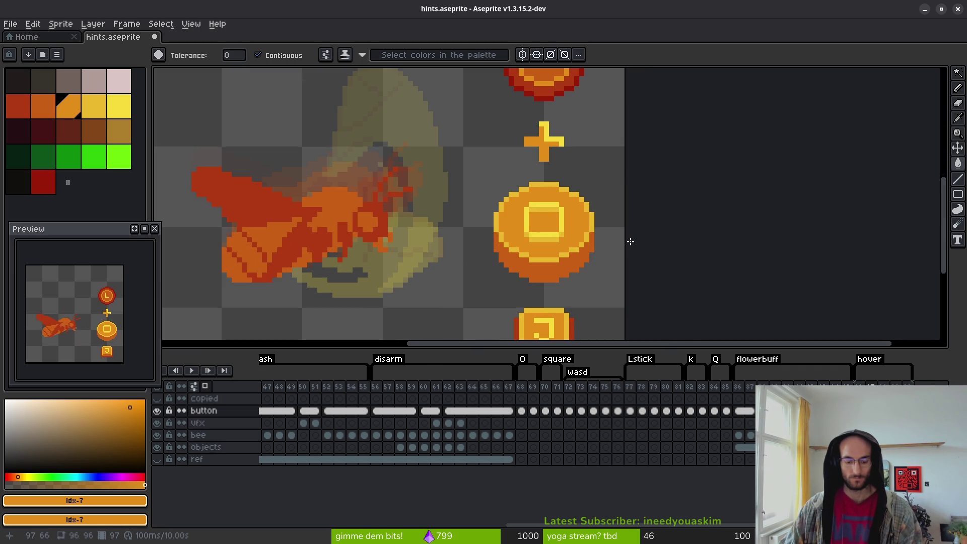
{"action": "key", "text": "ctrl+z"}
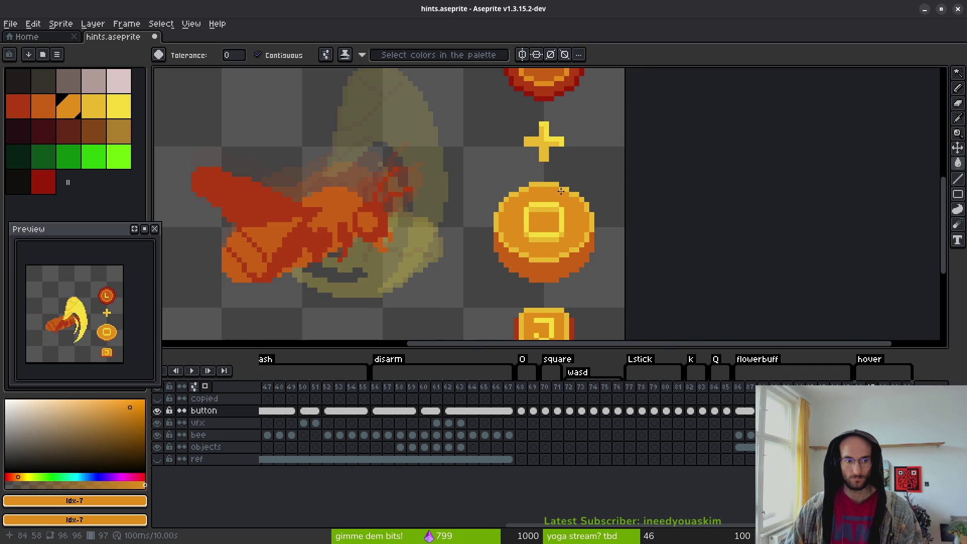
{"action": "scroll", "coordinate": [571, 201], "scroll_direction": "up", "scroll_amount": 2}
{"action": "scroll", "coordinate": [531, 199], "scroll_direction": "up", "scroll_amount": 1}
{"action": "left_click", "coordinate": [38, 103]}
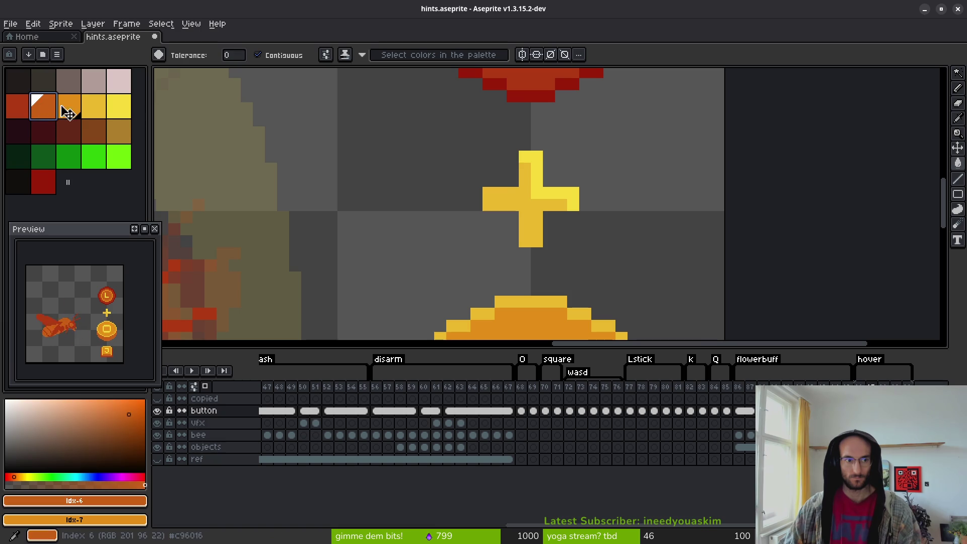
{"action": "left_click", "coordinate": [496, 199]}
Fill the plus's highlight with lighter orange (palette idx 7)
{"action": "left_click", "coordinate": [87, 110]}
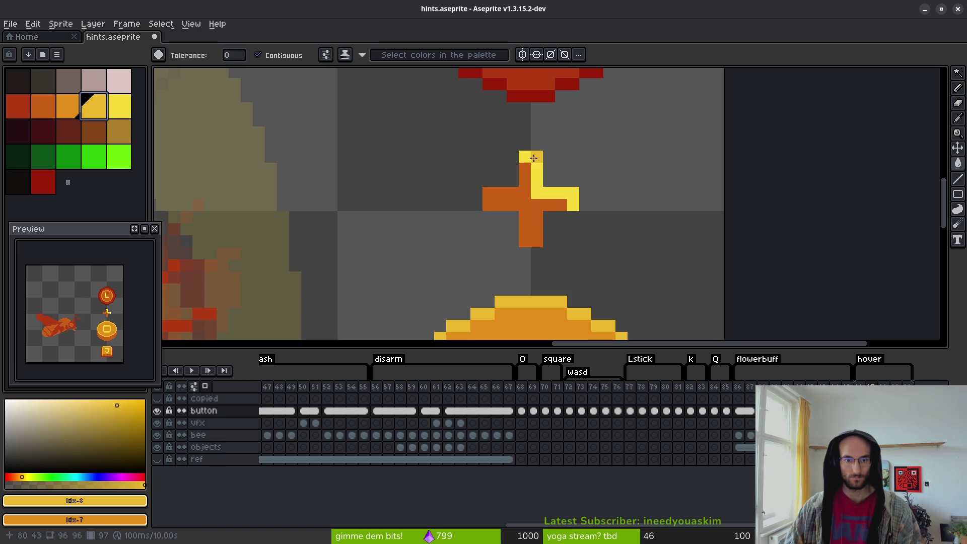
{"action": "left_click", "coordinate": [538, 171]}
{"action": "left_click", "coordinate": [539, 228]}
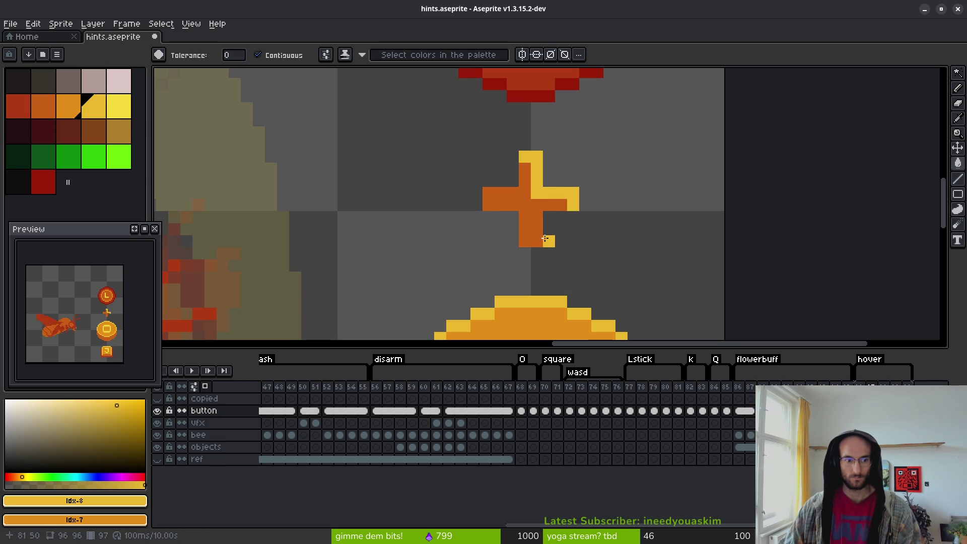
{"action": "left_click", "coordinate": [68, 105]}
{"action": "left_click", "coordinate": [559, 194]}
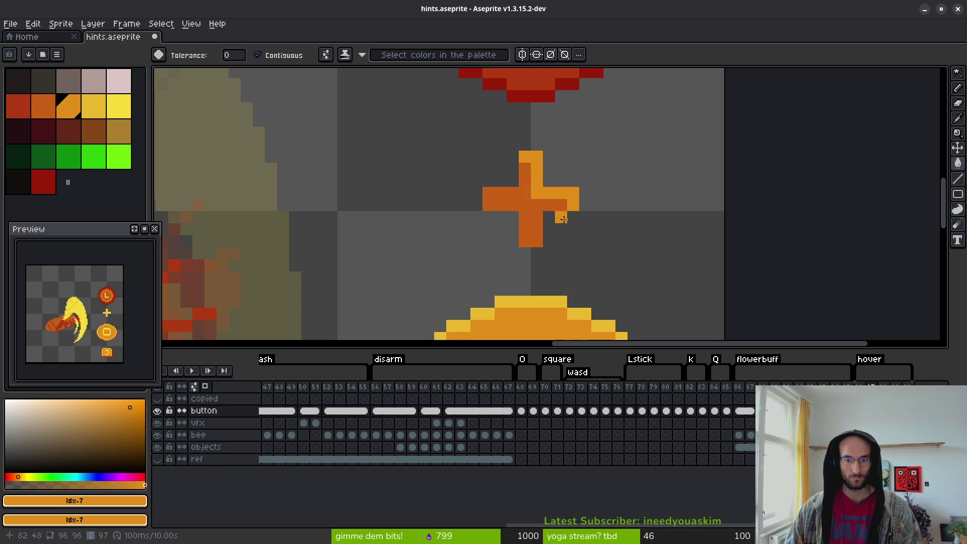
{"action": "scroll", "coordinate": [568, 236], "scroll_direction": "down", "scroll_amount": 3}
{"action": "scroll", "coordinate": [567, 236], "scroll_direction": "down", "scroll_amount": 1}
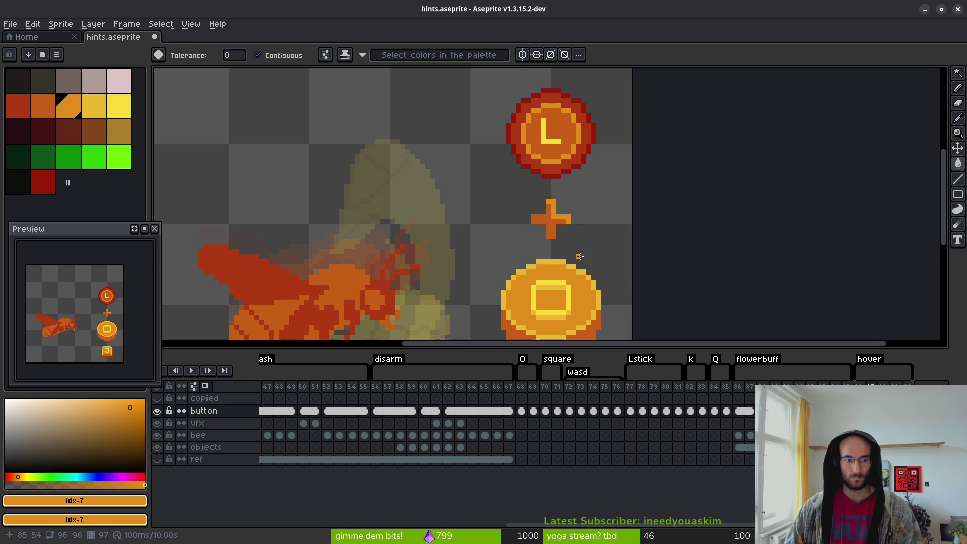
{"action": "key", "text": "w"}
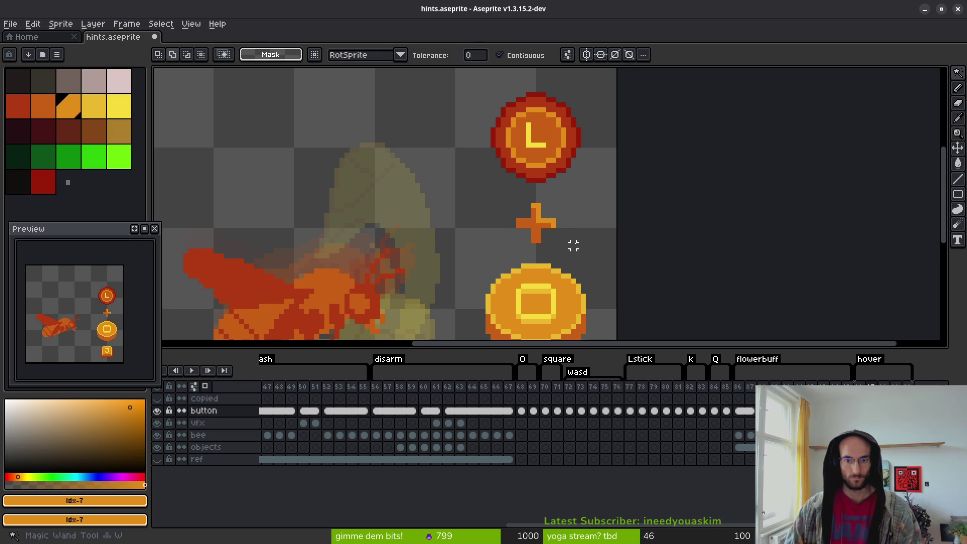